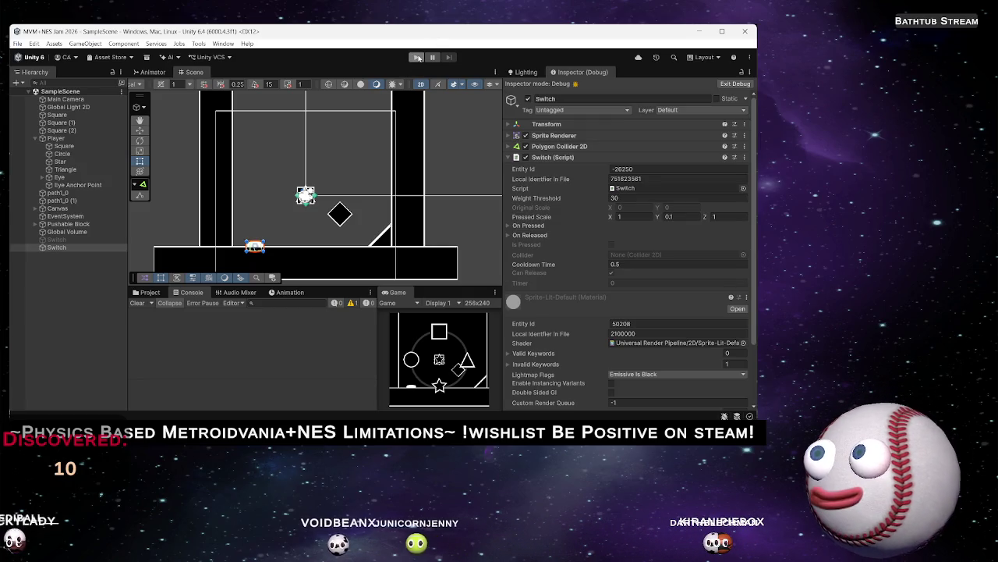
Play-test the scene as the switch logs Pressed!! and Released!!, then stop and return to Switch.cs
click(416, 57)
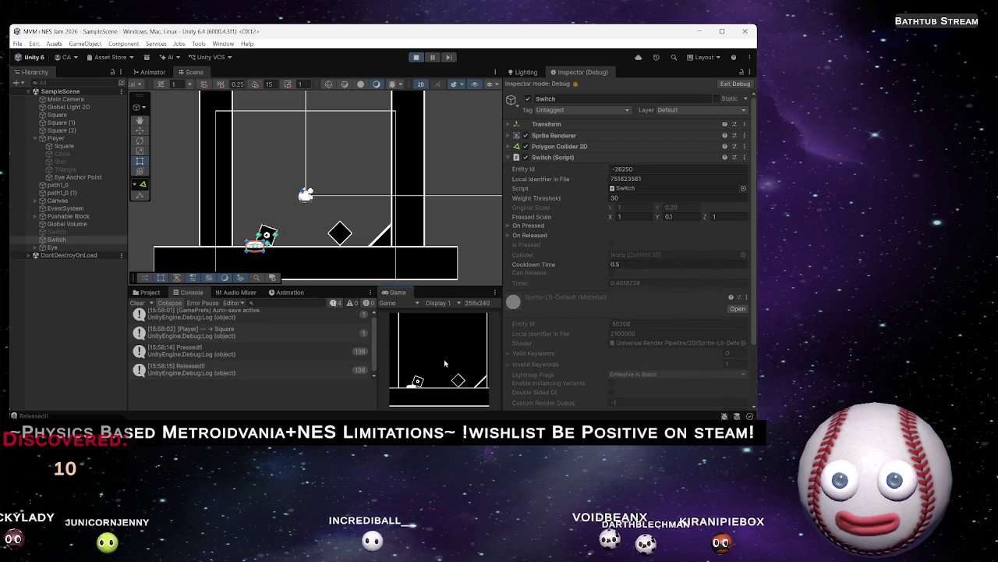
click(416, 57)
key(alt+Tab)
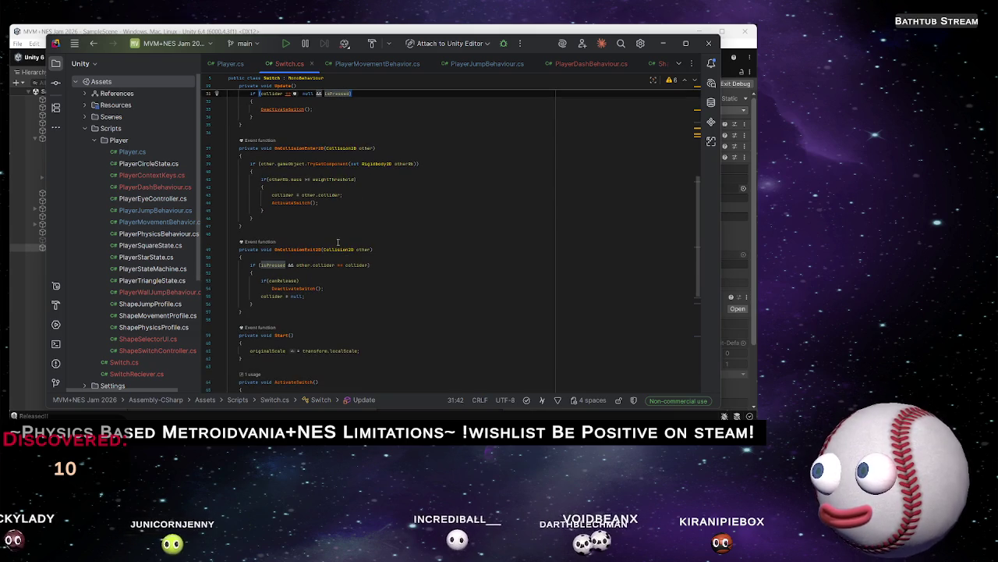
Change the line 31 condition in Switch.cs to isPressed && timer < 0, then go back to Unity
scroll(318, 253, up, 4)
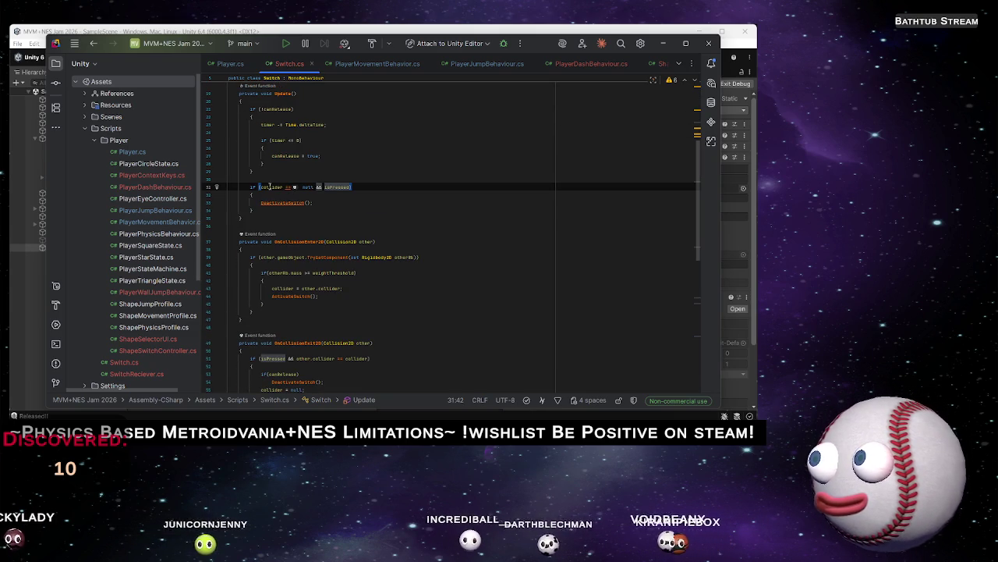
key(Right)
text(&&)
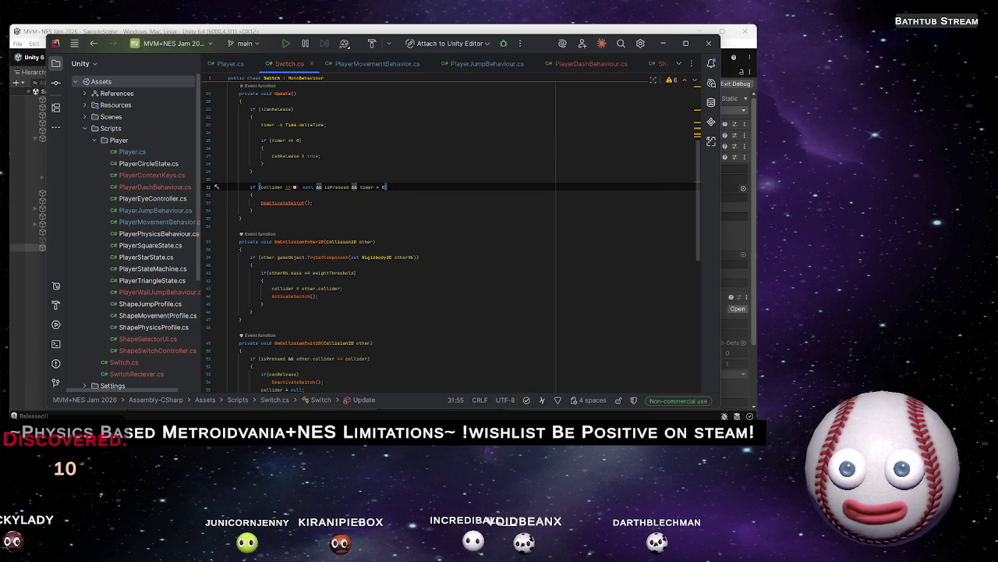
key(BackSpace)
key(shift+Left)
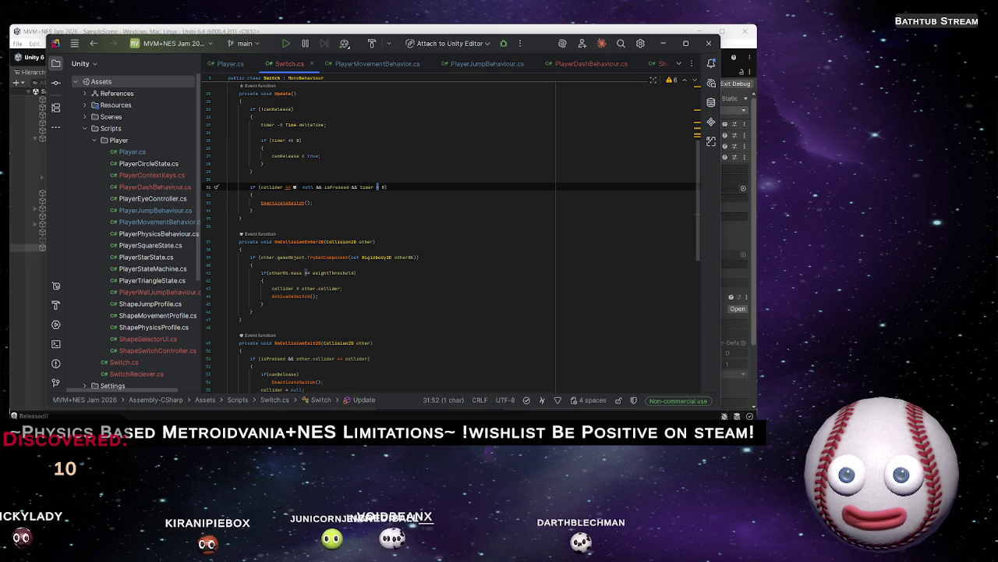
text(<)
key(Up)
key(Up)
key(Up)
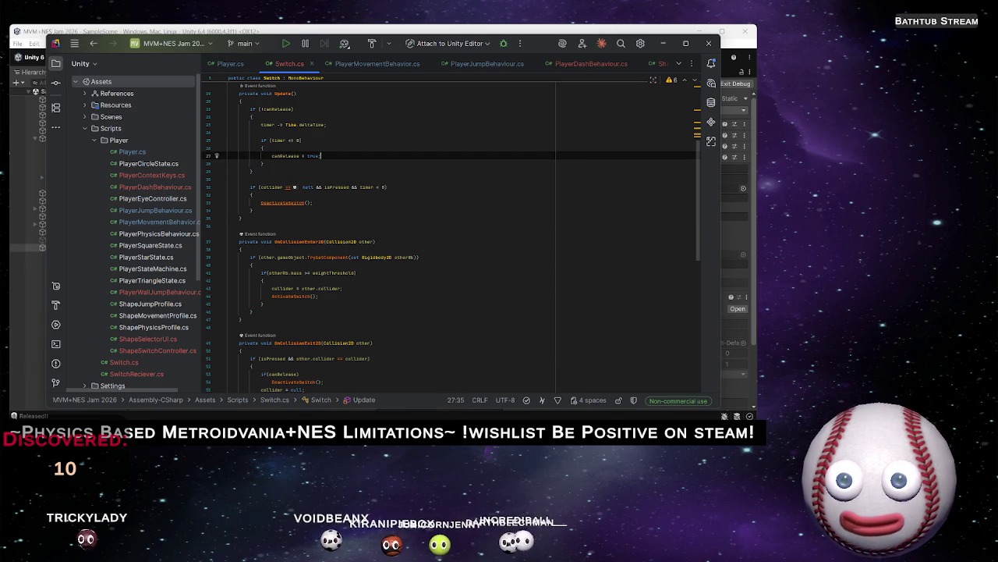
key(alt+Tab)
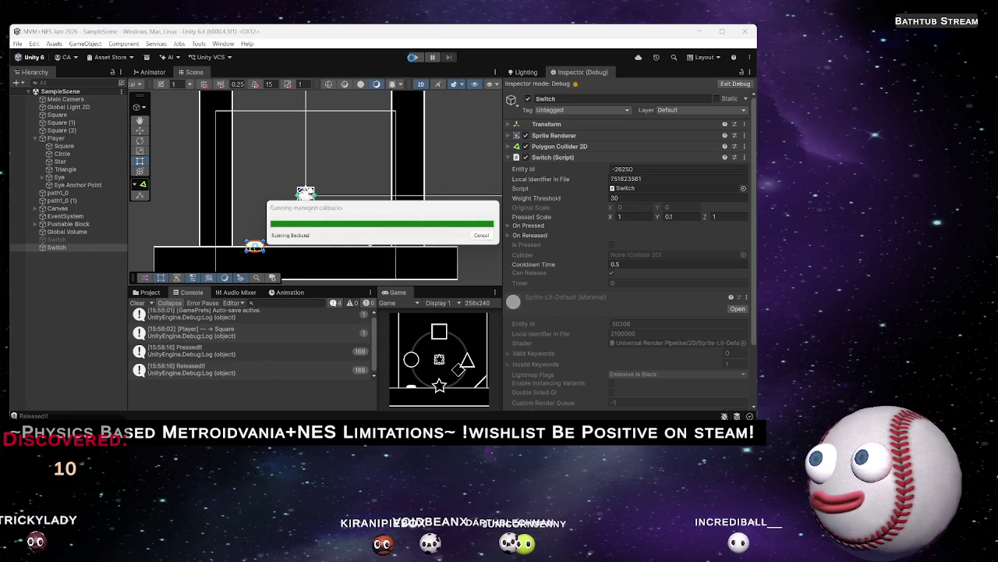
Run a play-test of the recompiled switch, checking the Pressed!!/Released!! logs, then stop
click(417, 58)
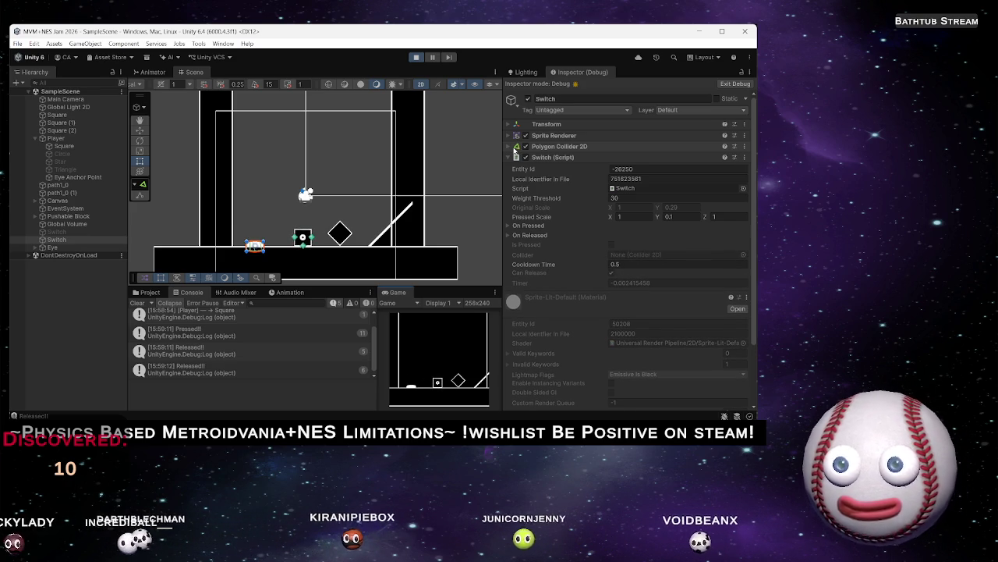
click(415, 57)
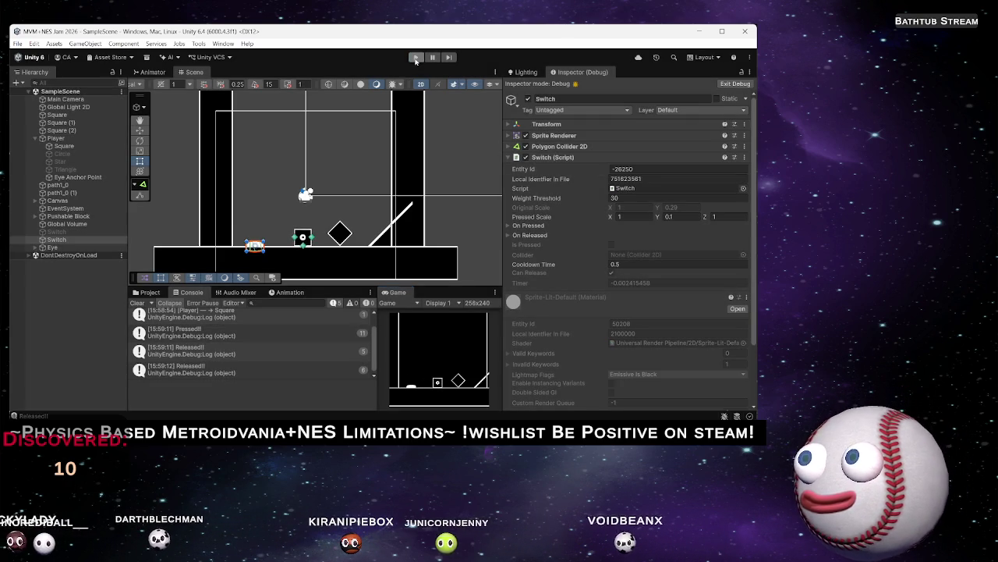
key(alt+Tab)
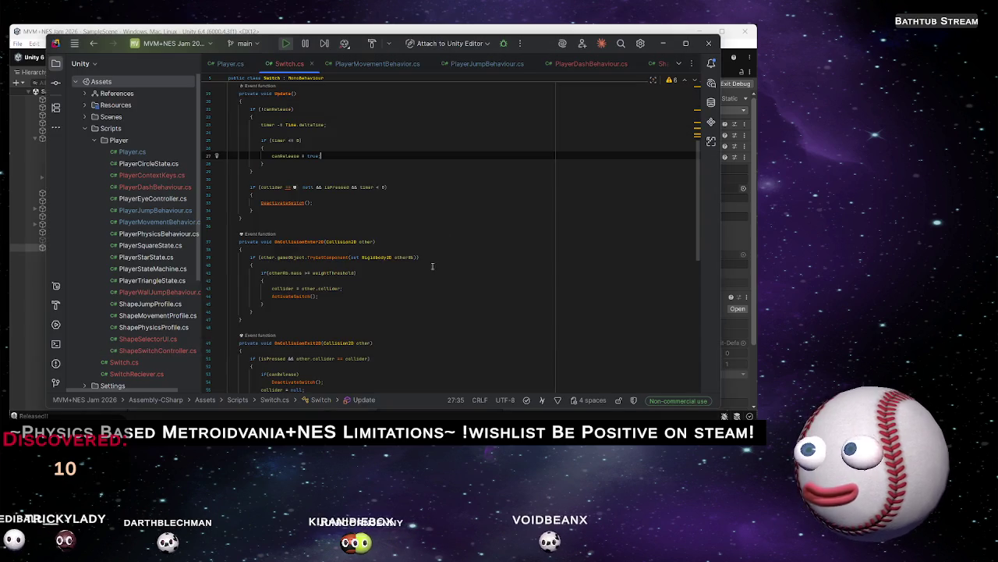
scroll(381, 255, down, 10)
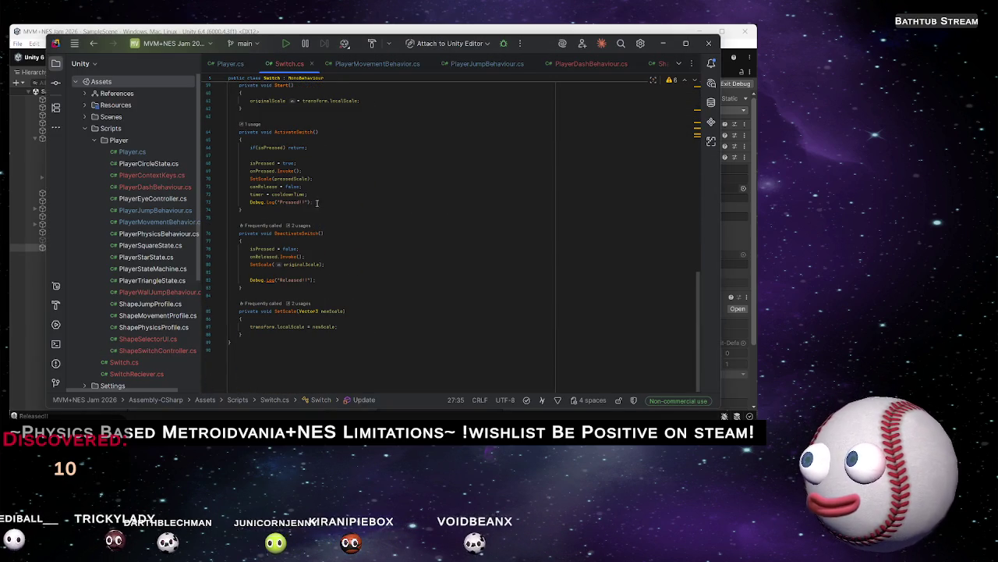
click(310, 193)
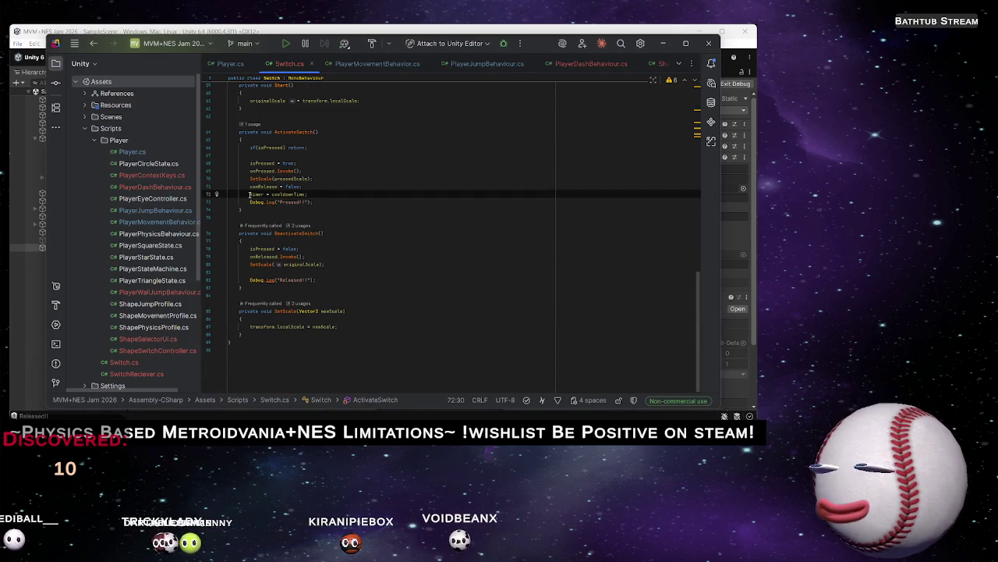
shift+click(248, 194)
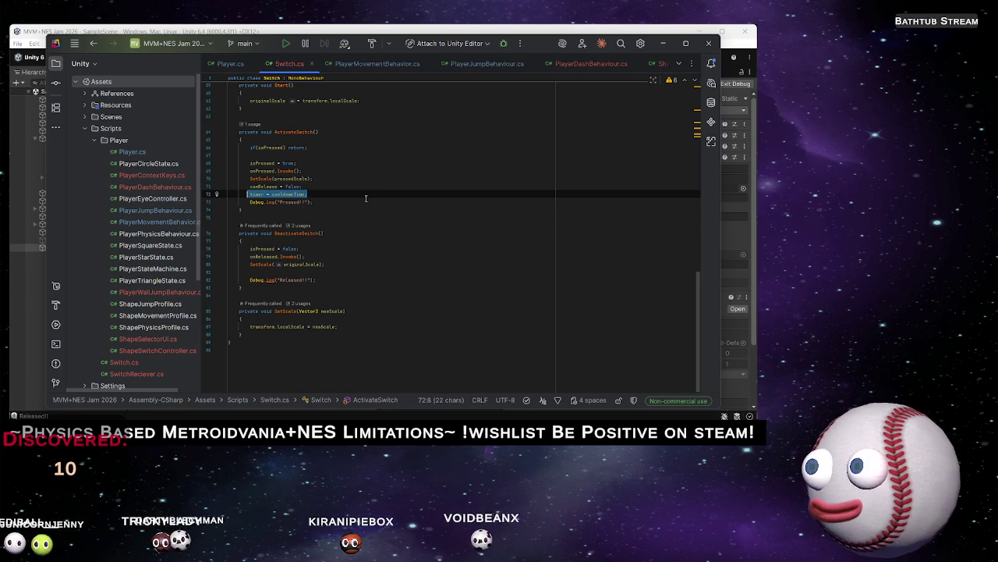
click(330, 193)
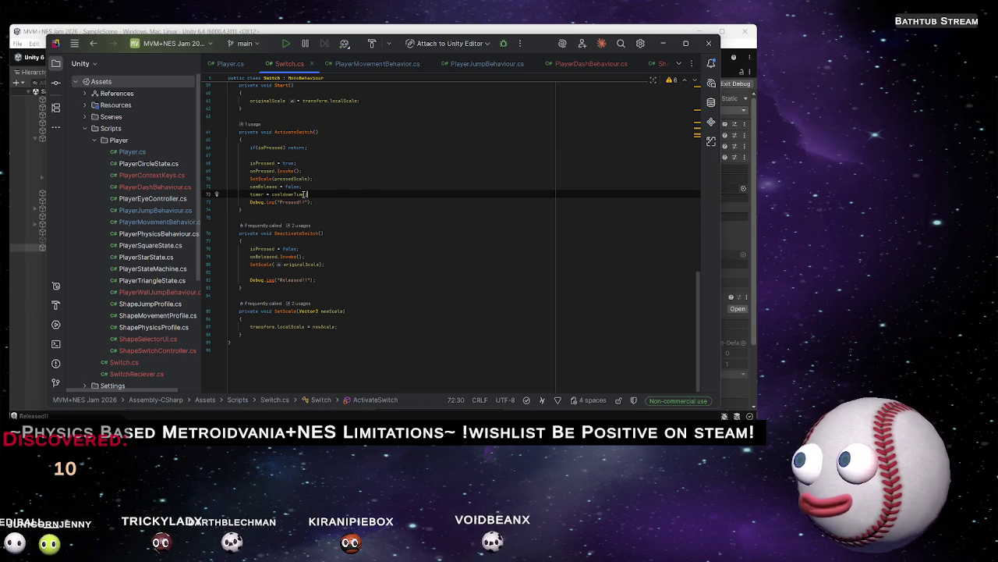
scroll(357, 198, up, 3)
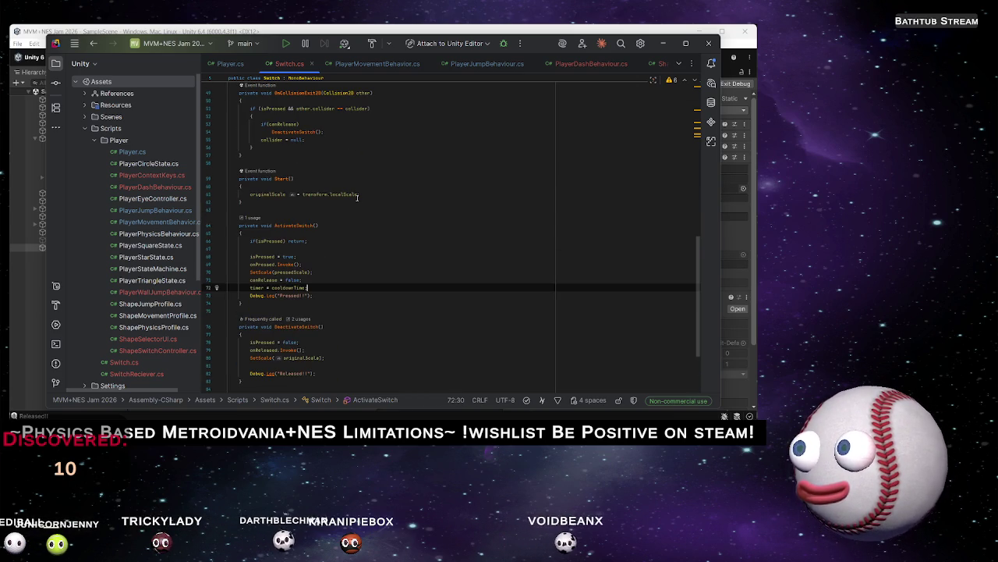
scroll(357, 197, up, 3)
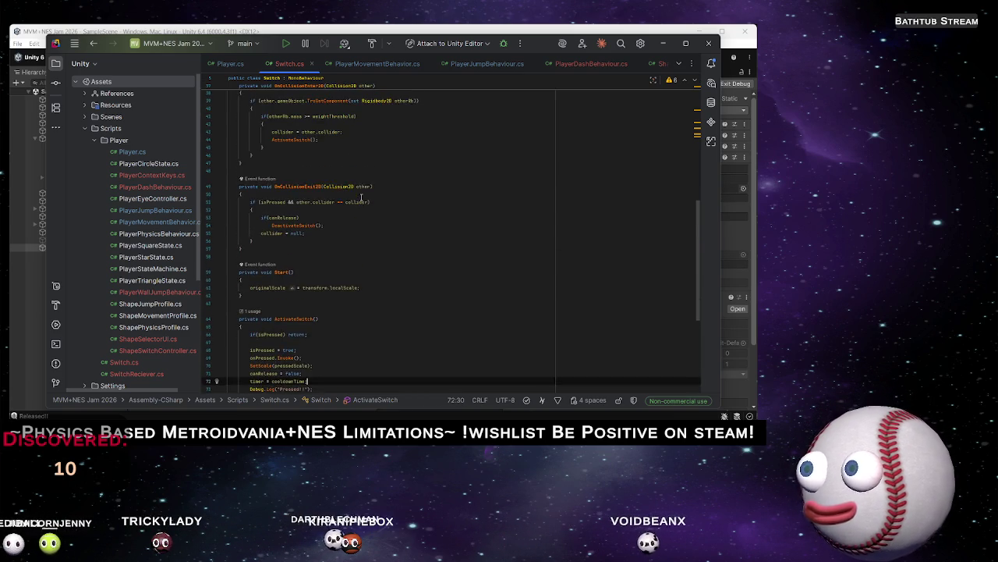
scroll(361, 197, up, 3)
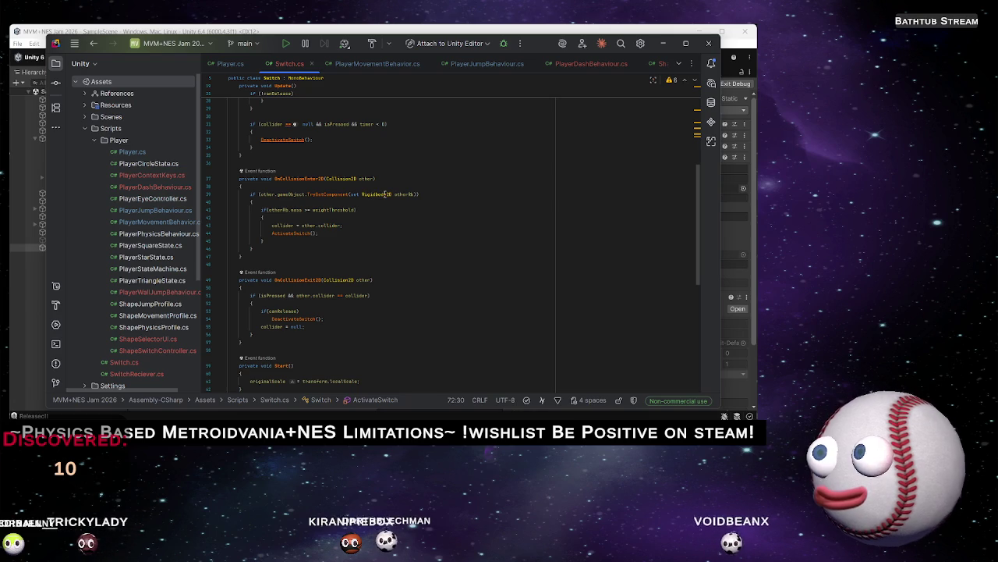
scroll(399, 205, up, 3)
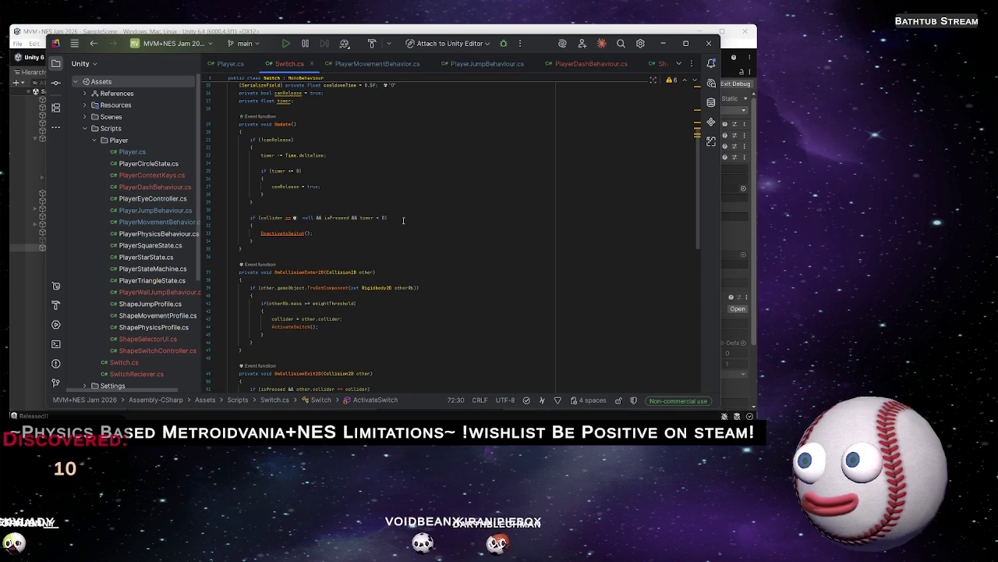
click(661, 27)
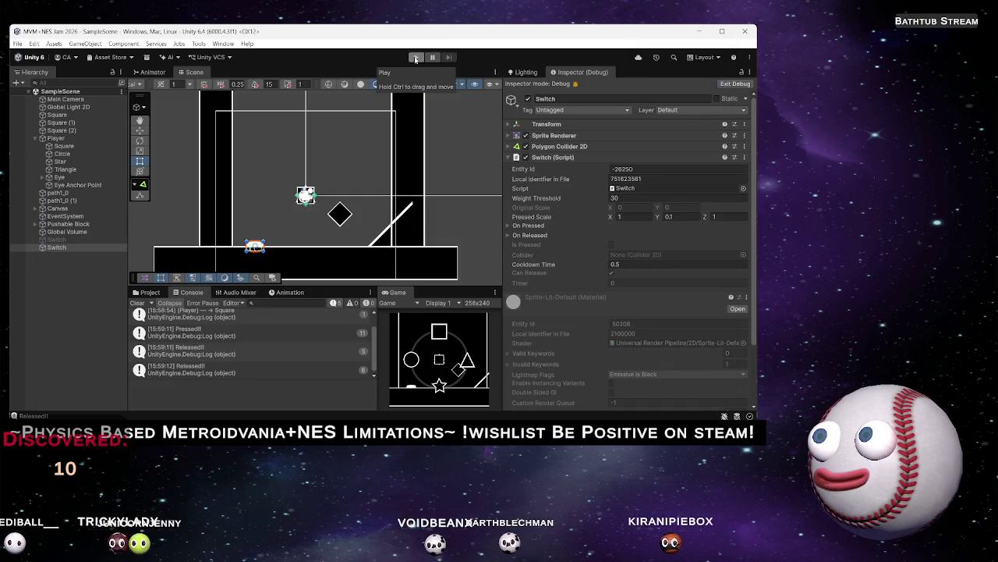
Start play mode and walk the square player onto the switch and off again
click(416, 58)
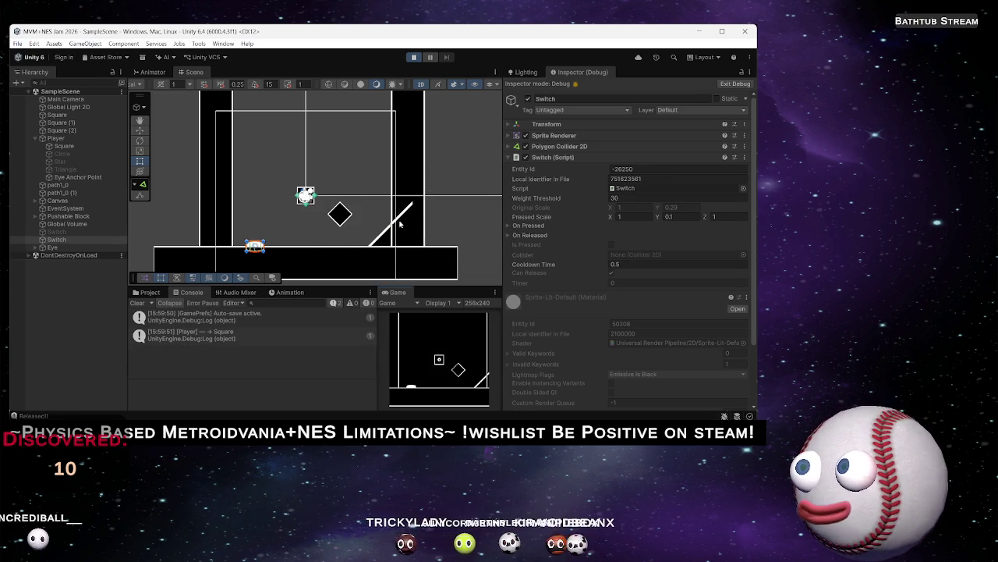
key(a)
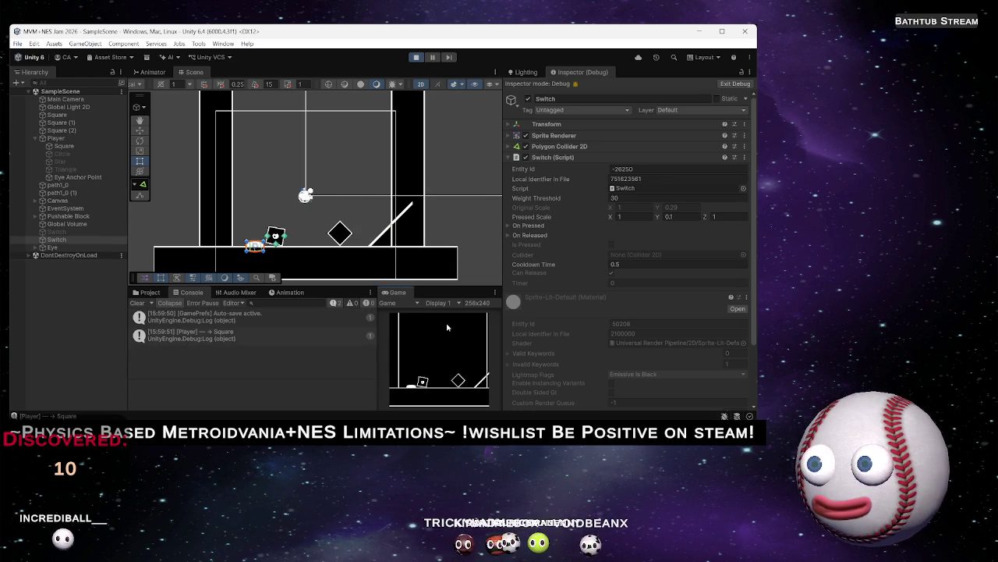
key(a)
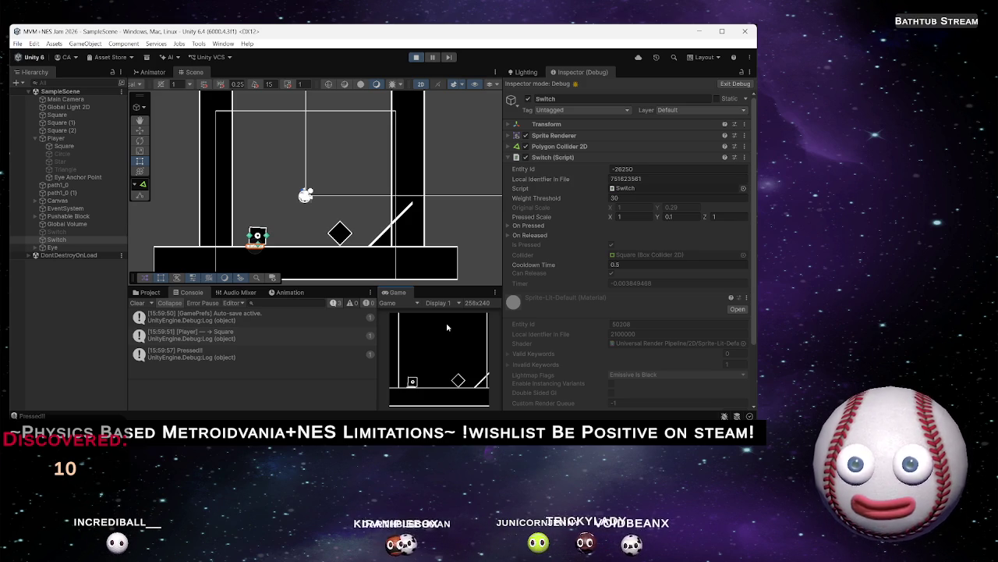
key(d)
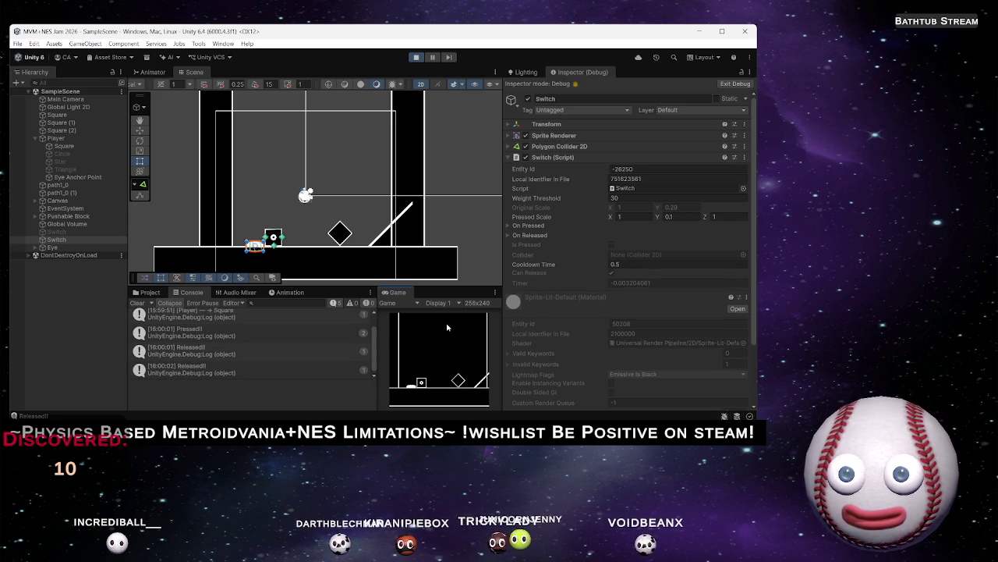
key(a)
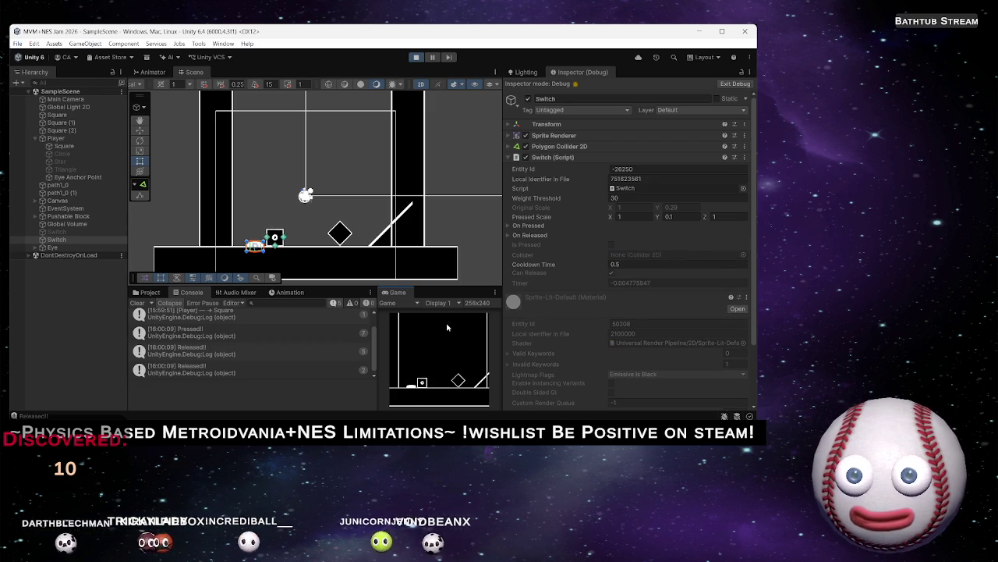
key(a)
key(d)
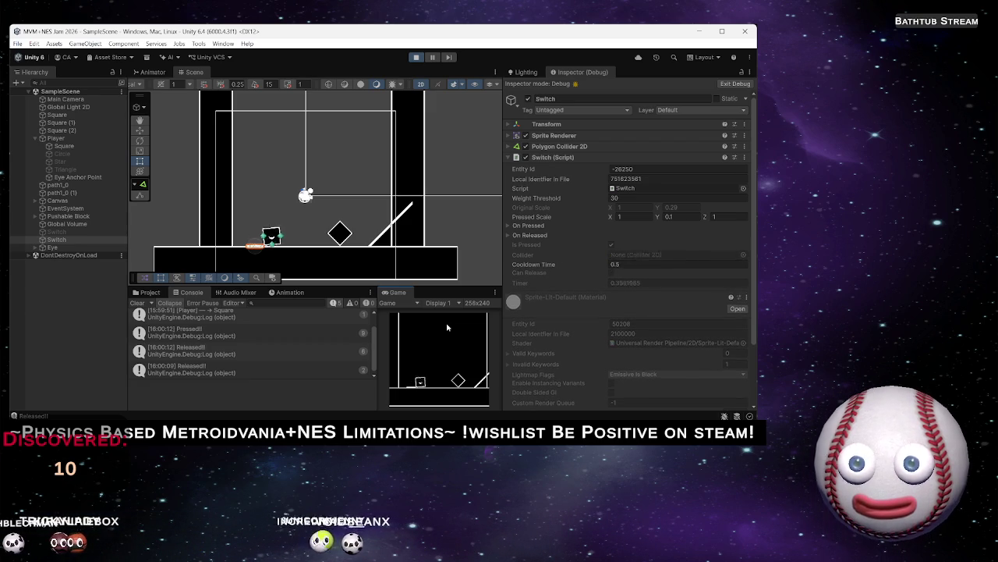
Keep stepping on and off the switch, pushing the block, then change the player to Circle
key(a)
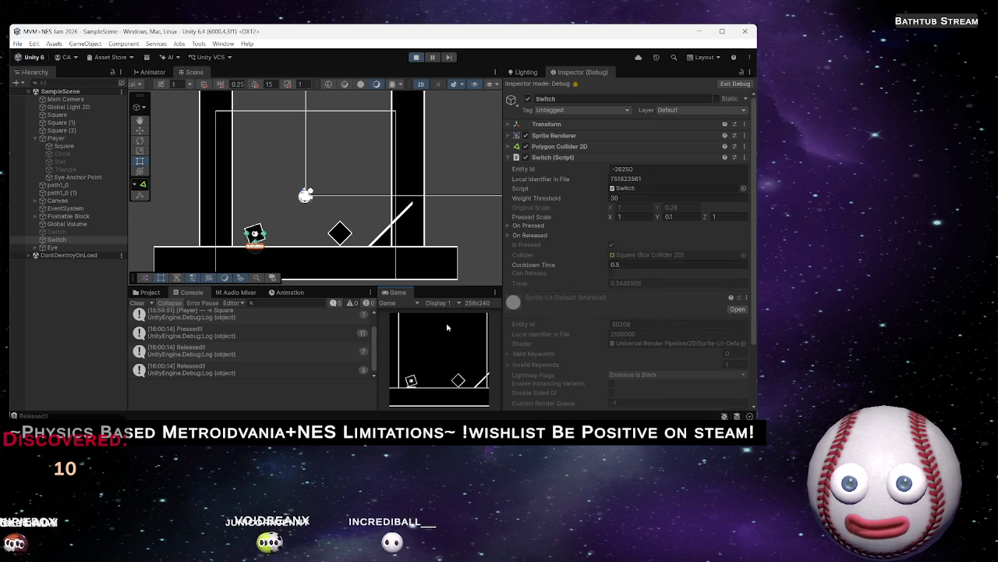
key(d)
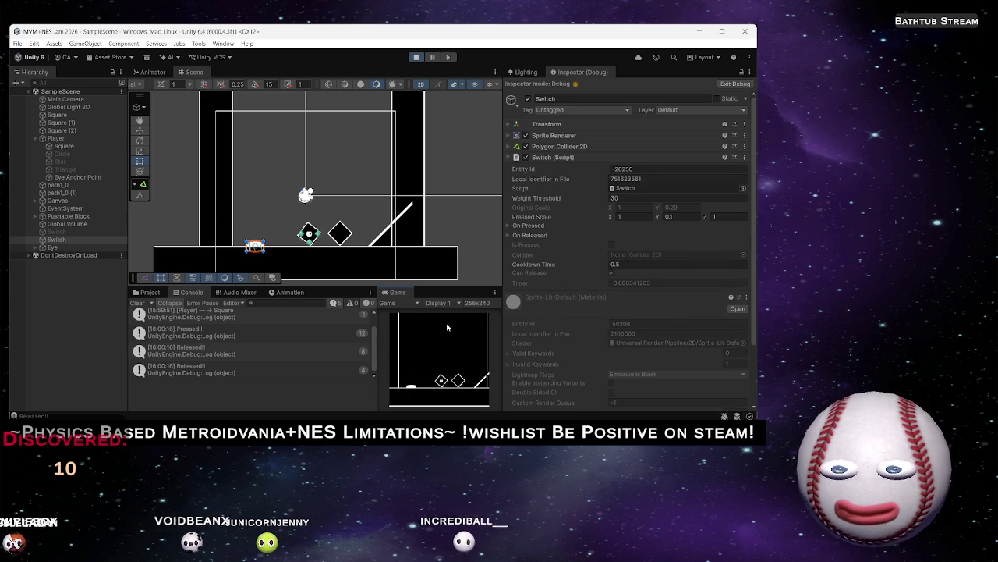
key(a)
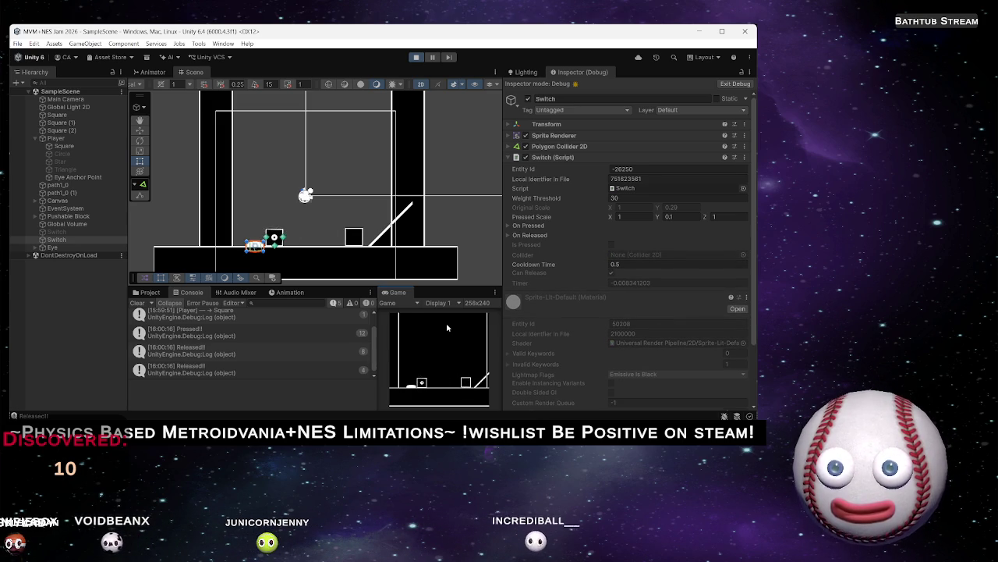
key(d)
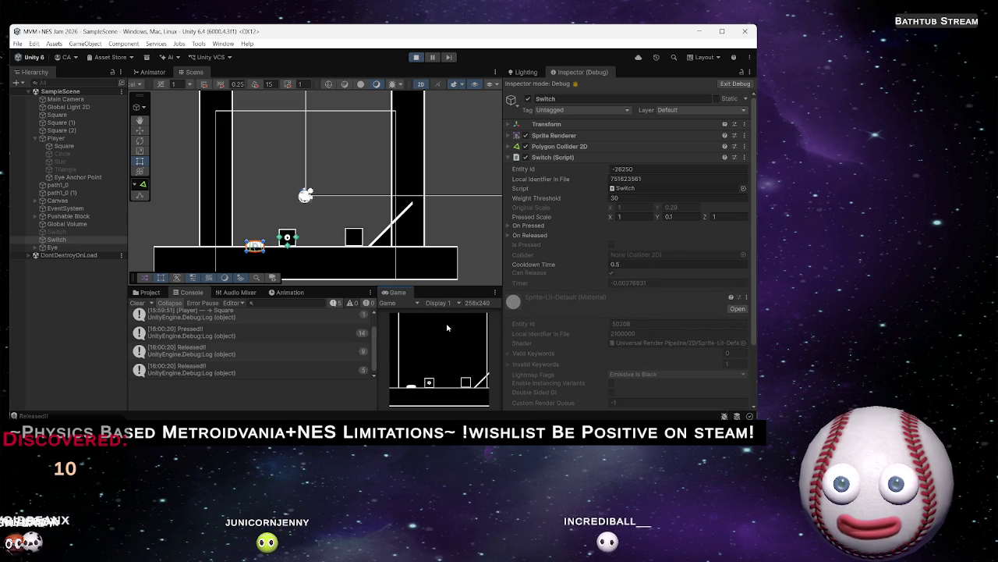
key(e)
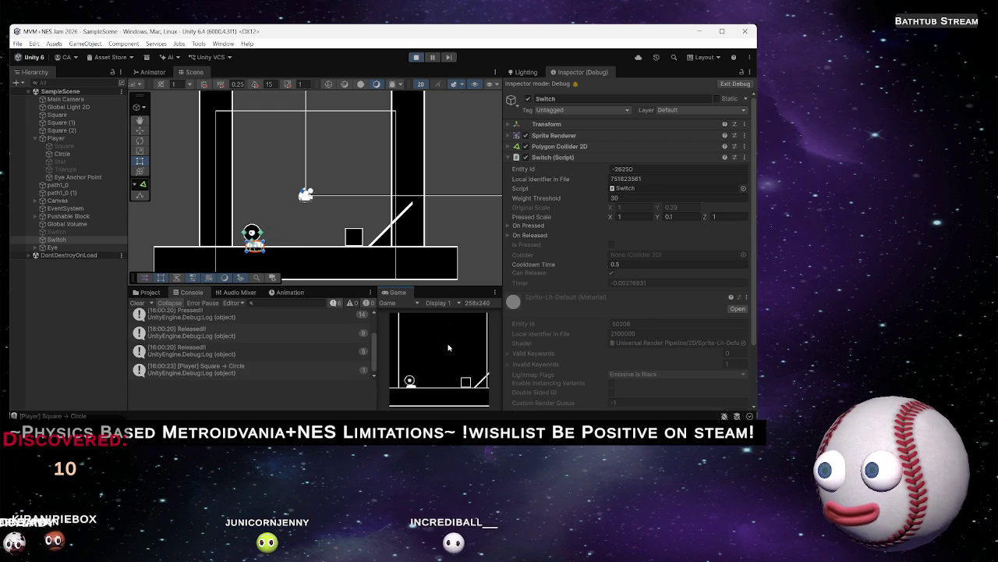
Roll the circle player along the floor and switch it to the Triangle shape
key(d)
key(a)
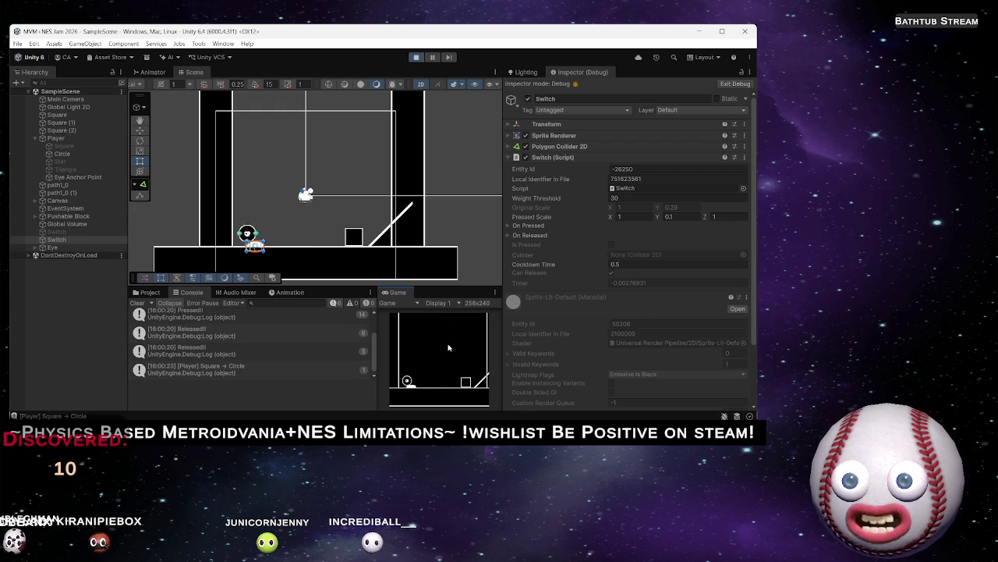
key(d)
key(e)
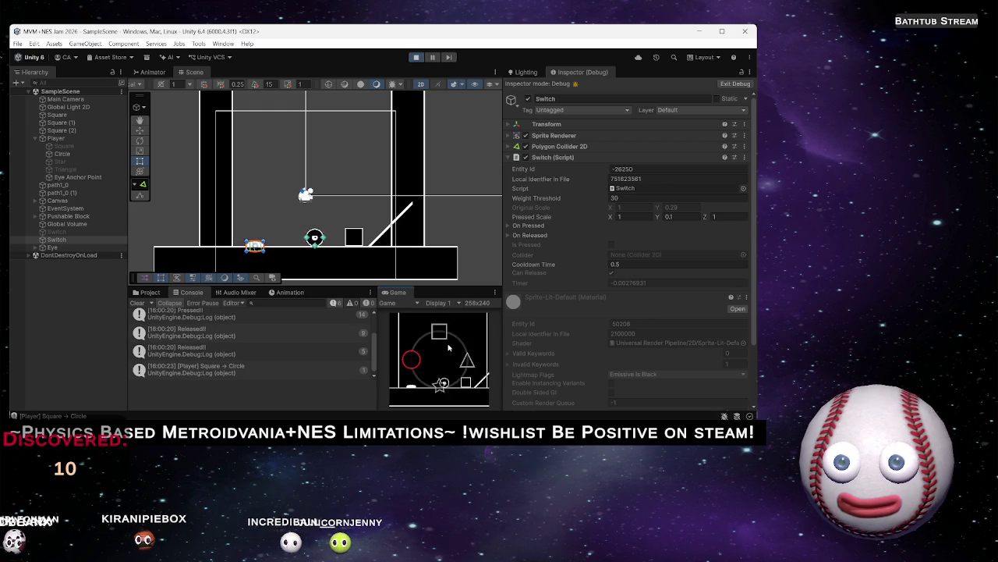
click(449, 348)
Change the player to Star, then Square, and stop the play-test
key(a)
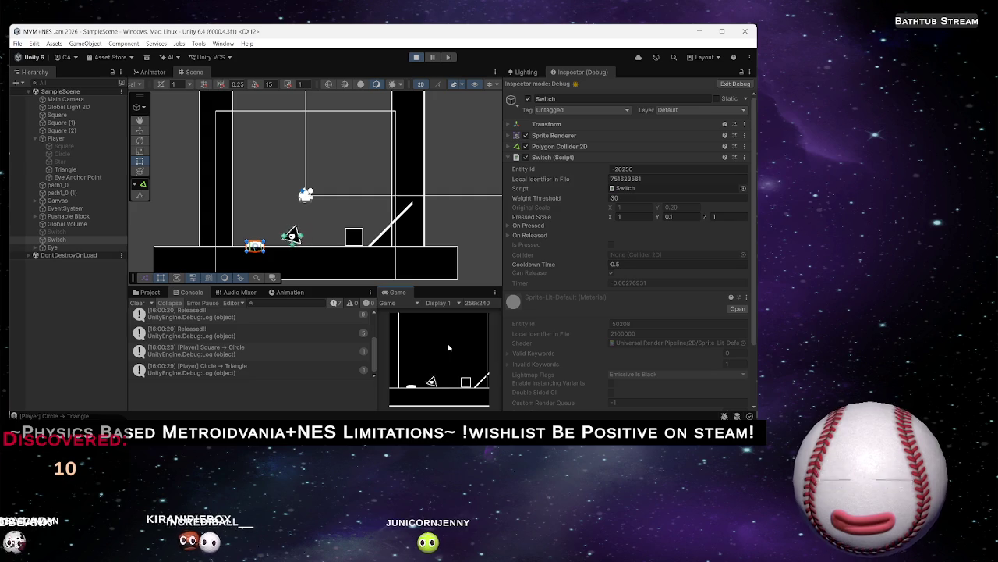
key(e)
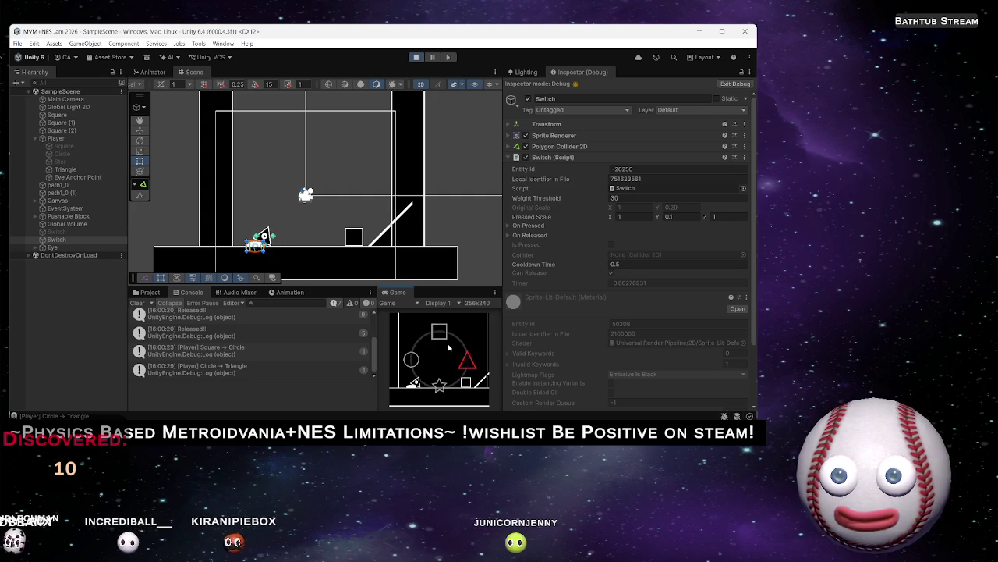
key(s)
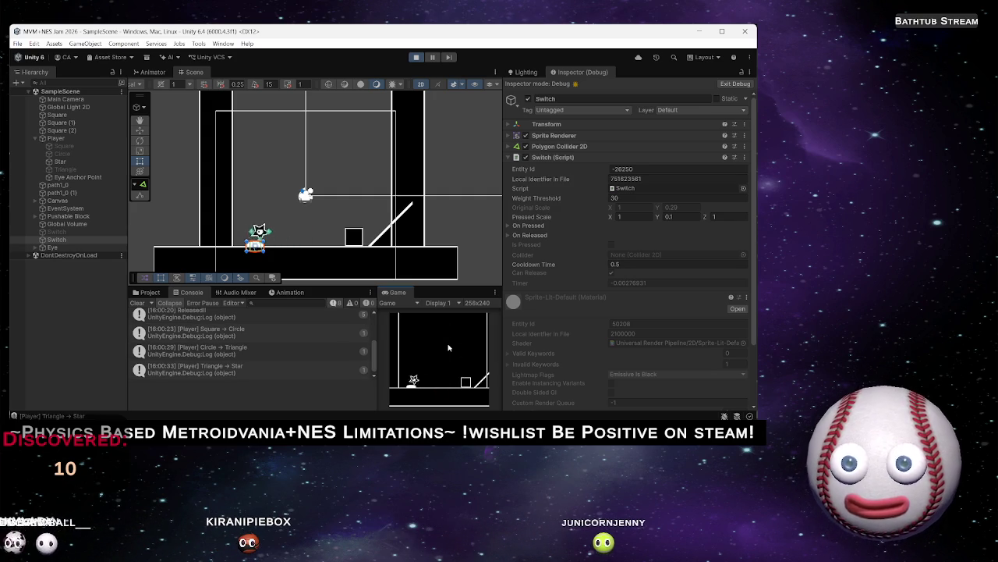
key(d)
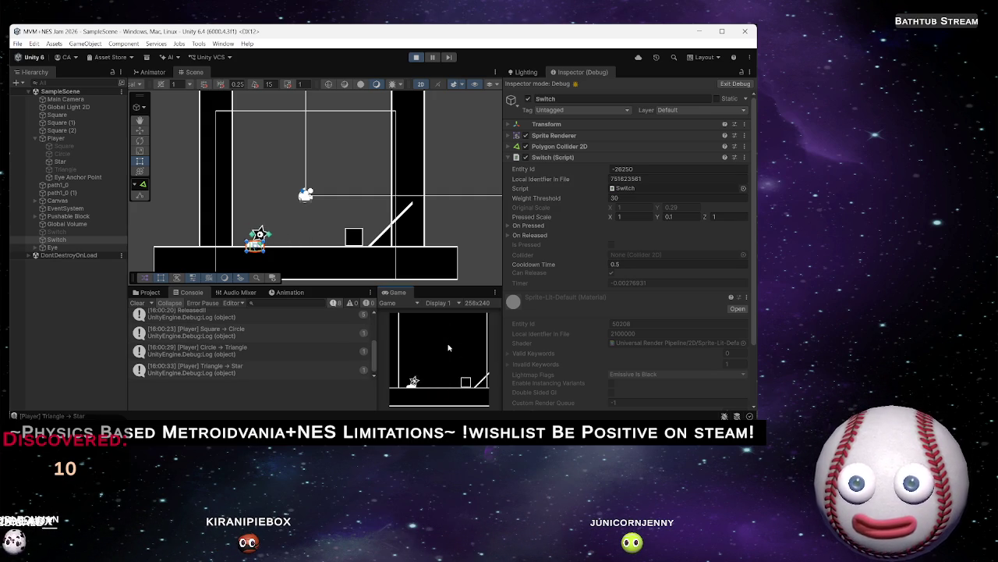
key(w)
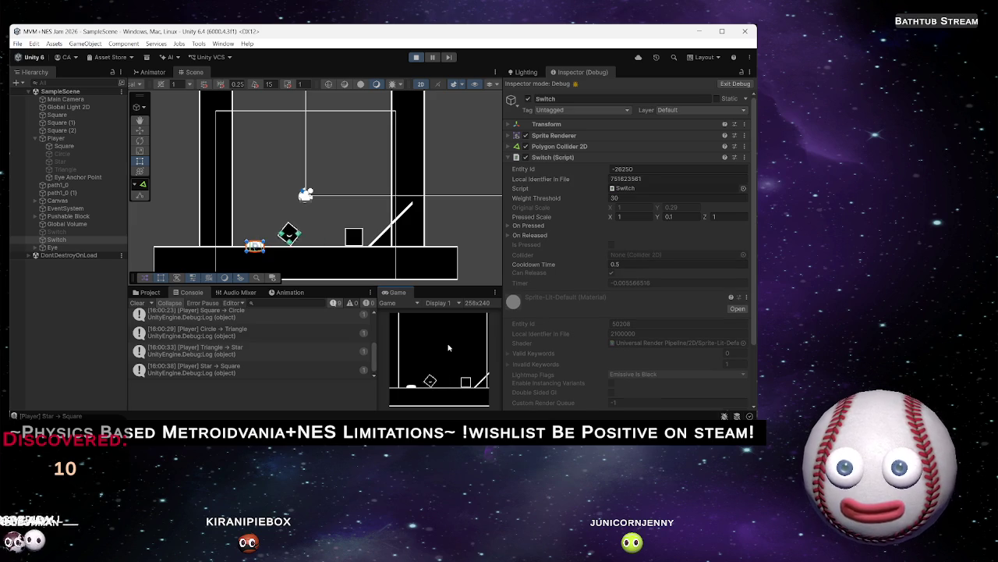
click(416, 57)
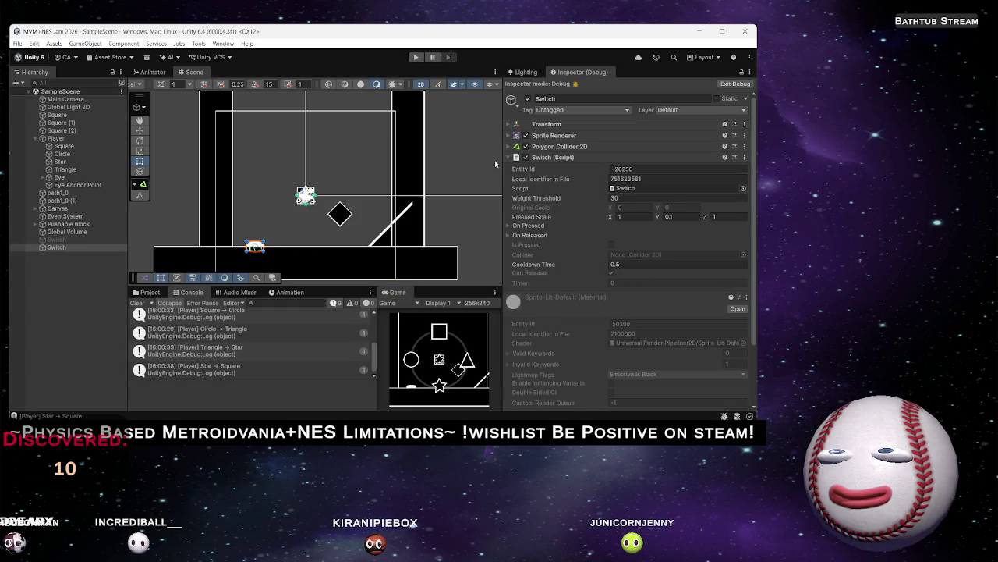
Exit Inspector Debug mode, deselect Switch, and bring up the Hierarchy create menu
click(737, 84)
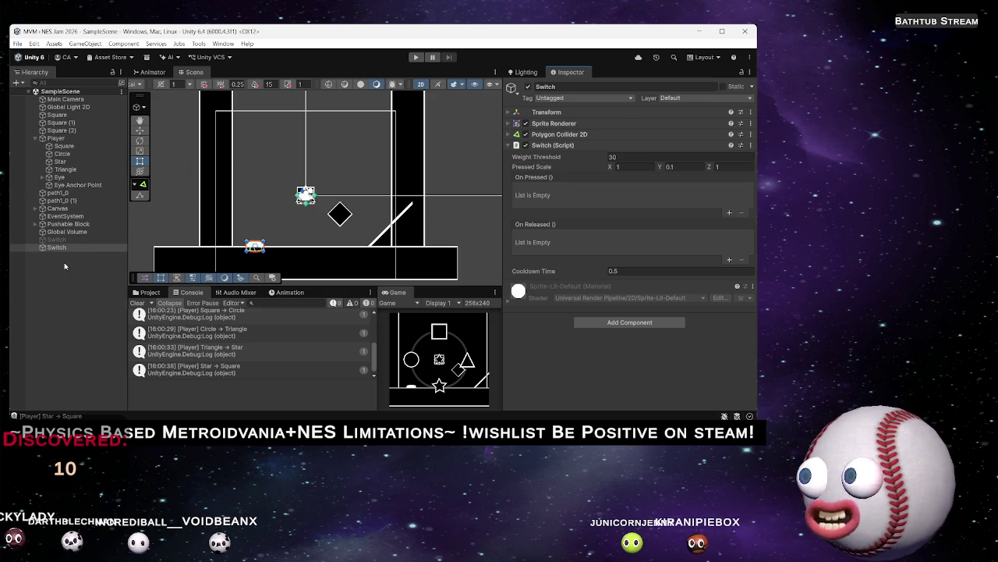
click(97, 266)
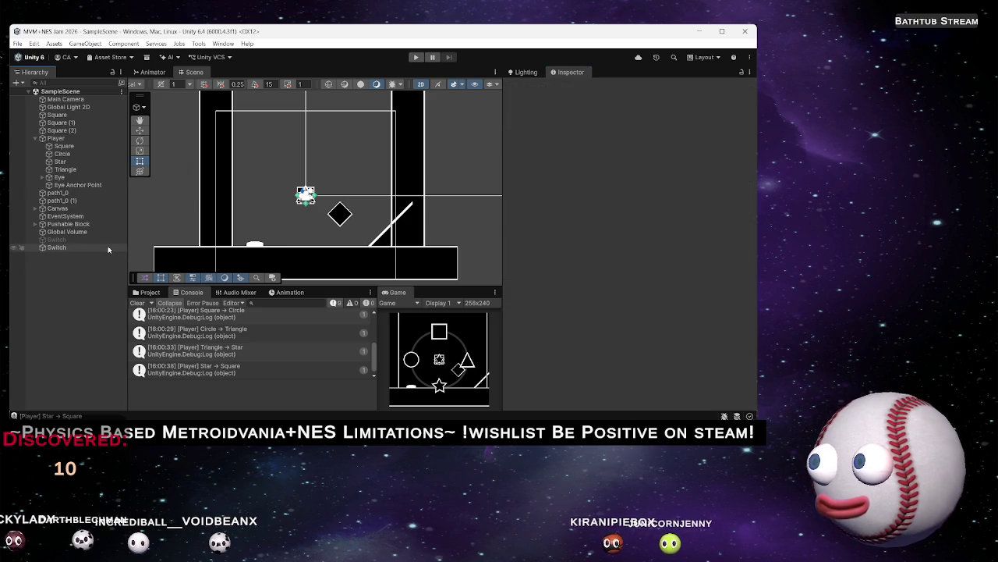
right_click(52, 277)
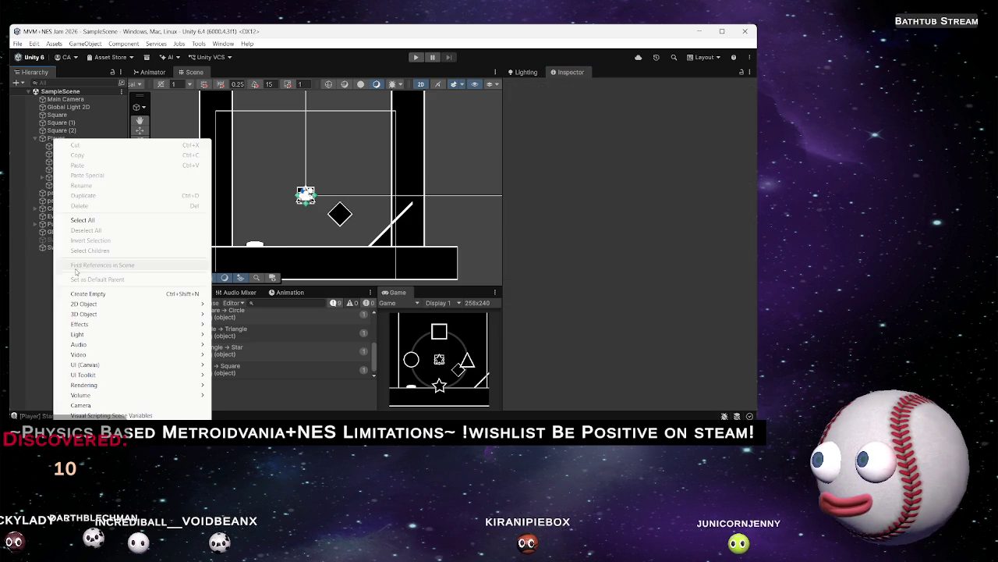
Create an empty game object named Platform
click(125, 296)
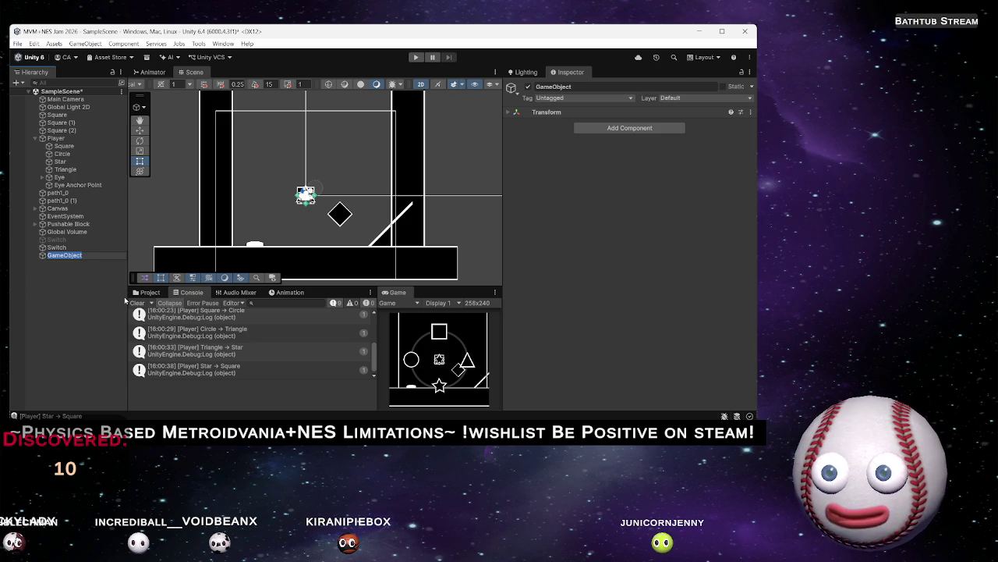
text(Platform)
key(Return)
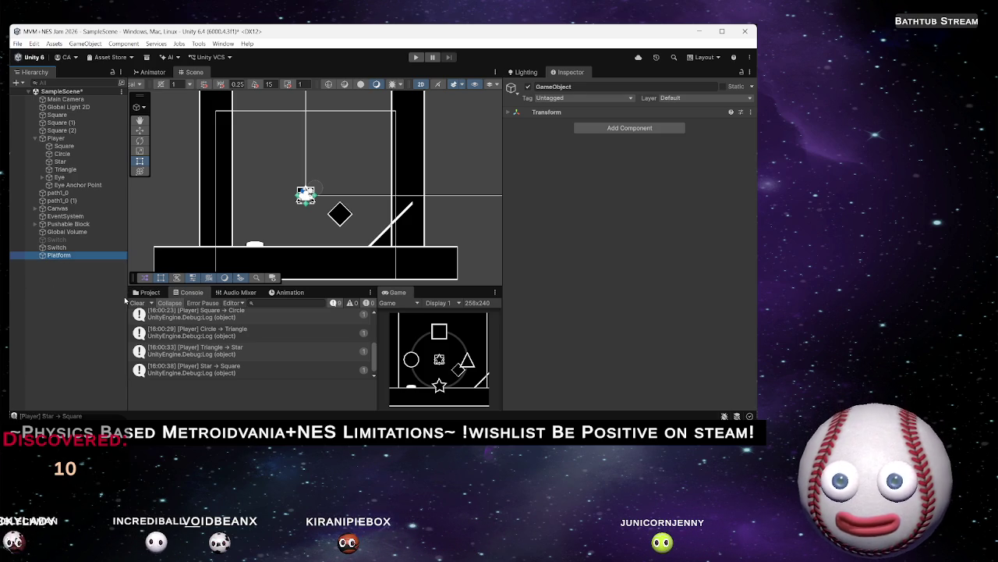
Add a Sprite Renderer to Platform and assign it the PerfectSquare sprite
click(603, 129)
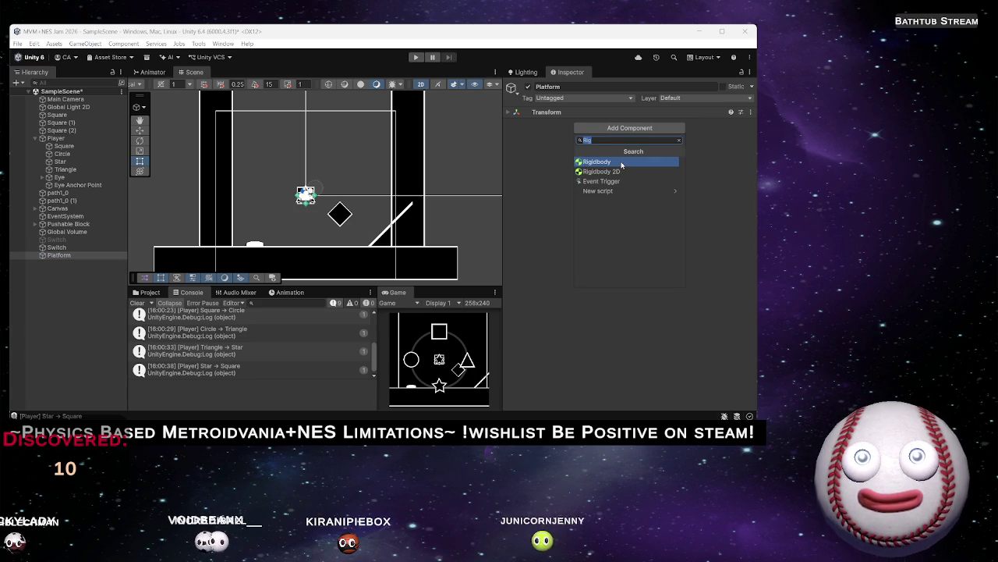
text(Sprite)
key(Down)
key(Down)
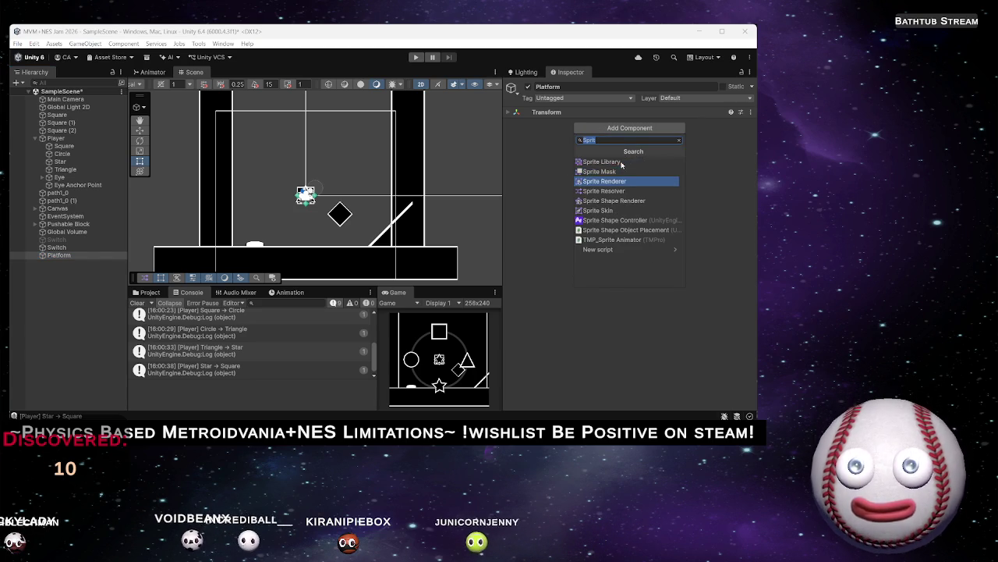
key(Return)
click(588, 125)
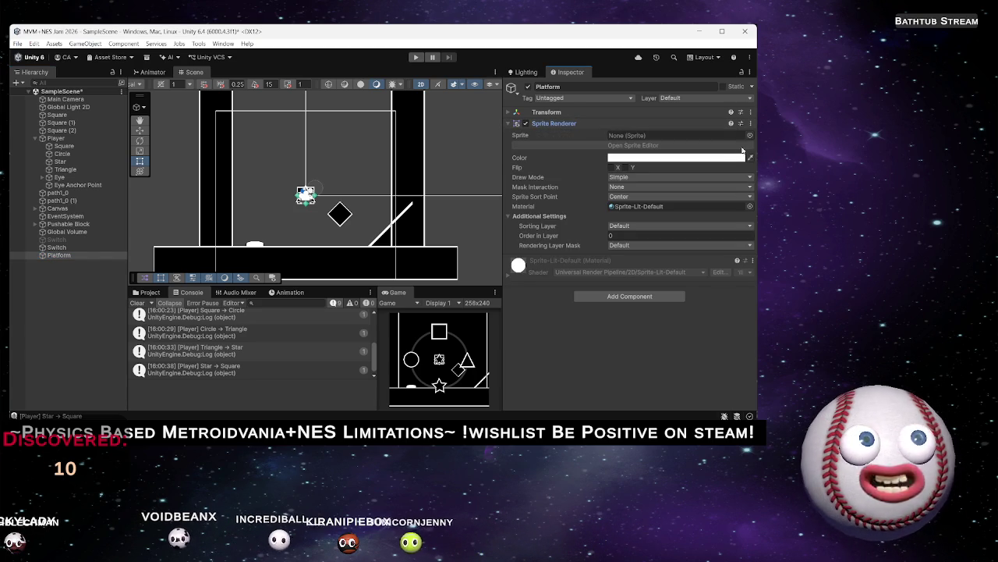
click(750, 136)
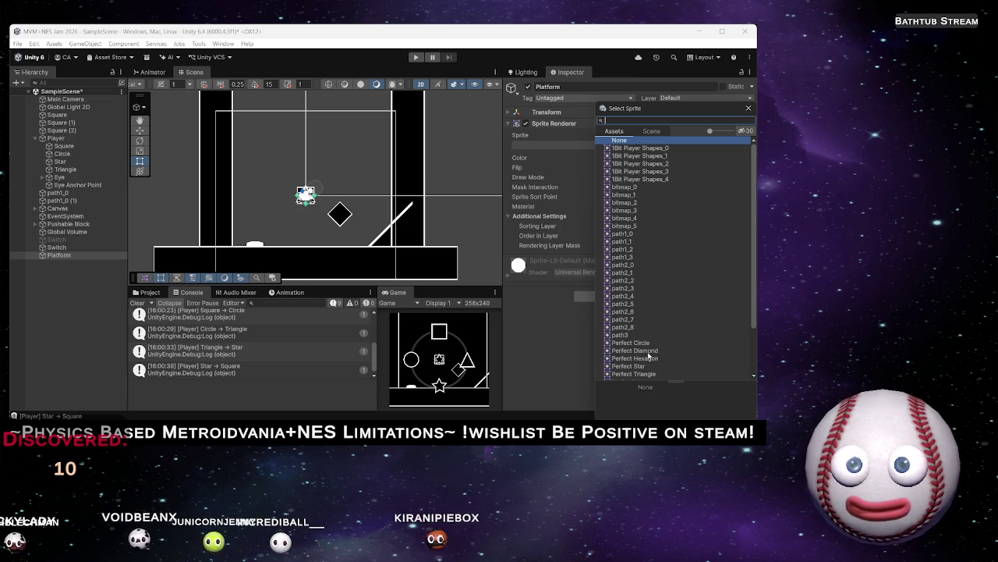
scroll(652, 374, down, 2)
double_click(641, 348)
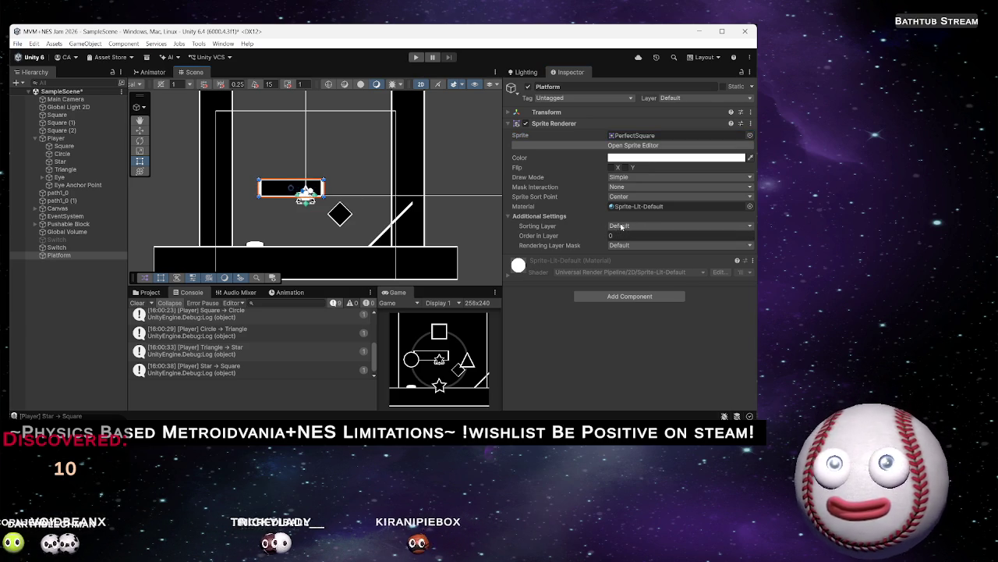
Replace the Platform sprite with bitmap_0 after previewing path1_0 and path1_1
click(750, 135)
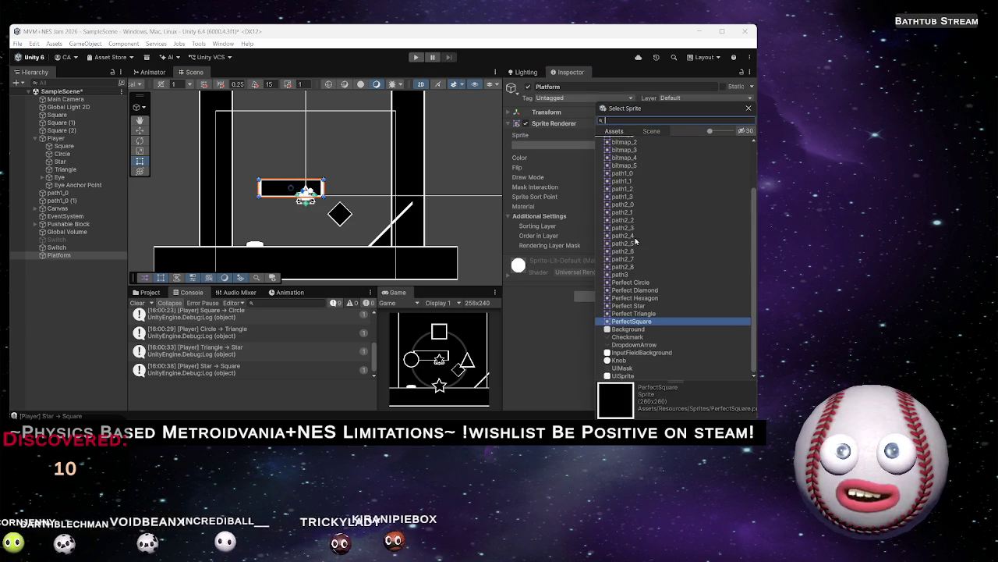
click(628, 174)
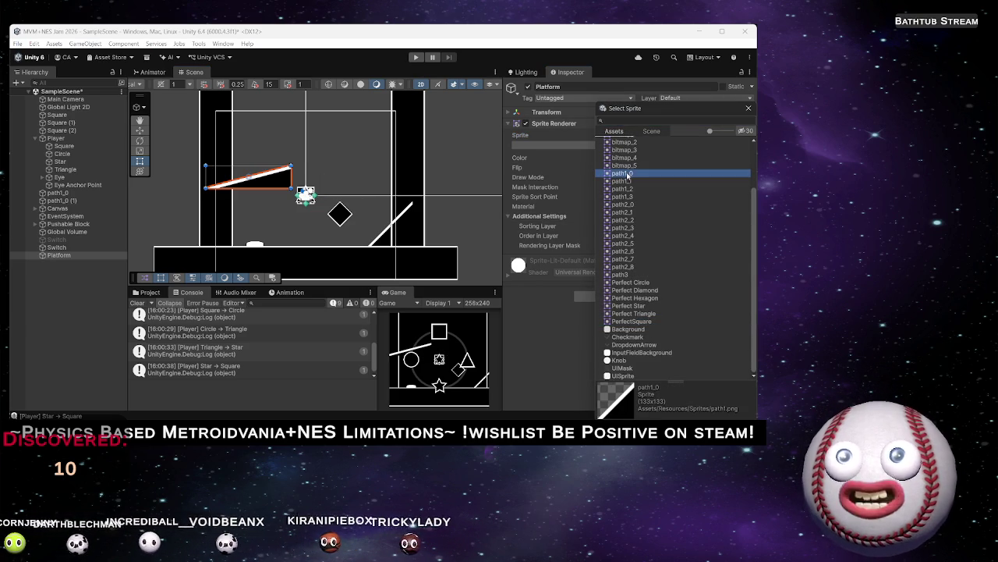
click(627, 181)
scroll(627, 183, up, 3)
click(629, 187)
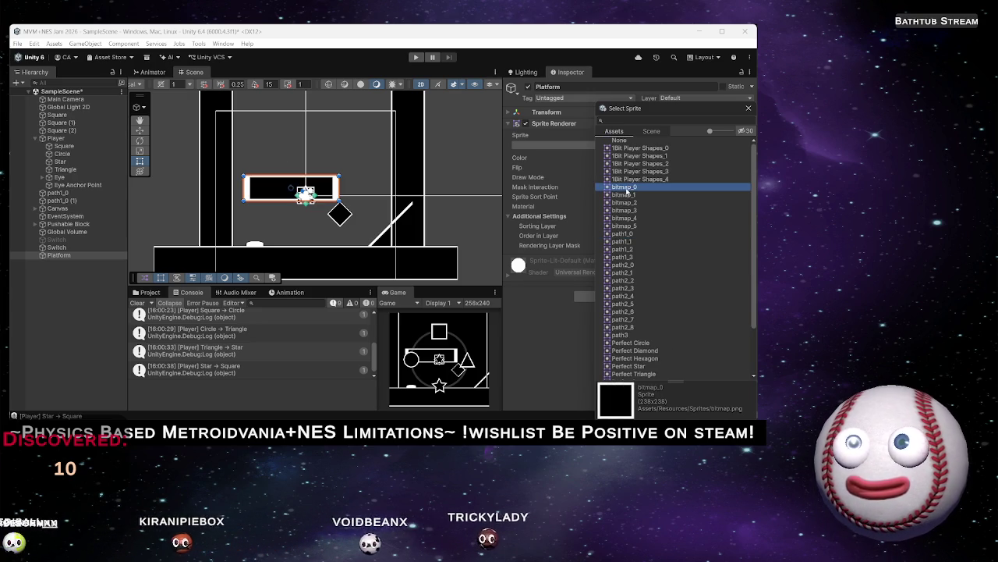
double_click(627, 188)
Set the Sprite Renderer draw mode to Tiled with Adaptive tile mode
click(628, 177)
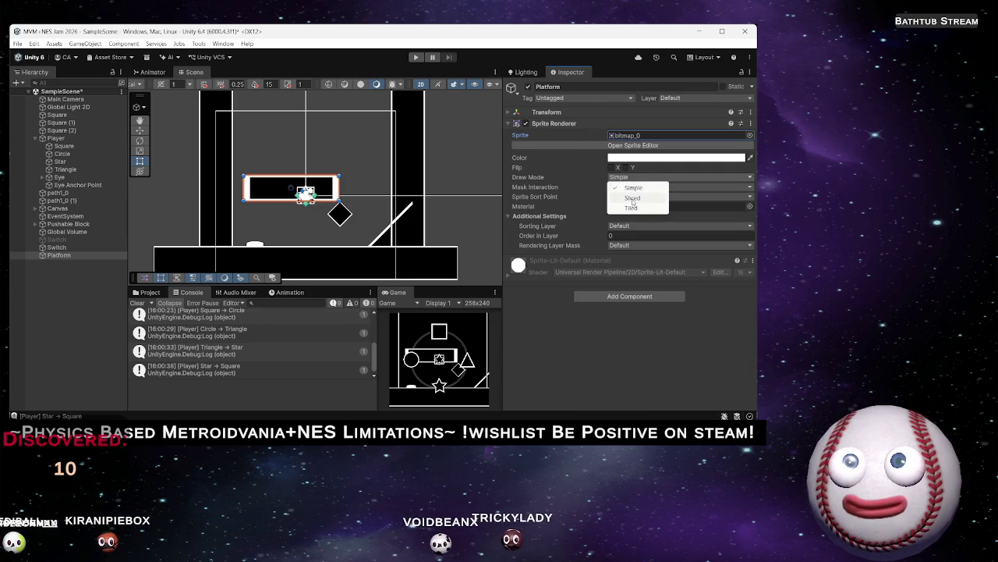
click(632, 200)
click(624, 177)
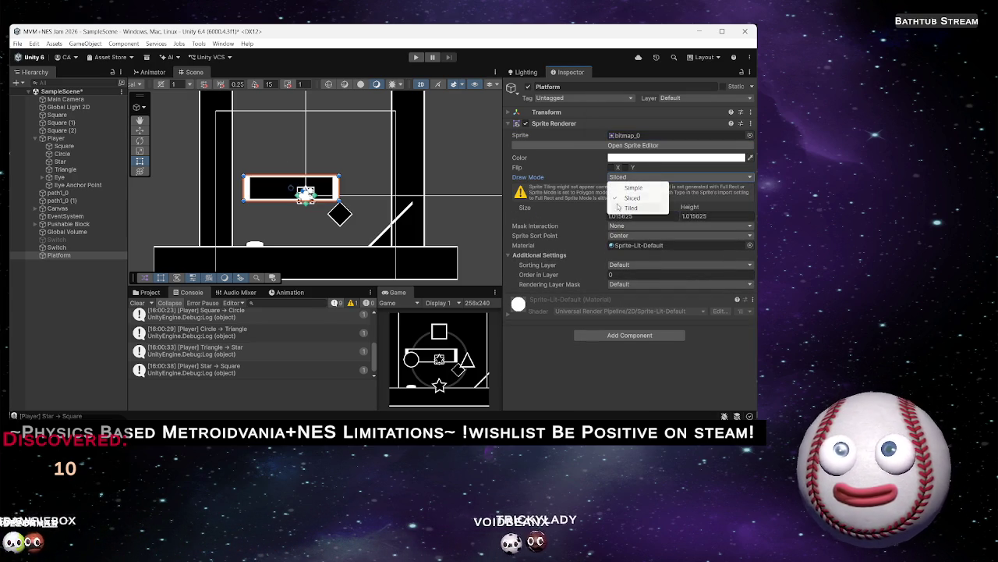
click(601, 212)
click(623, 176)
click(629, 208)
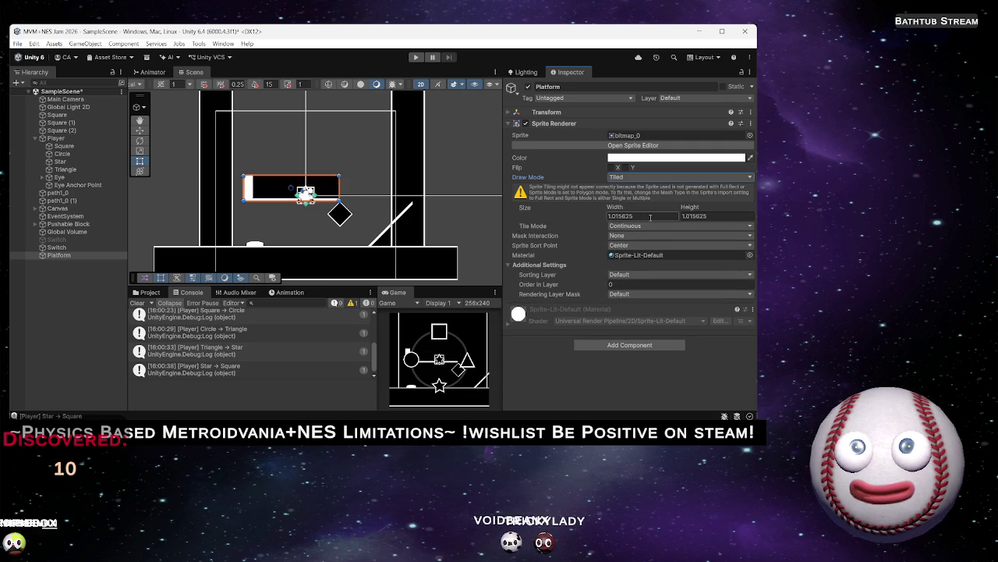
click(641, 226)
click(640, 246)
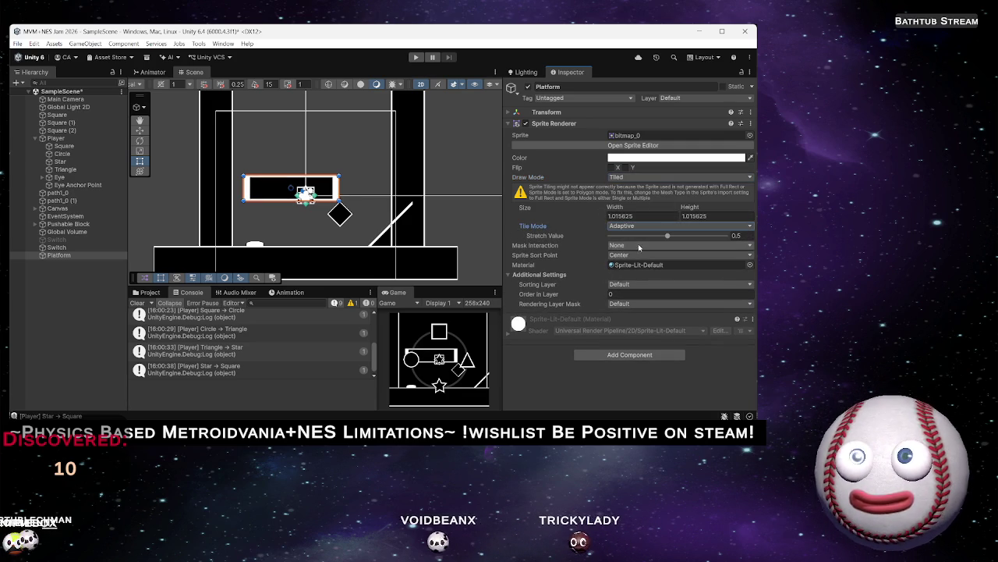
drag(621, 208, 602, 209)
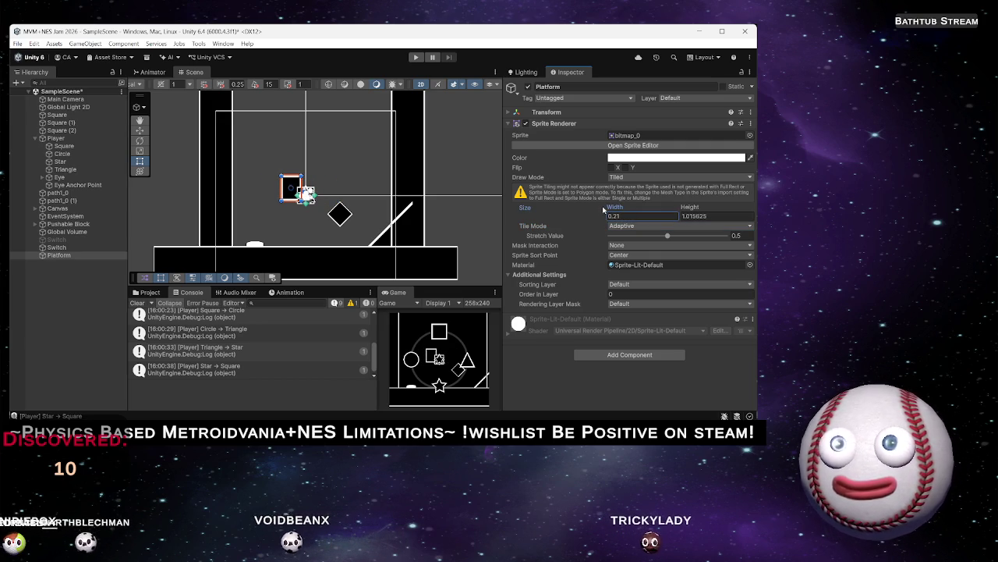
Reset the Platform's X and Y scale to 1
click(558, 112)
double_click(627, 143)
text(1)
key(Tab)
text(1)
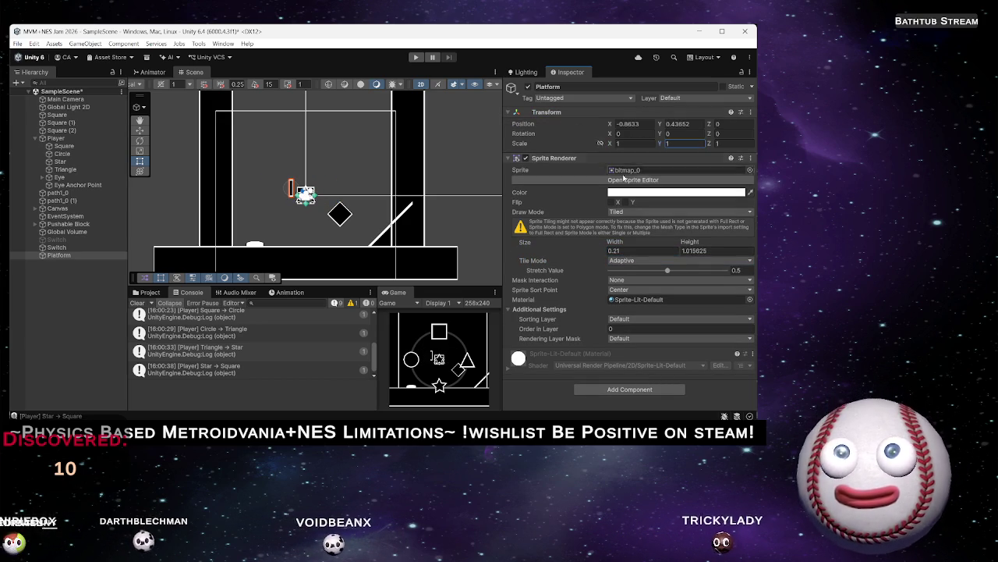
Set the tiled sprite size to 2.47 wide by 0.5 high
double_click(628, 251)
text(5.09)
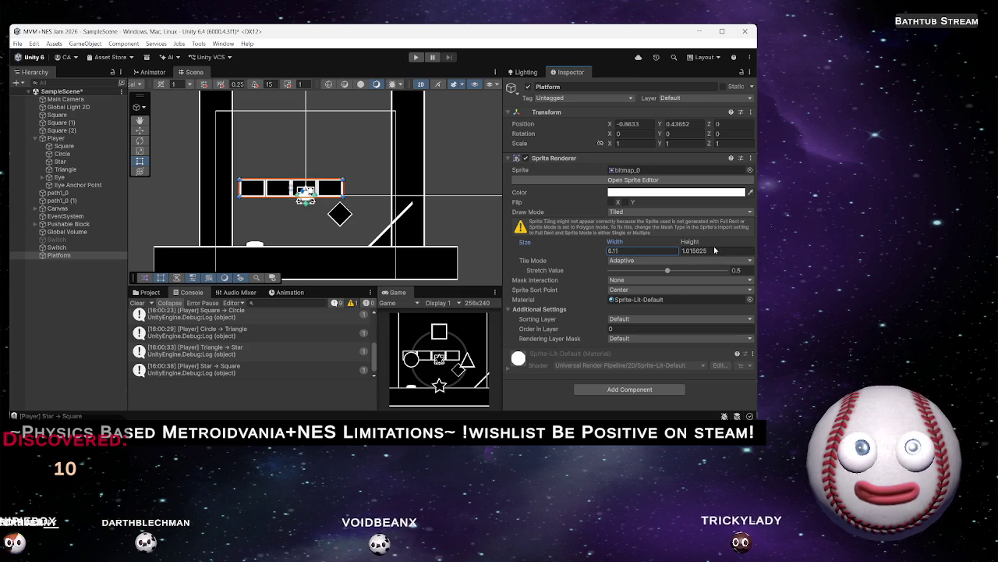
key(BackSpace)
key(BackSpace)
key(BackSpace)
text(3.93)
key(BackSpace)
key(BackSpace)
key(BackSpace)
text(2.47)
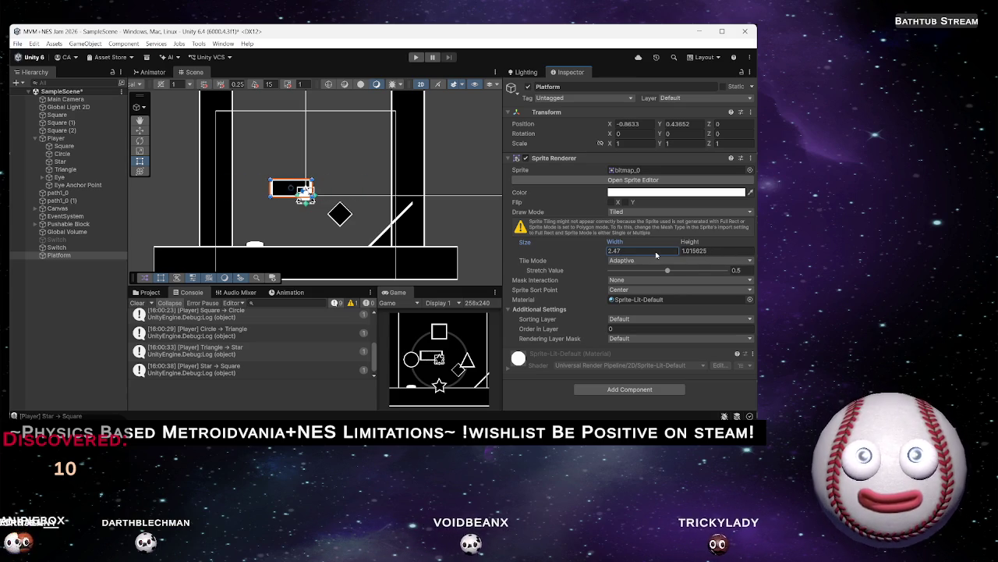
click(698, 250)
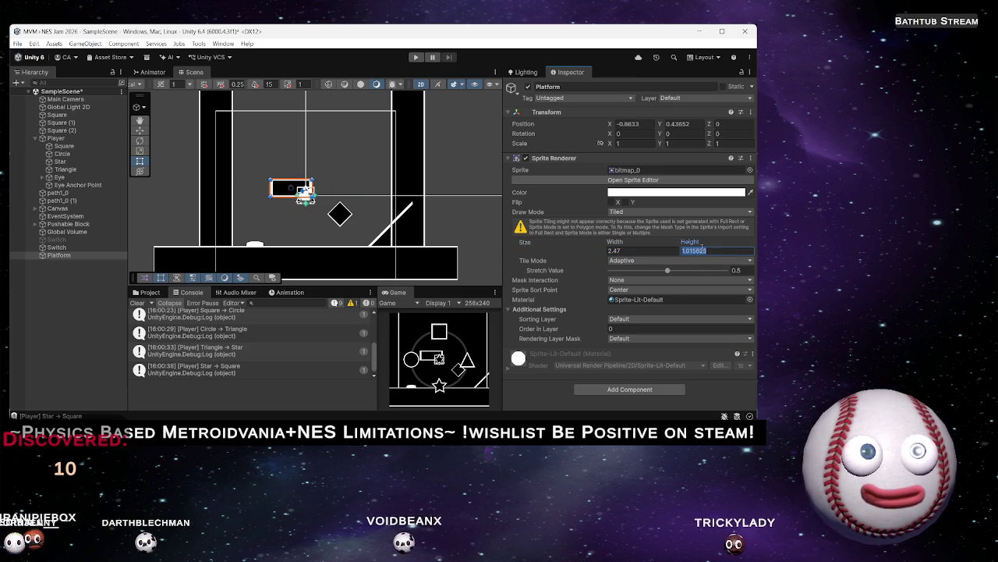
text(0.2)
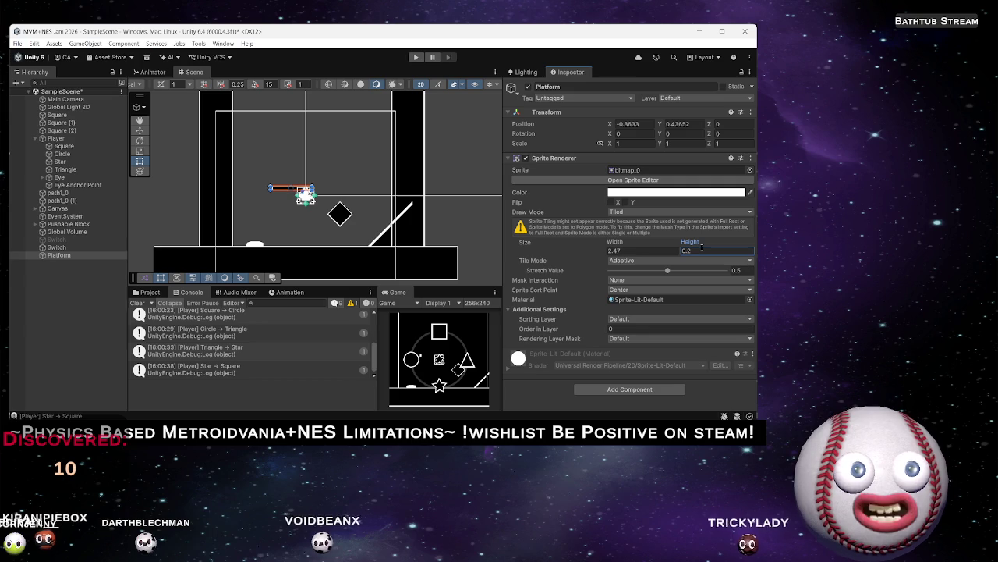
key(BackSpace)
text(54)
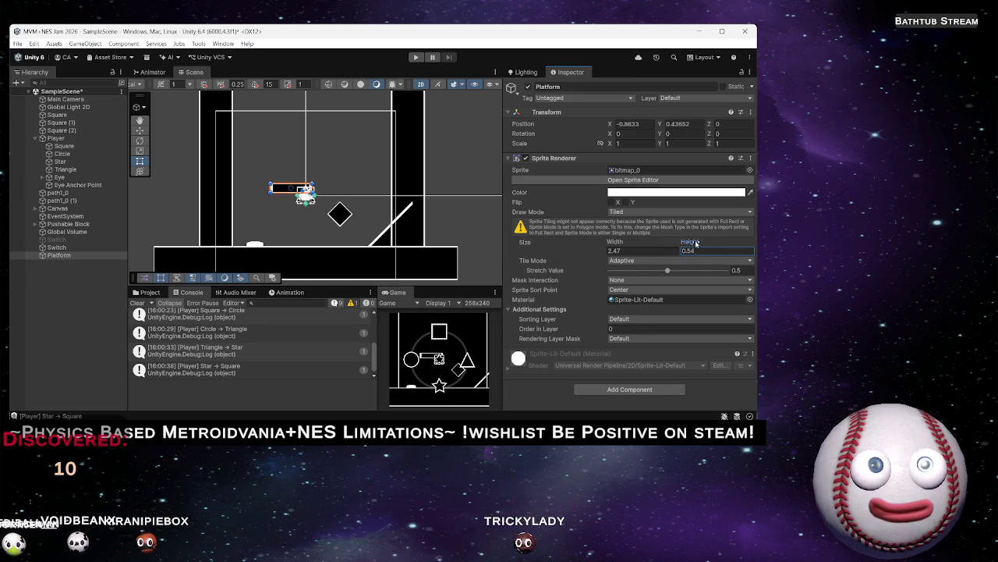
Increase the Platform height to 0.9 and move it up to about 1.37, 2.67
drag(697, 243, 703, 244)
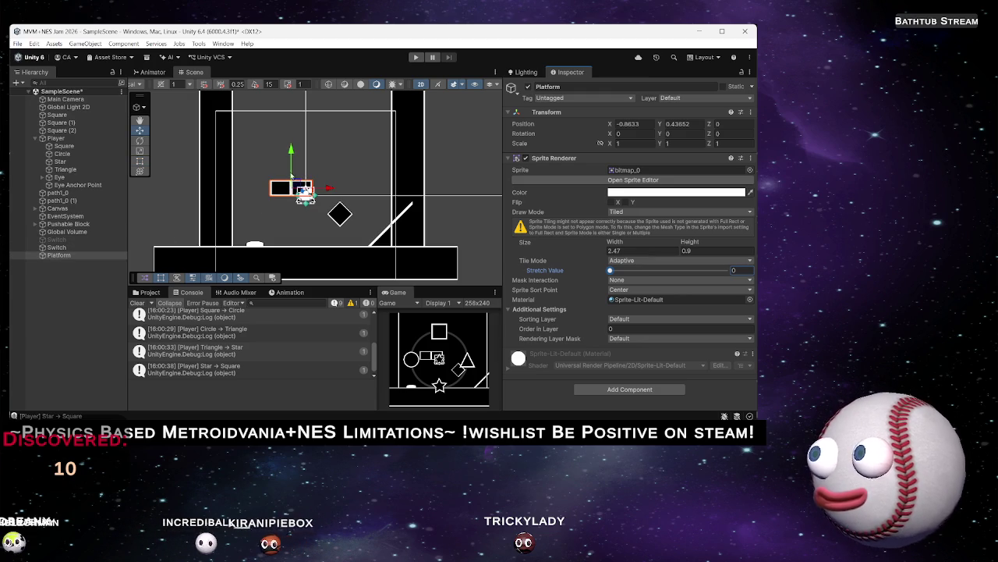
key(w)
mouse_move(295, 190)
mouse_down()
mouse_move(265, 161)
mouse_move(347, 144)
mouse_move(335, 147)
mouse_up()
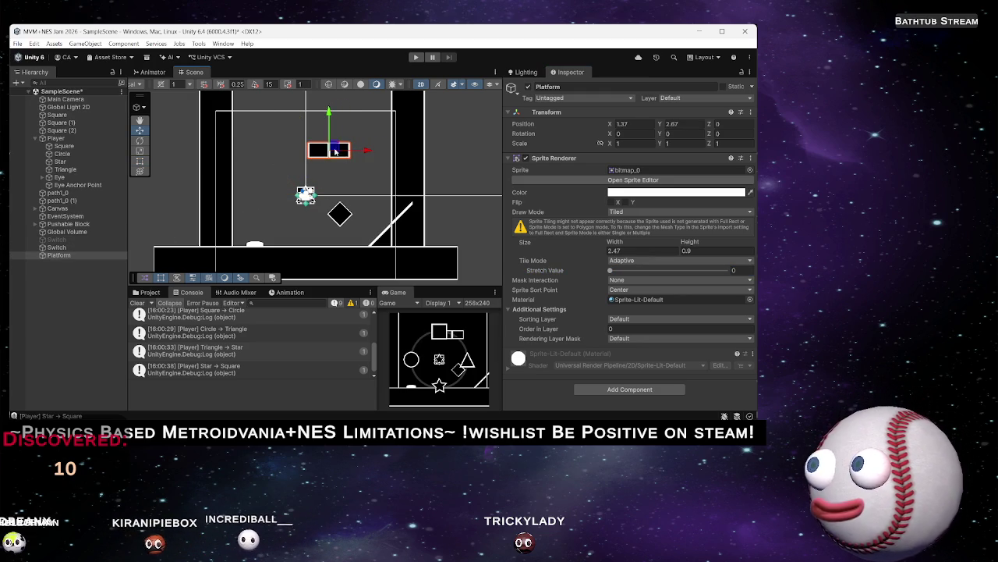
Raise the Pushable Block so it rests above the platform
click(68, 224)
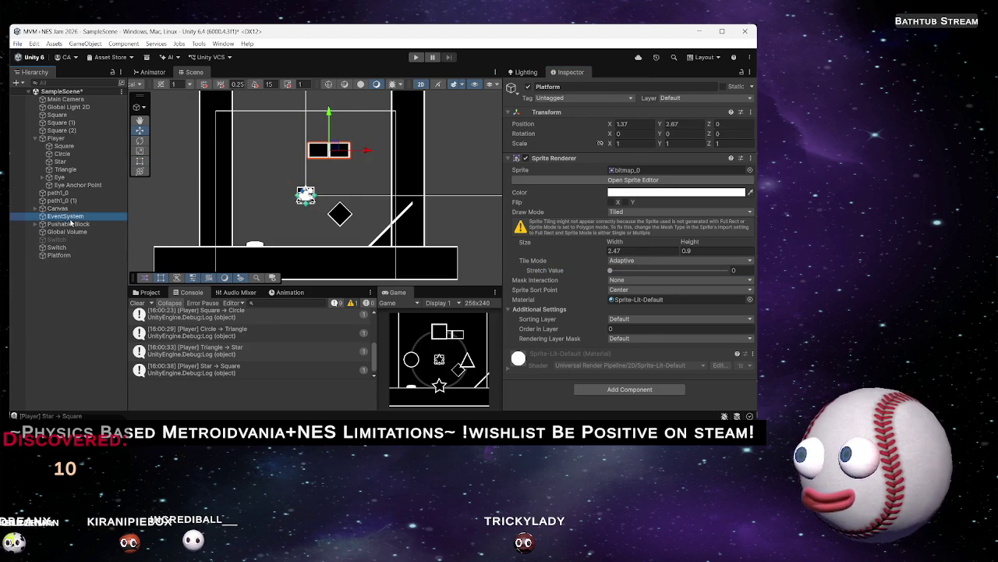
mouse_move(346, 210)
mouse_down()
mouse_move(341, 118)
mouse_move(336, 129)
mouse_up()
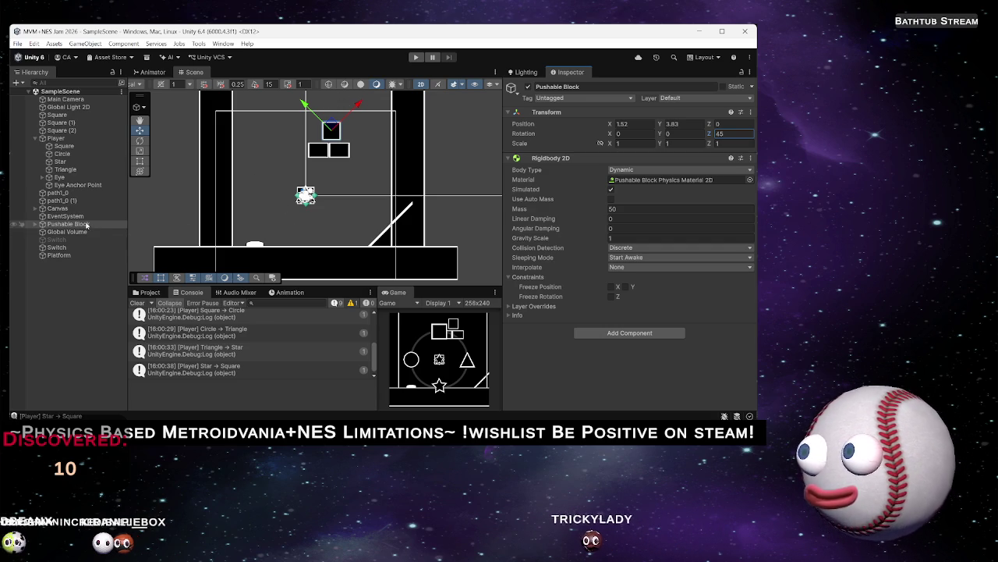
click(57, 248)
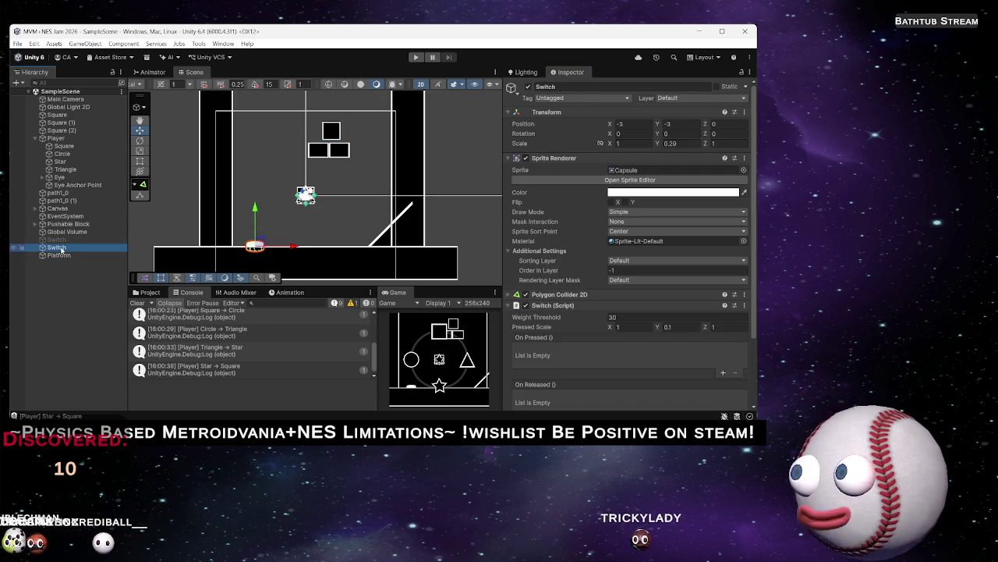
Add an On Pressed response calling GameObject.SetActive on Platform, left unticked
scroll(563, 285, down, 3)
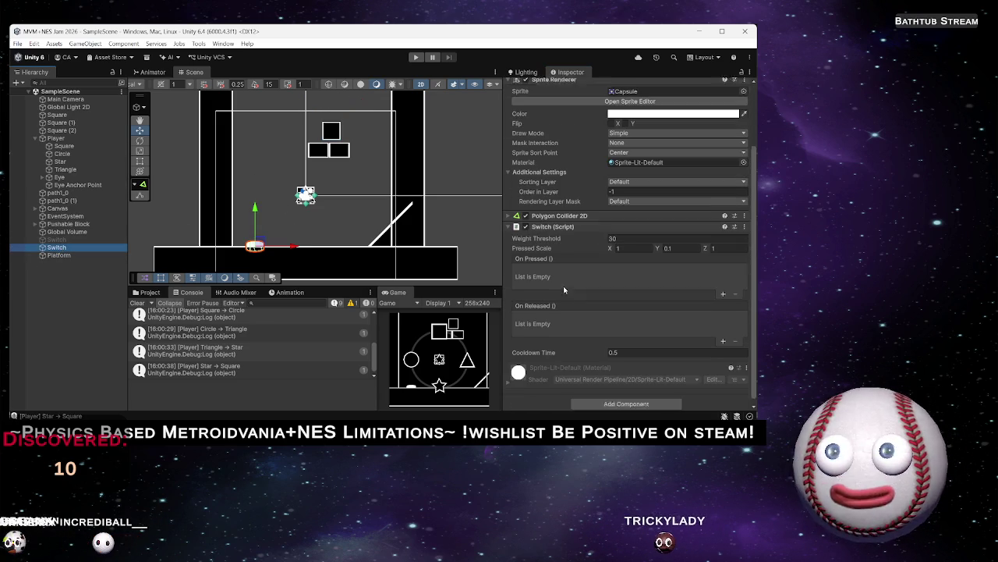
click(723, 290)
drag(63, 257, 553, 277)
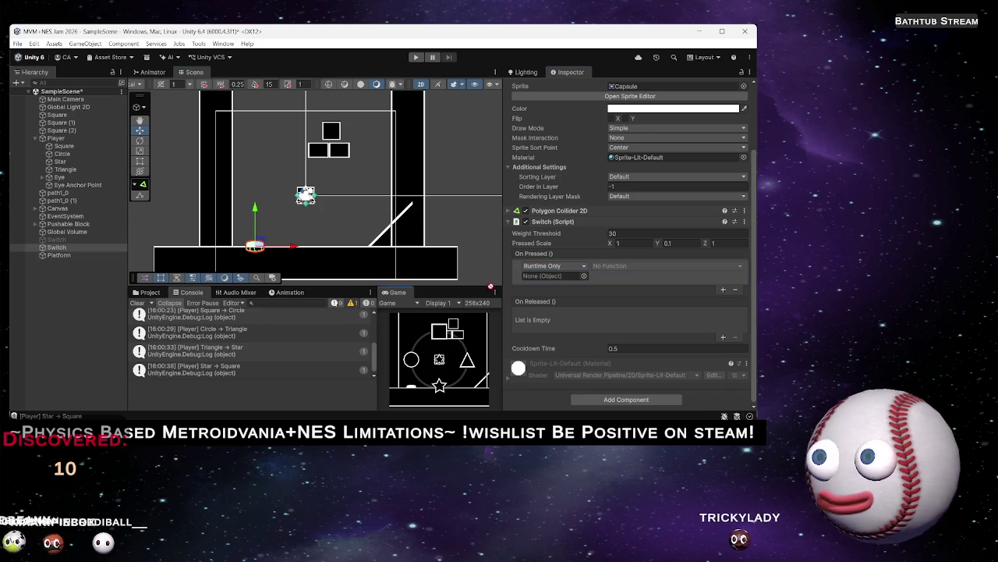
click(626, 266)
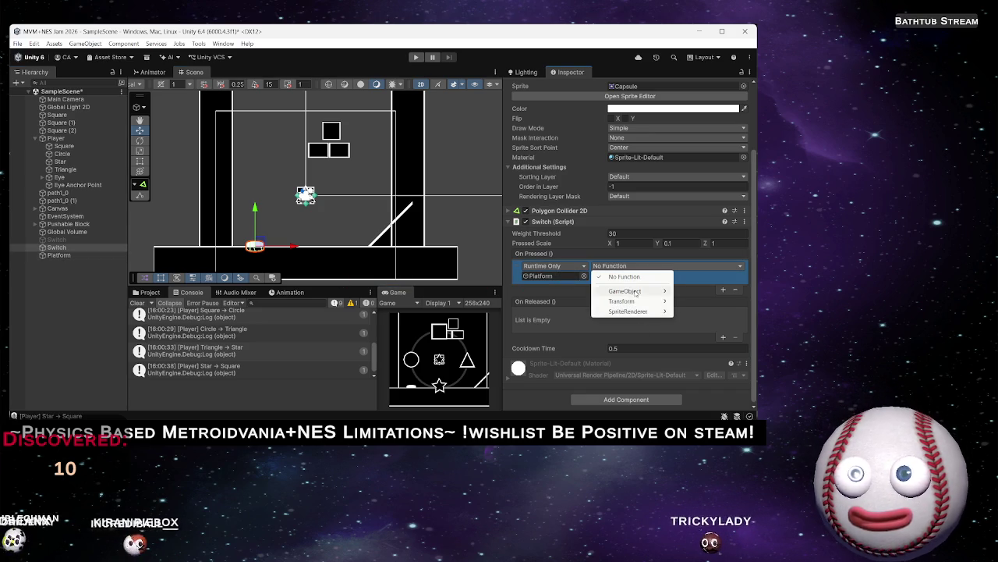
mouse_move(625, 291)
click(513, 362)
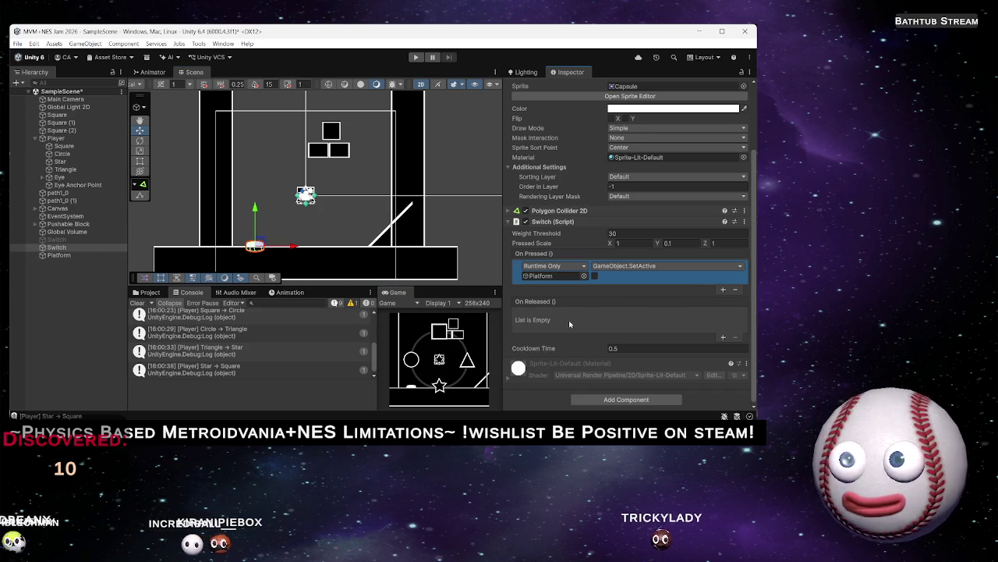
Add an On Released response calling GameObject.SetActive on Platform, ticked to reactivate it
click(723, 337)
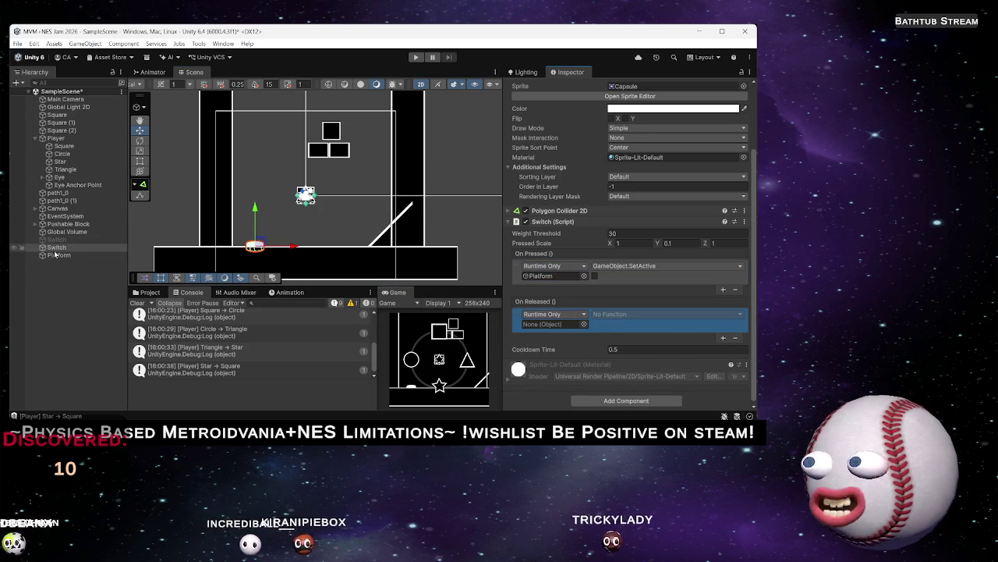
drag(58, 255, 564, 324)
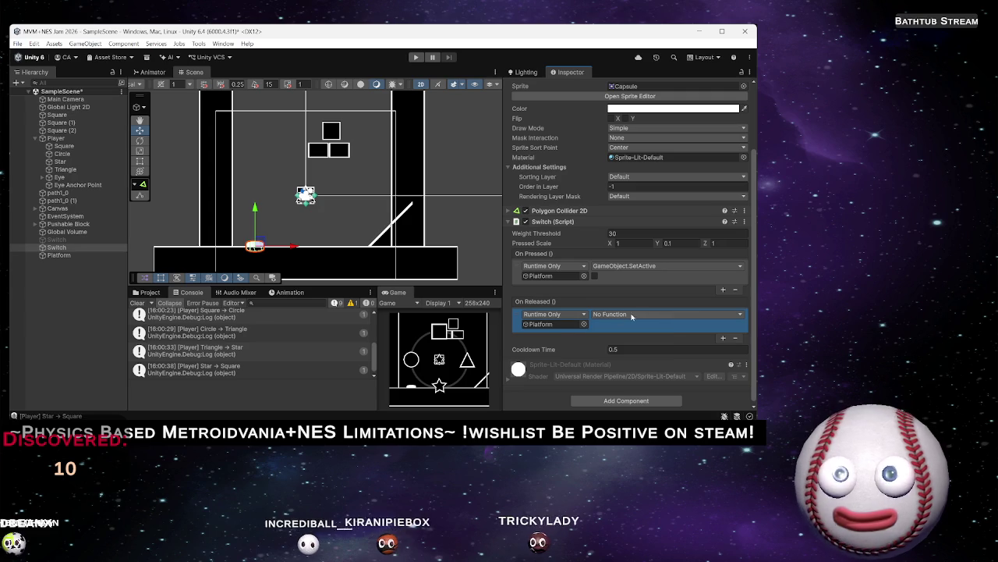
click(624, 314)
mouse_move(624, 339)
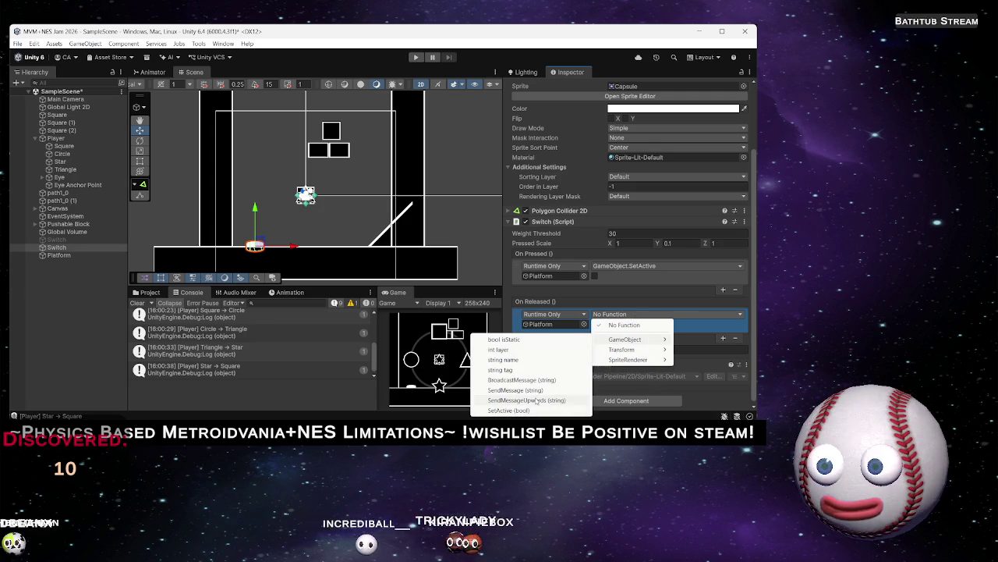
click(508, 410)
click(594, 325)
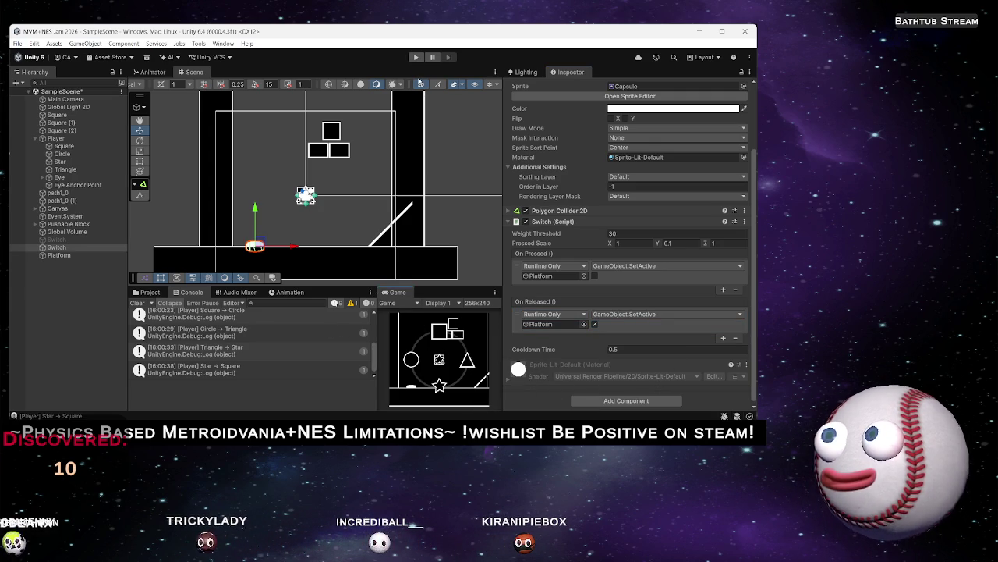
Run a quick Play test of the scene, stop it, and select the Platform object
click(416, 59)
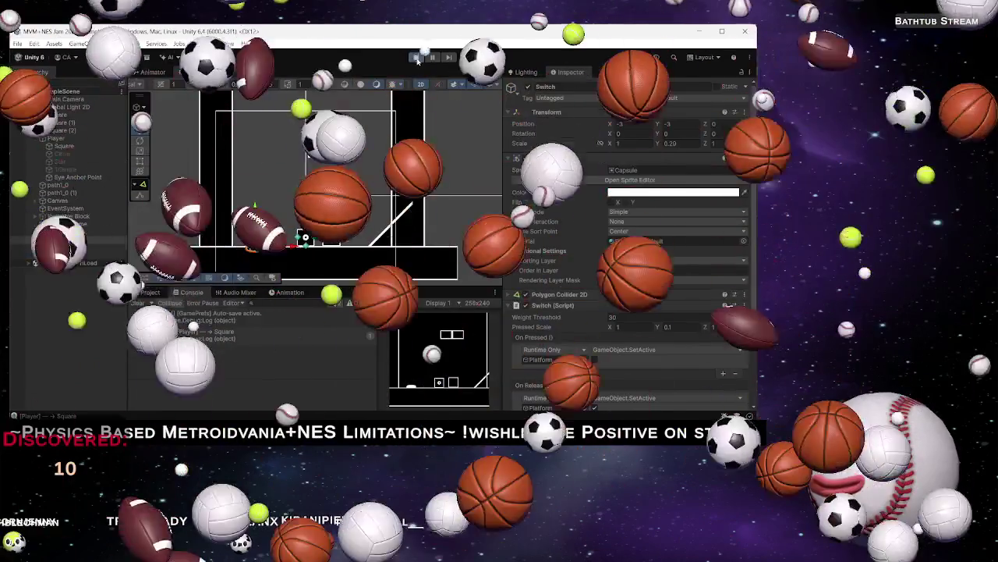
click(417, 58)
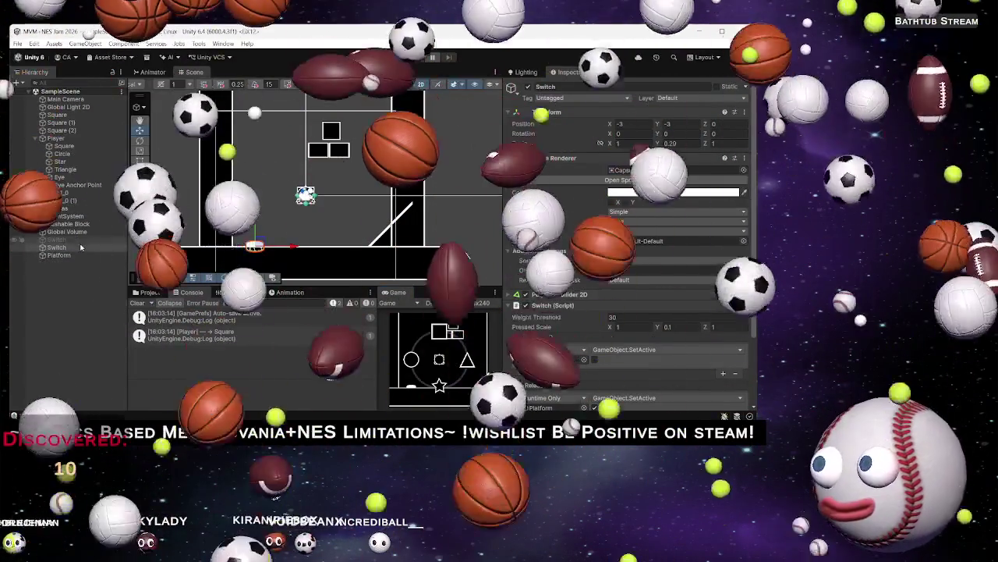
click(59, 255)
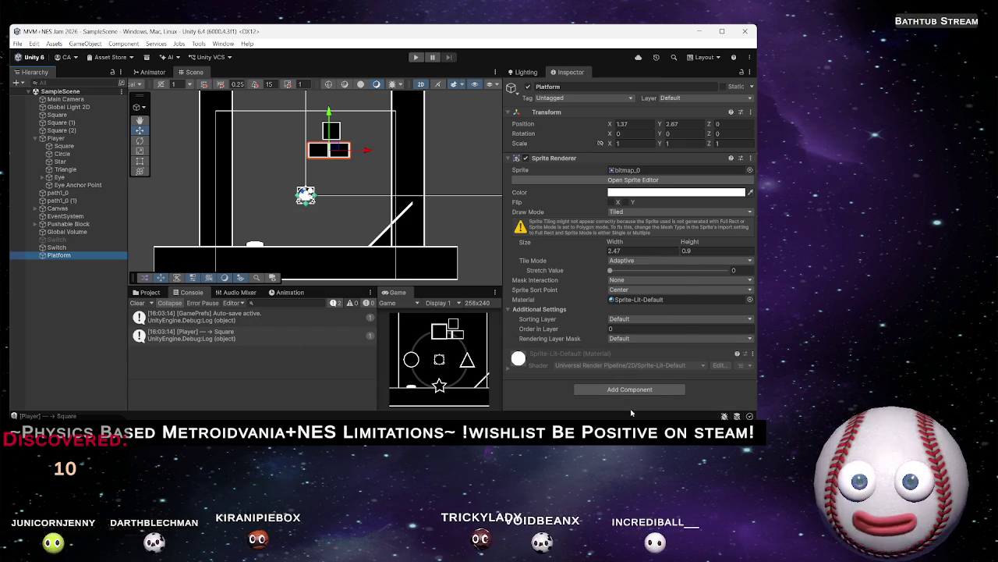
Add a Box Collider 2D to the Platform and set its Size Y to 1, giving 2.5 by 1
click(617, 390)
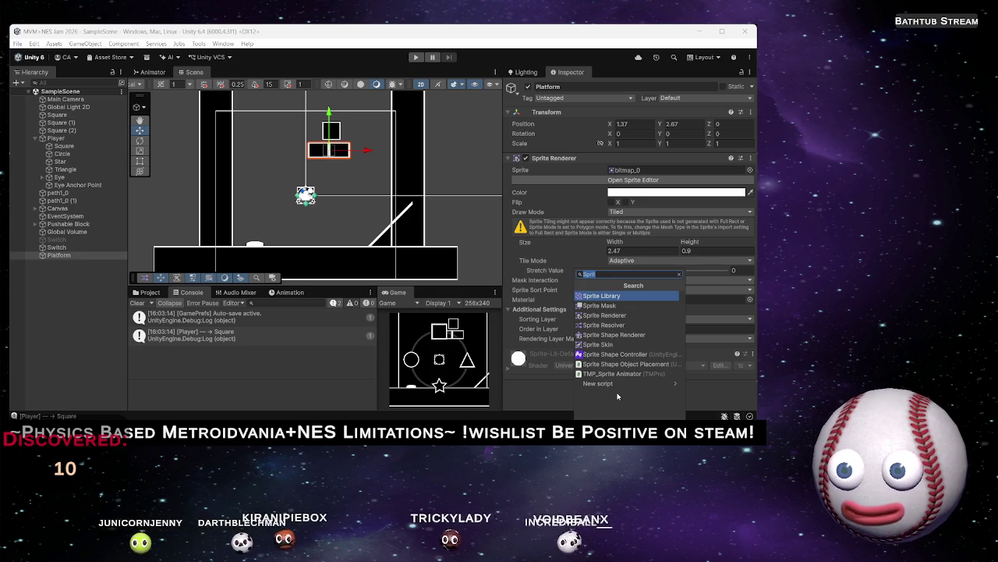
text(P)
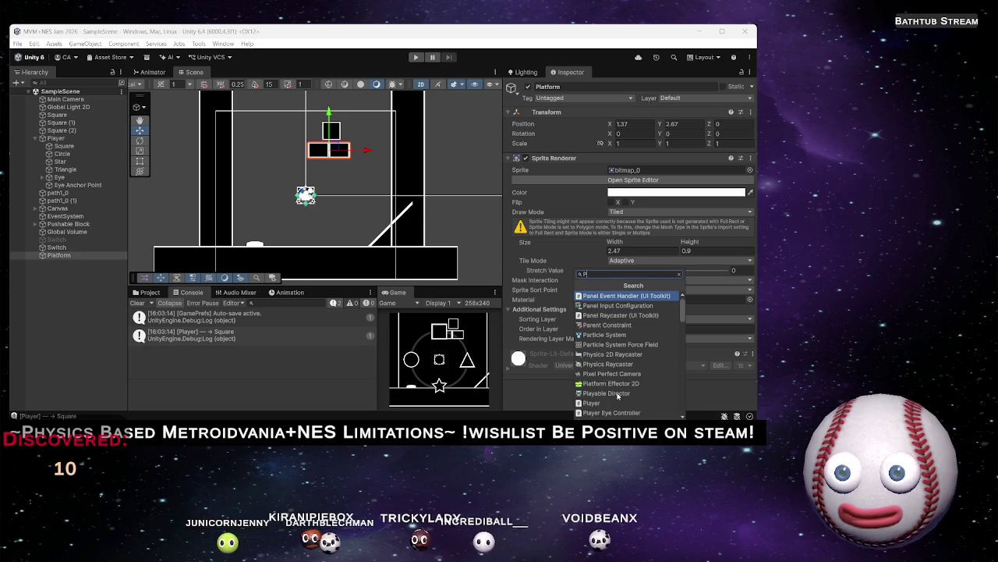
key(BackSpace)
text(box)
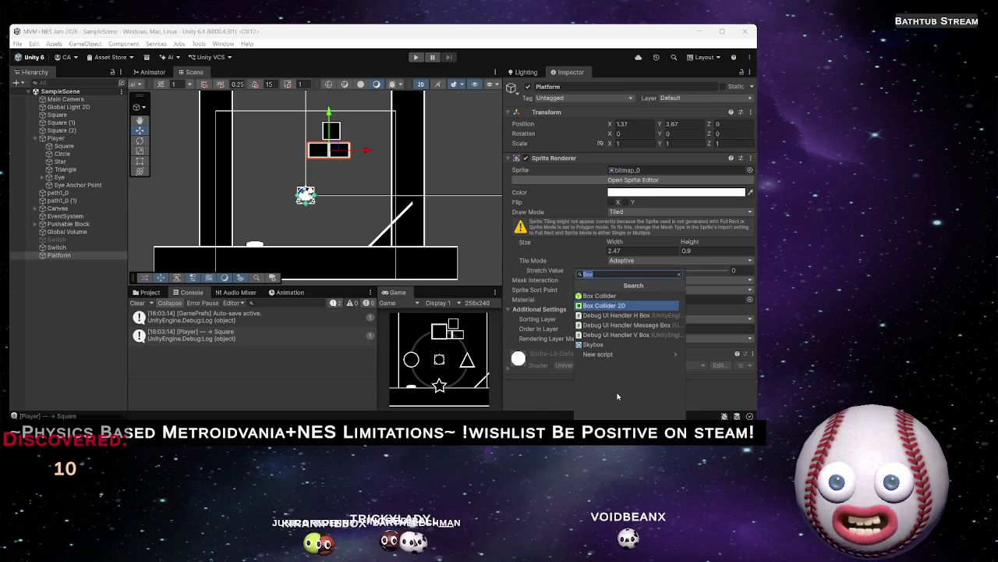
key(Return)
scroll(635, 382, down, 3)
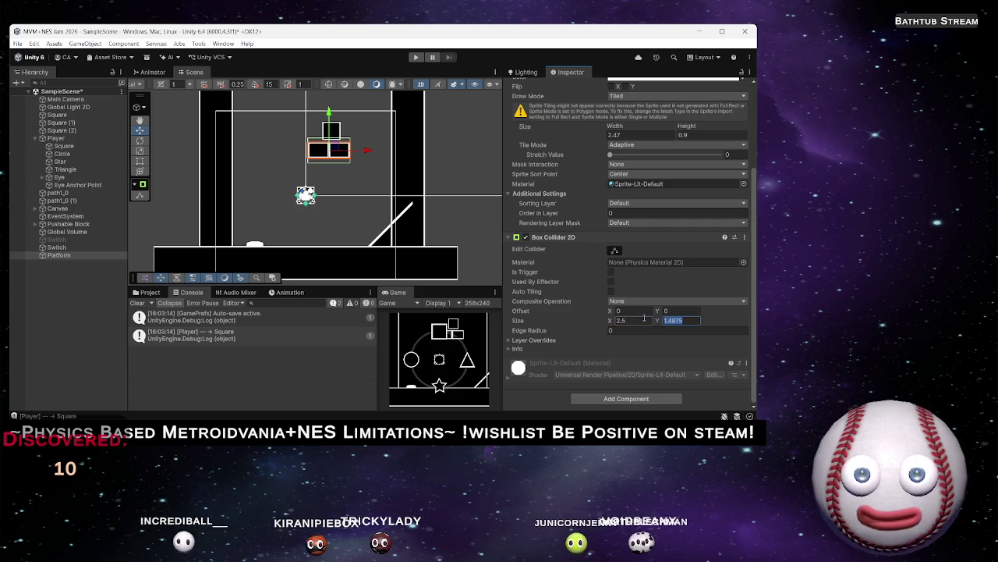
text(13)
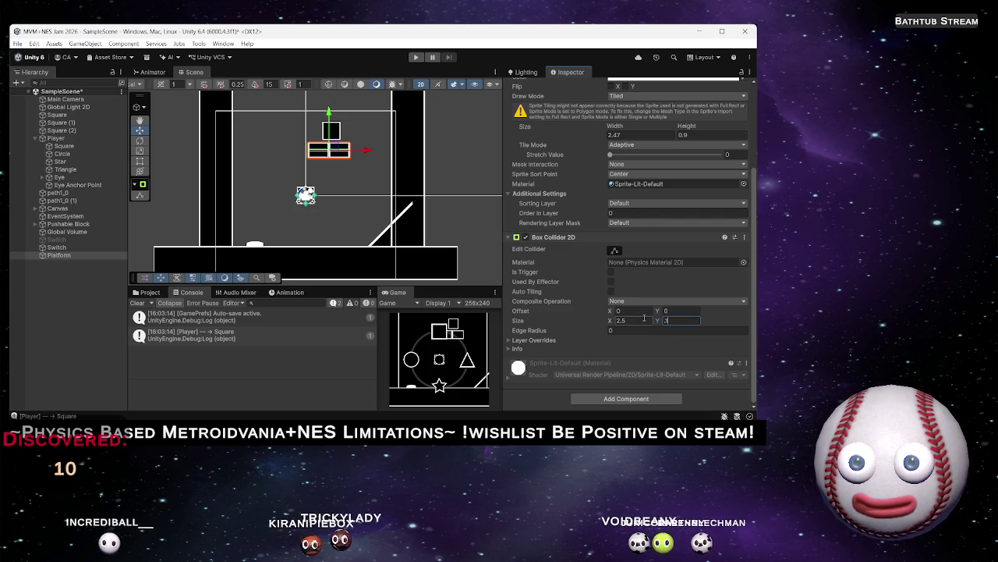
key(BackSpace)
text(1)
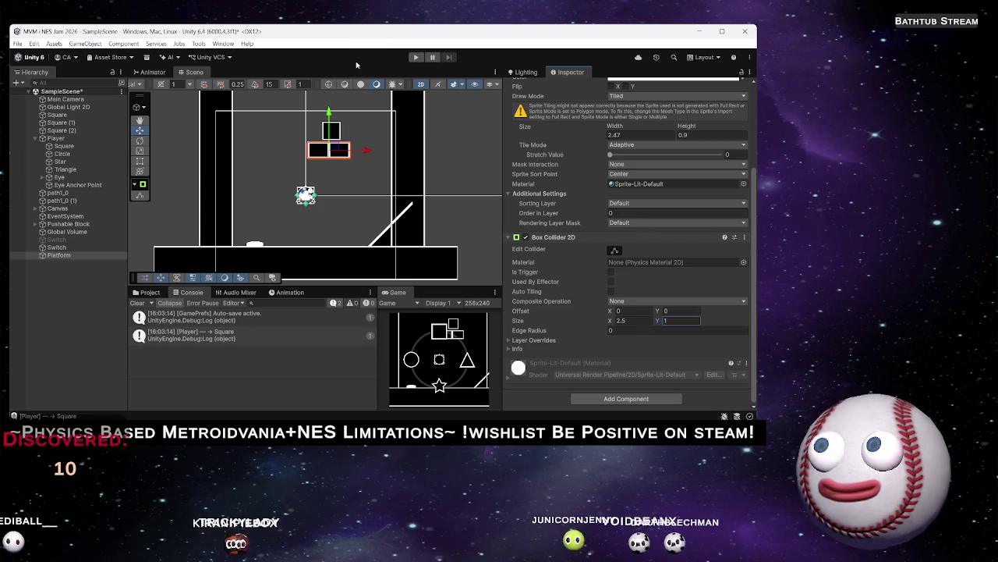
Start the play test and walk the player left and right across the switch
click(416, 58)
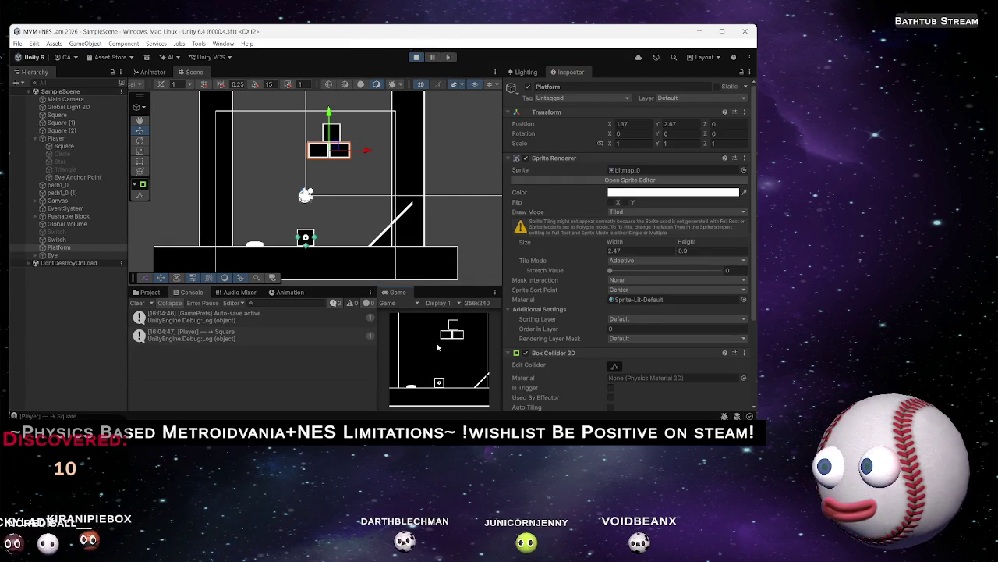
key(a)
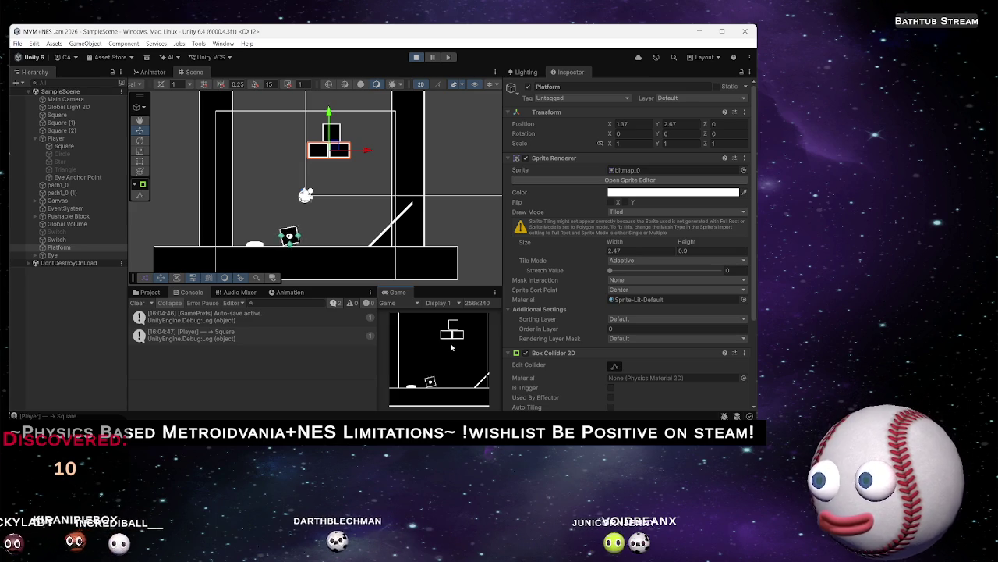
key(a)
key(d)
key(a)
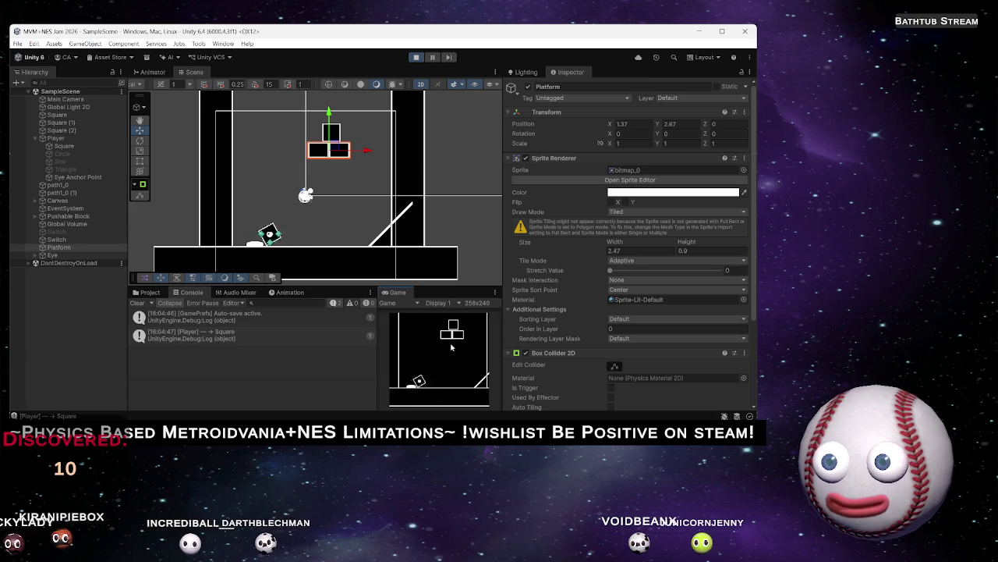
key(d)
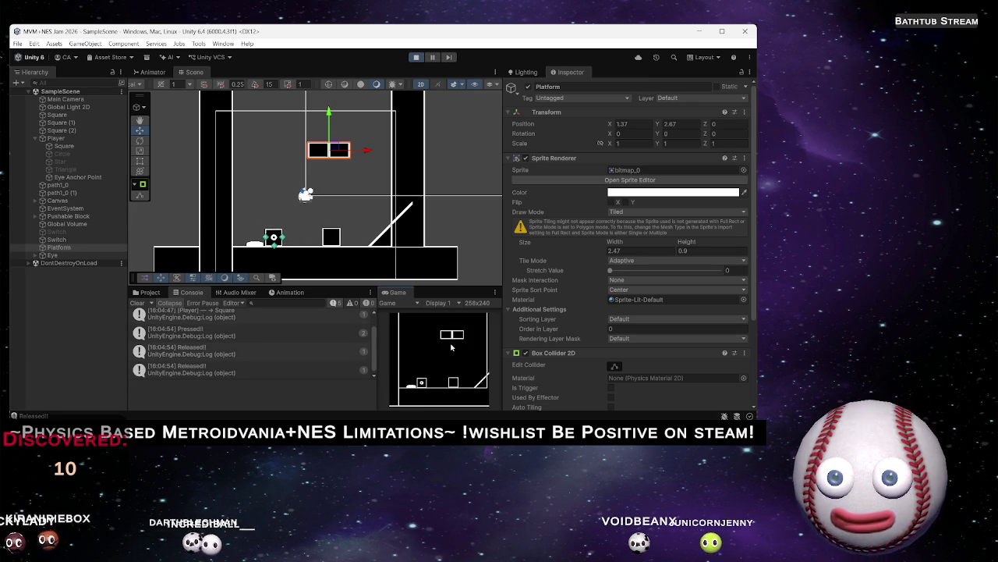
key(d)
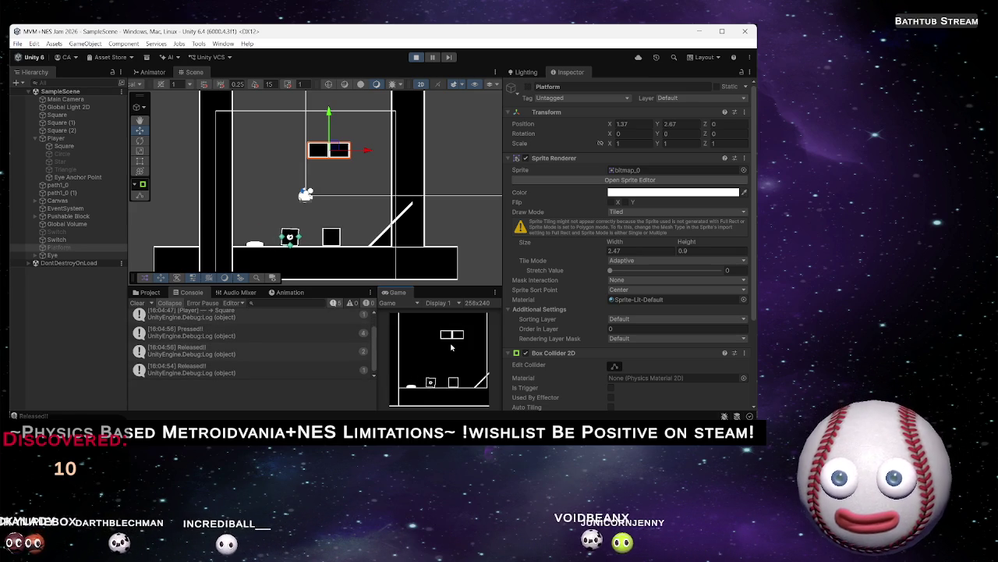
key(d)
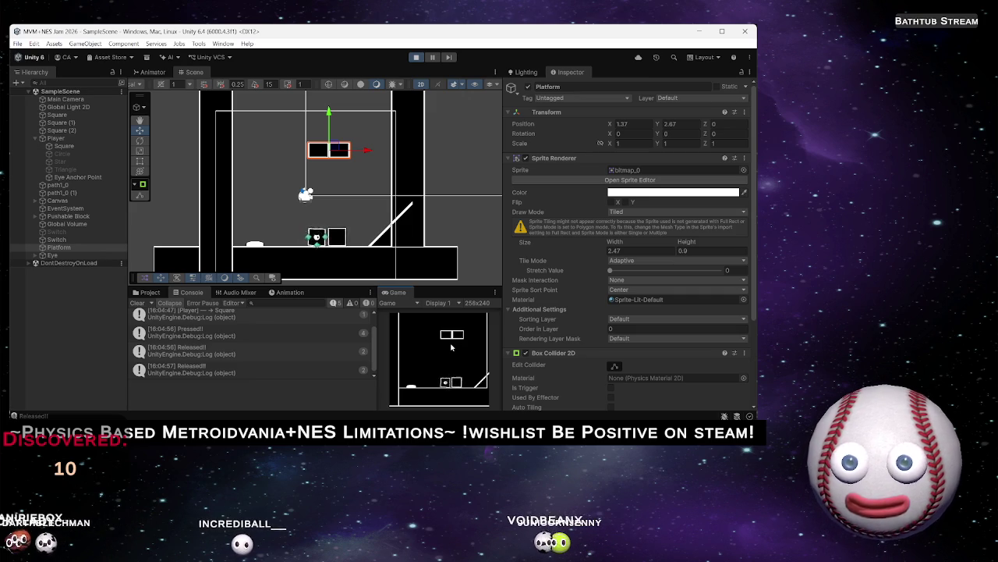
Toggle the player between circle and square and push the small block across the switch
key(a)
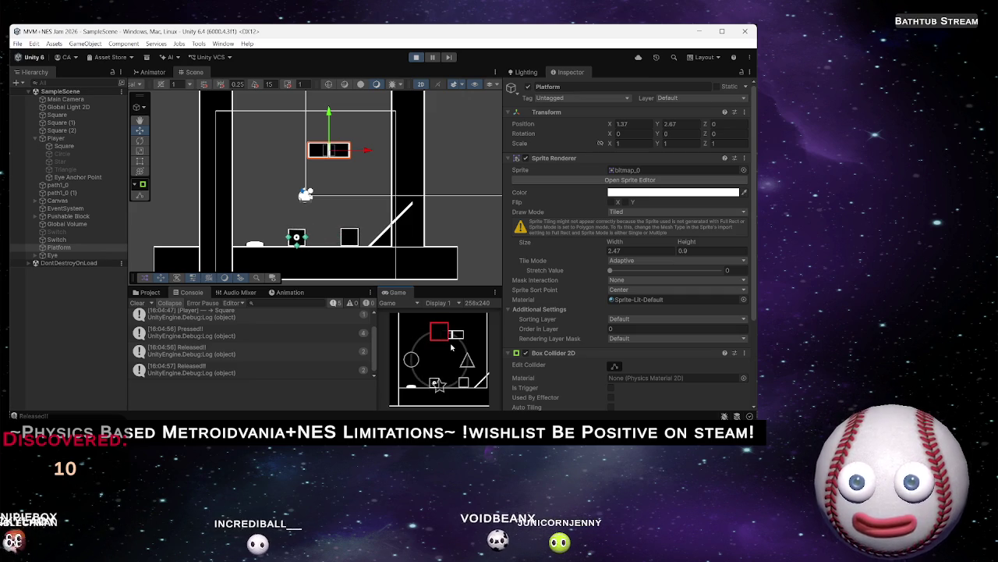
key(a)
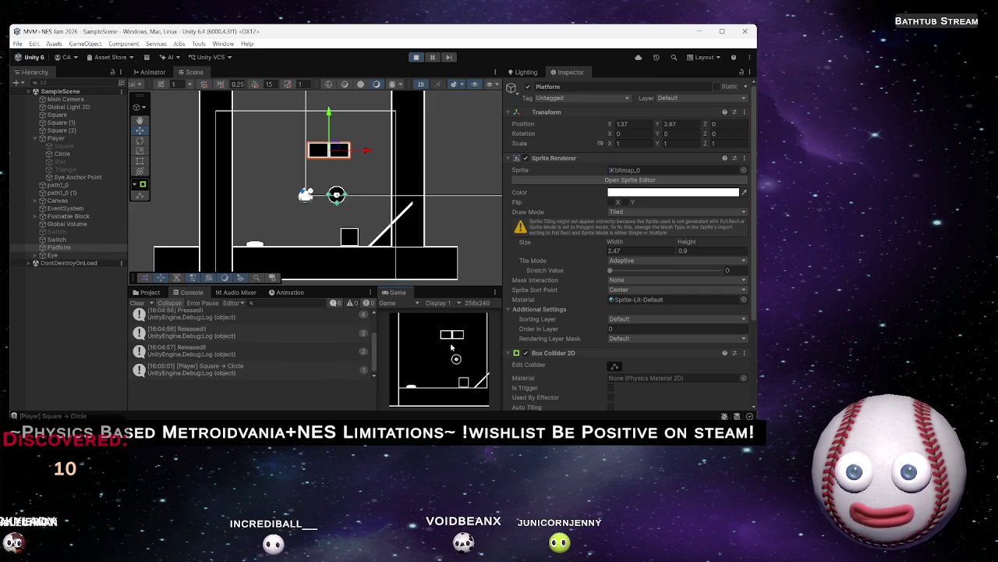
key(a)
key(Left)
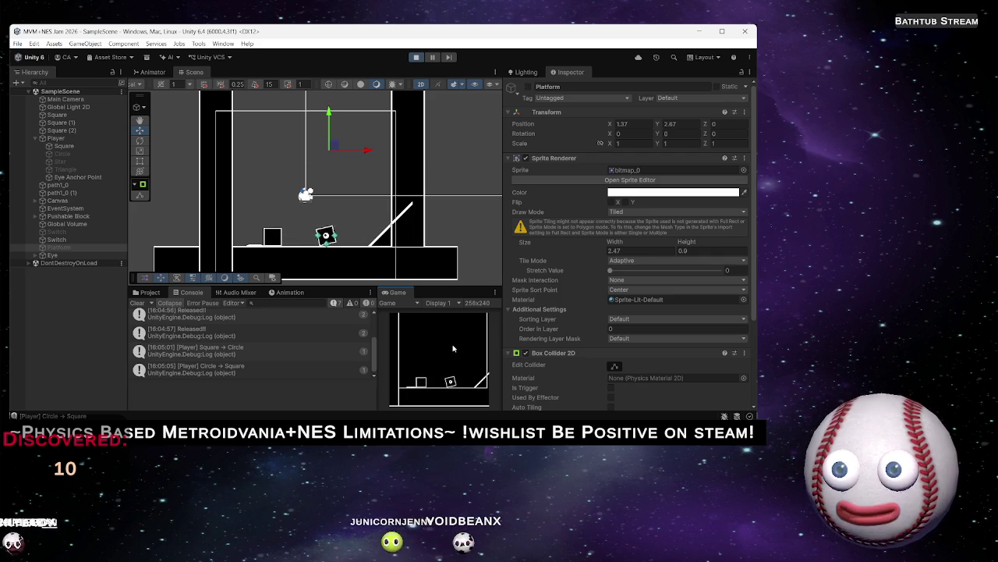
key(Right)
key(shift)
key(a)
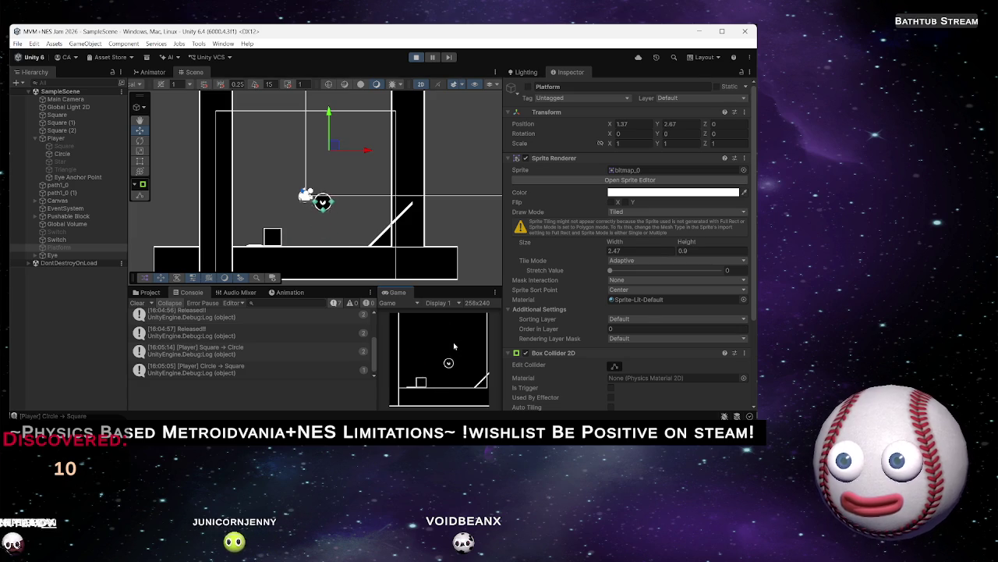
key(Left)
key(space)
key(shift)
key(w)
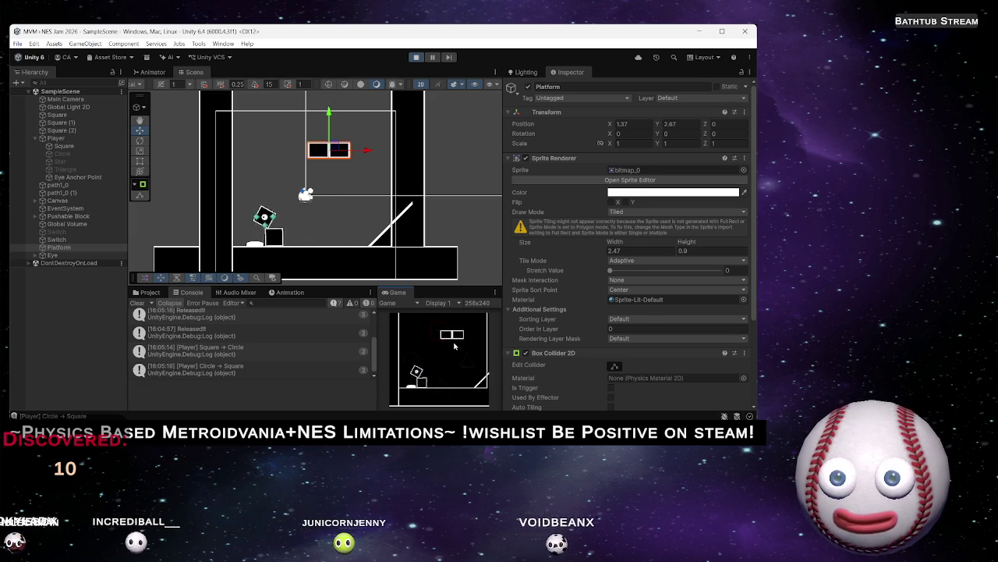
key(Right)
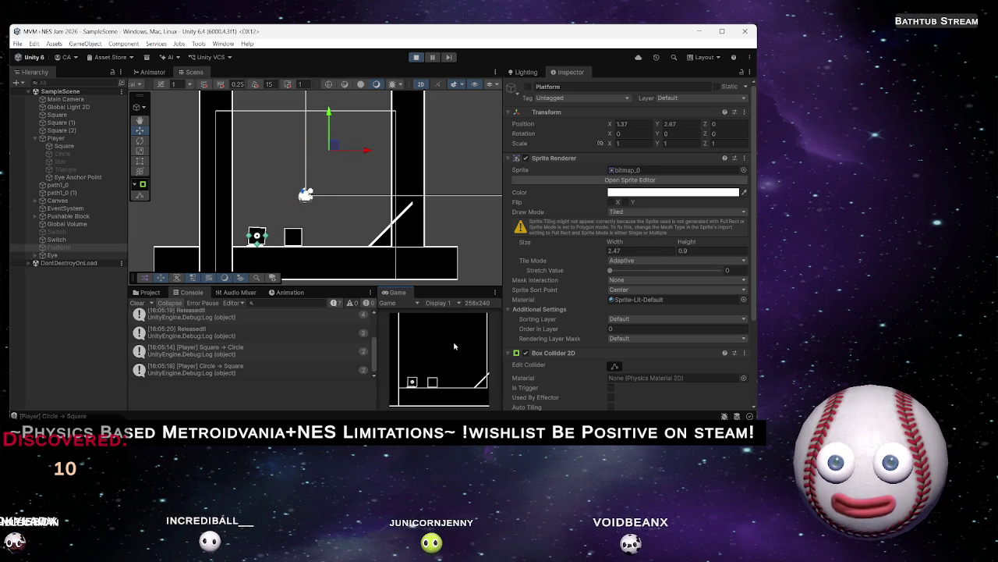
key(Right)
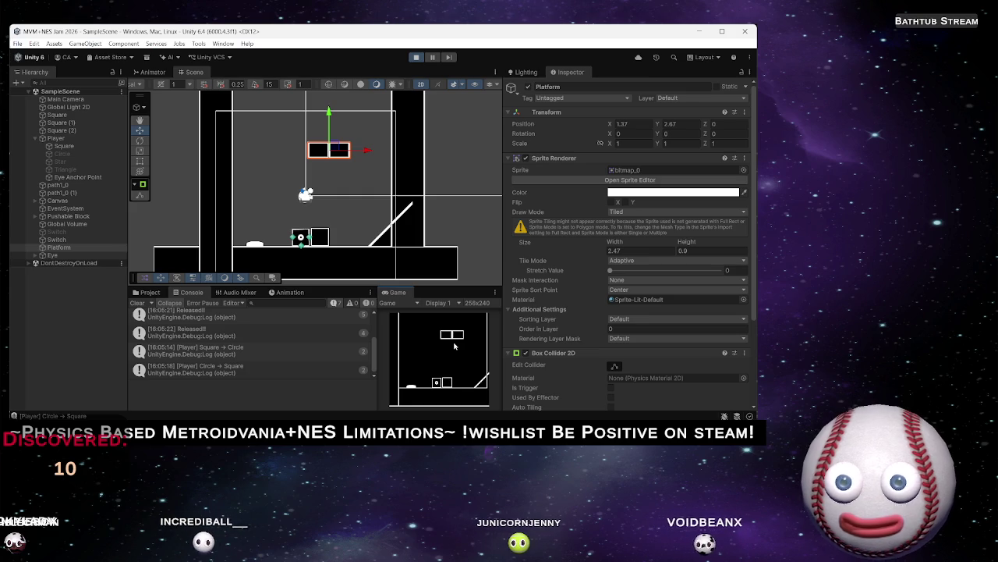
Turn the player into a star via the shape wheel and move it up and left
key(shift)
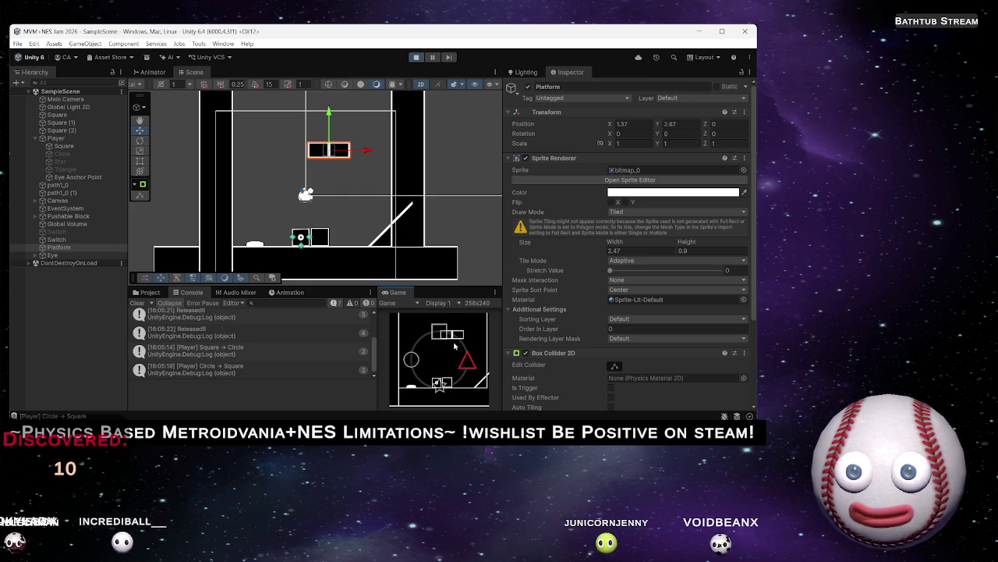
key(s)
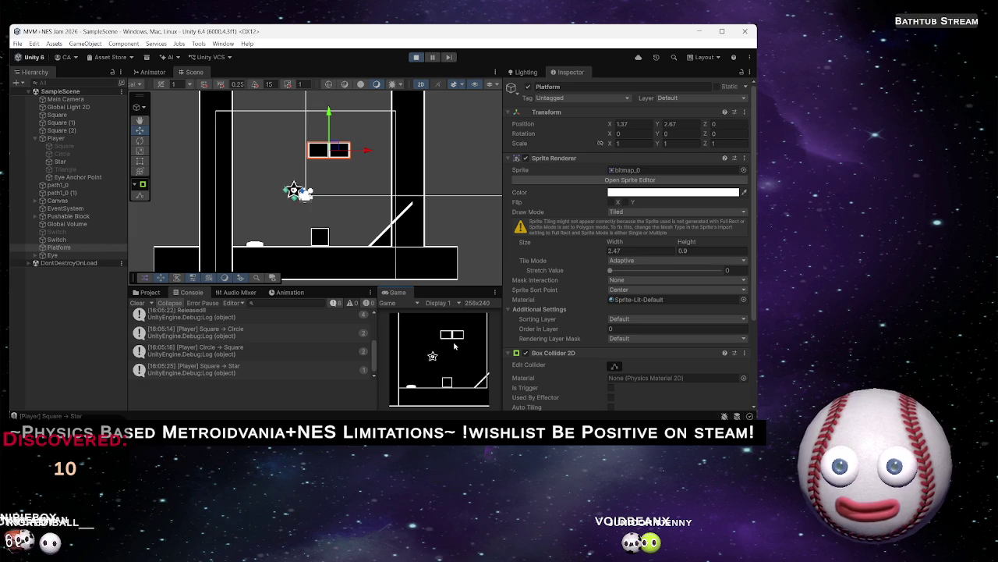
key(shift)
key(a)
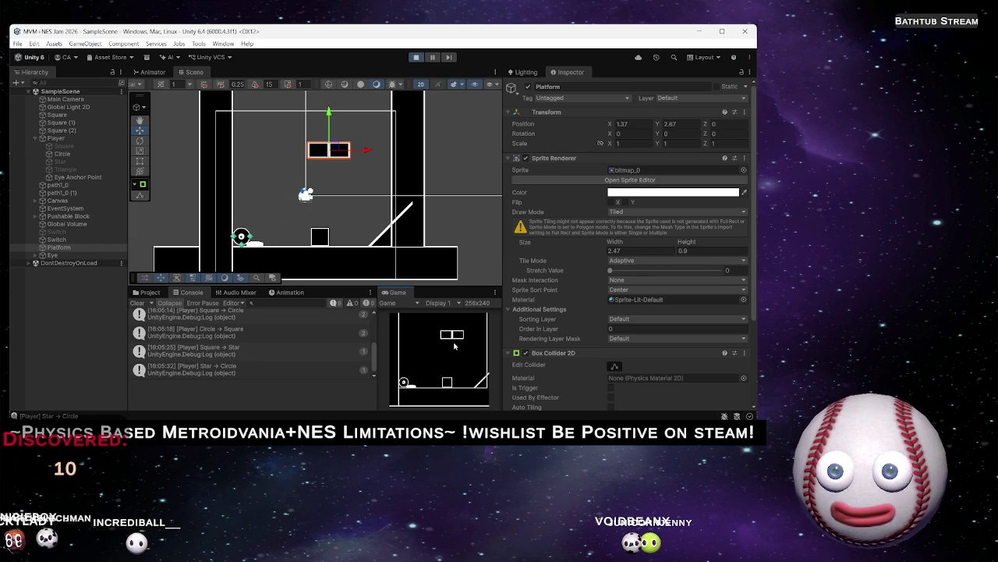
key(shift)
key(s)
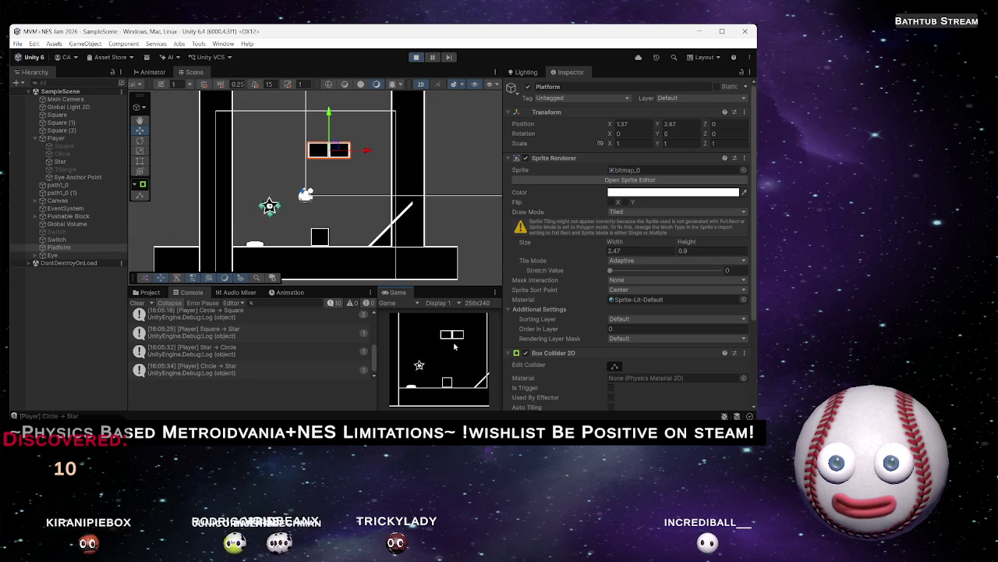
key(space)
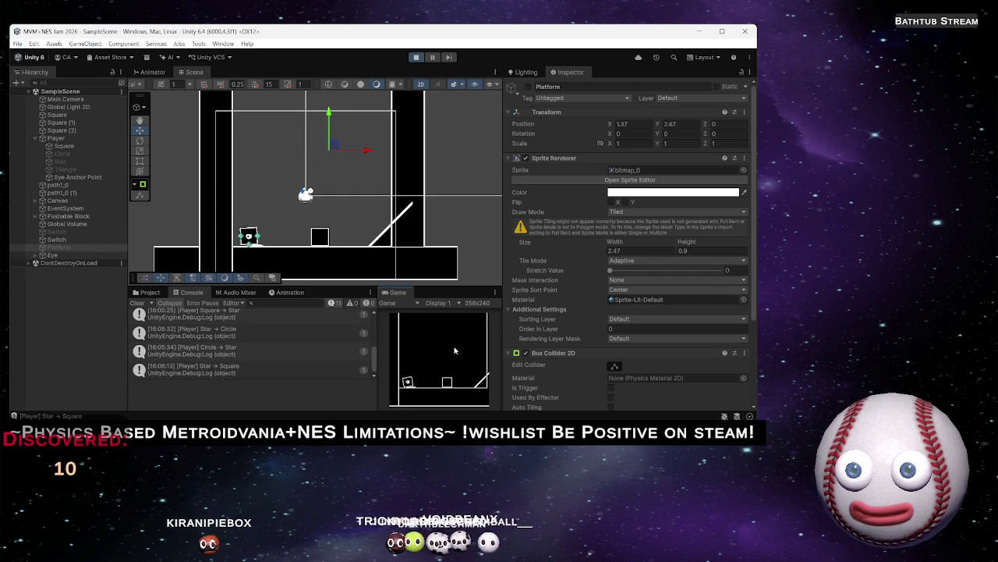
Stop Play mode and review the cooldown and release logic in Switch.cs in Rider
click(417, 57)
key(alt+Tab)
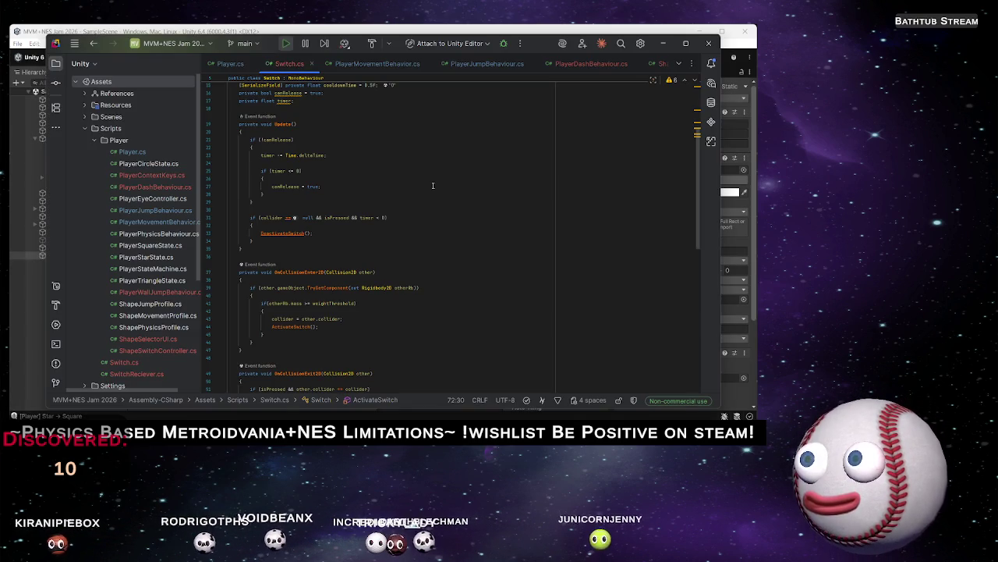
scroll(414, 277, down, 10)
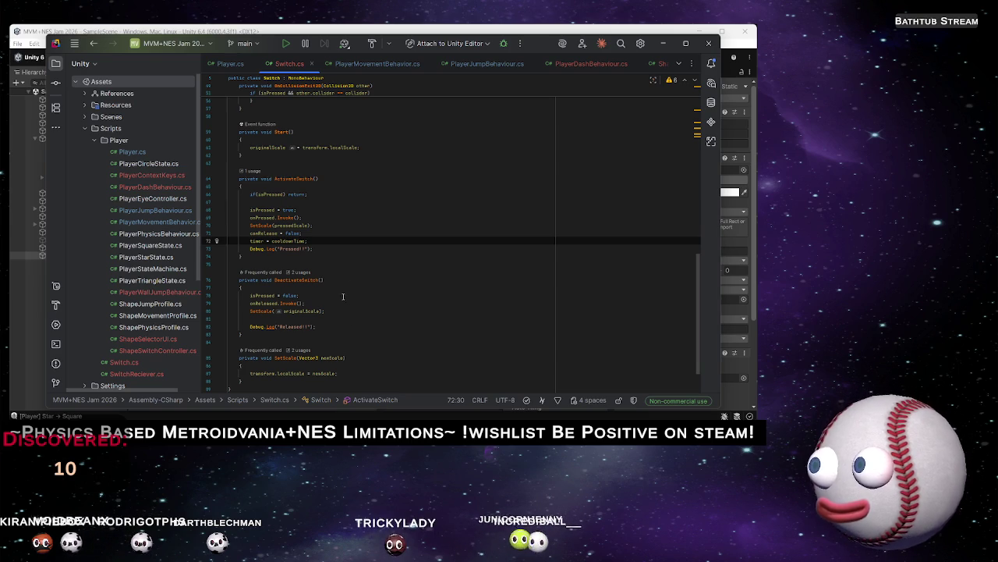
scroll(345, 289, up, 6)
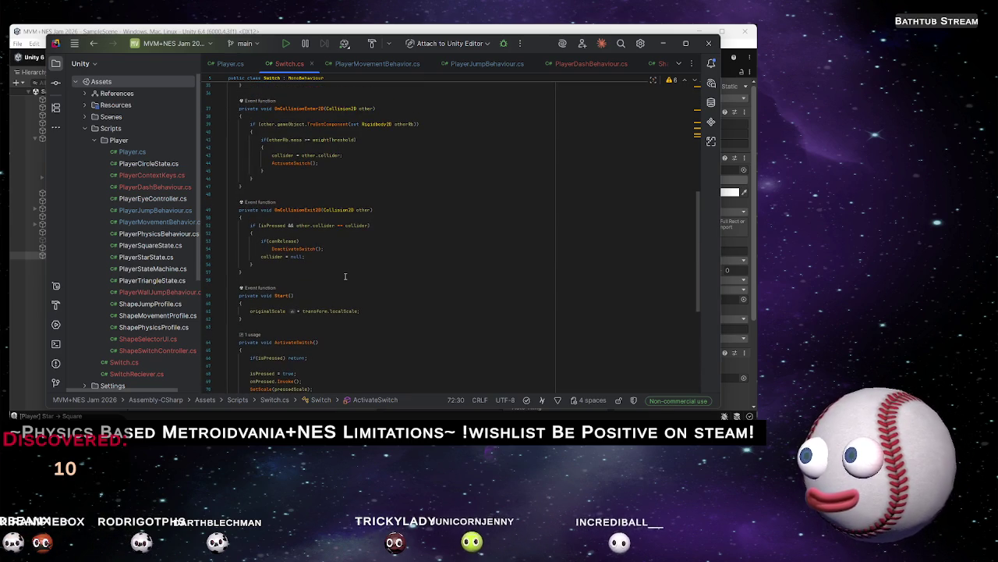
scroll(344, 275, up, 4)
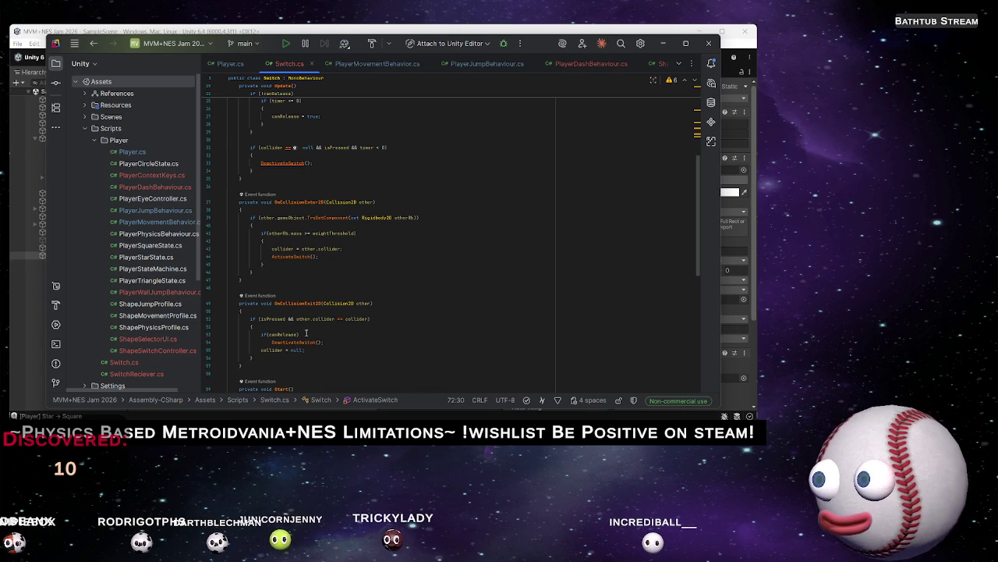
scroll(314, 331, down, 8)
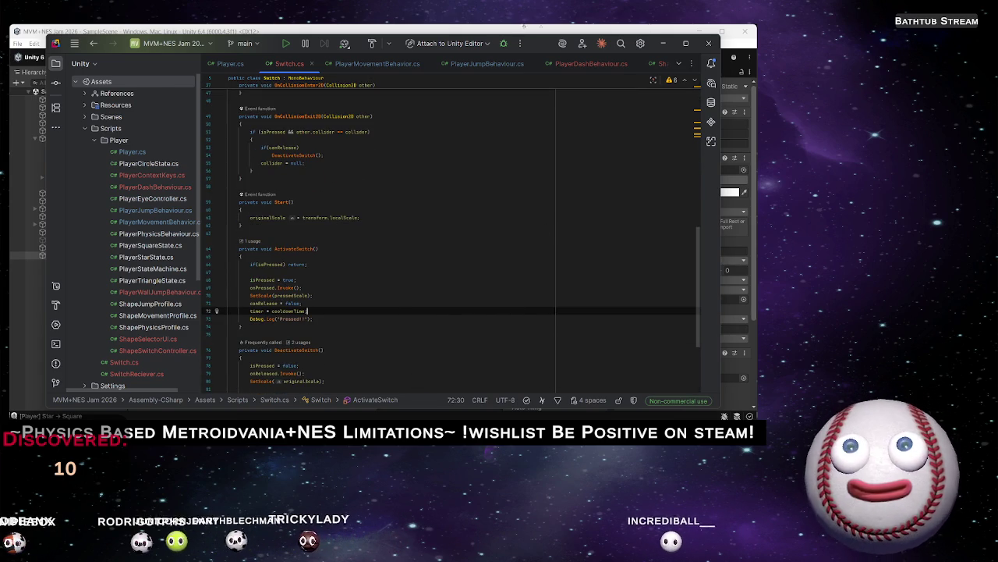
Back in Unity, start the game with the updated script, then bring up the Notepad to-do list
key(alt+Tab)
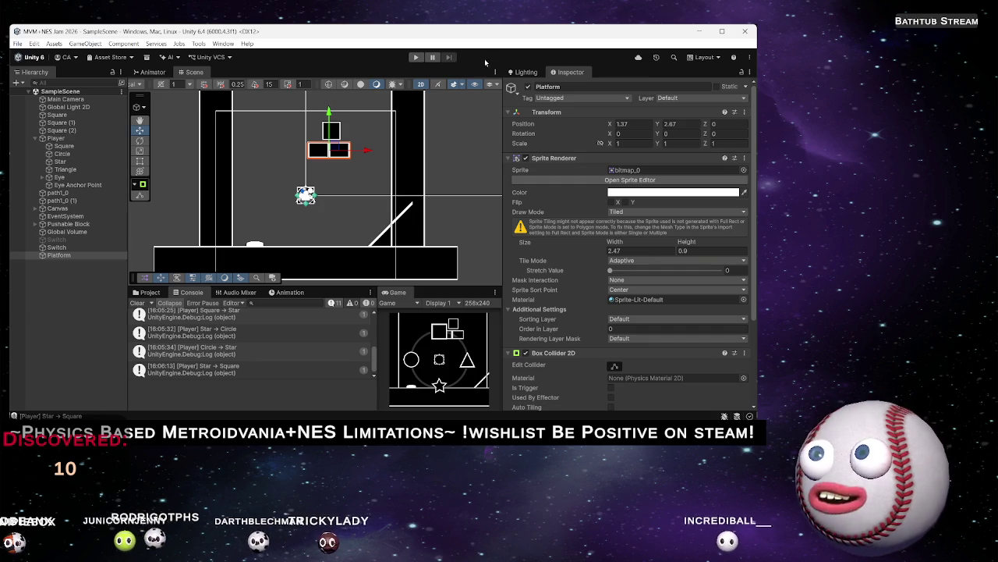
click(416, 58)
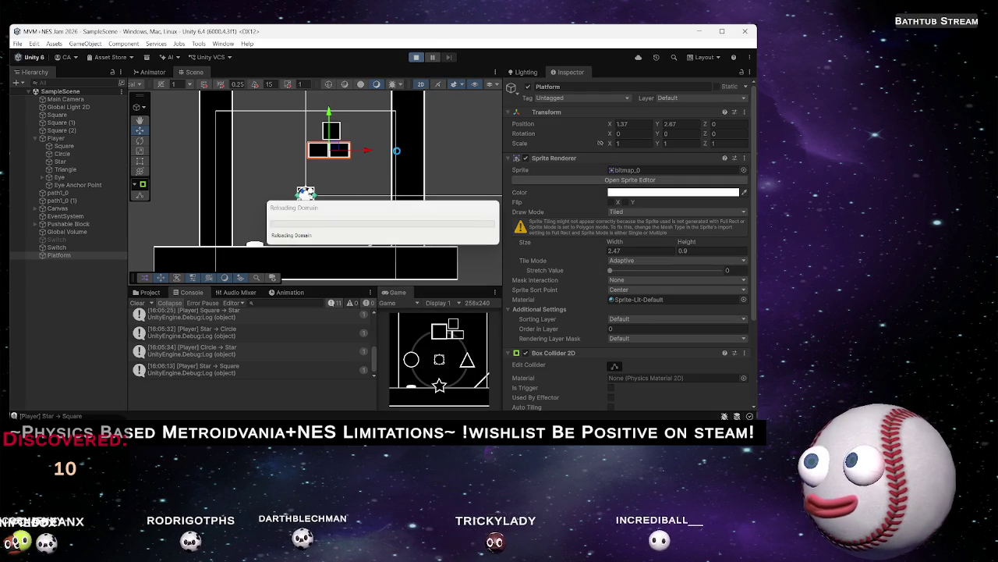
key(alt+Tab)
key(alt+Tab)
key(alt+Tab)
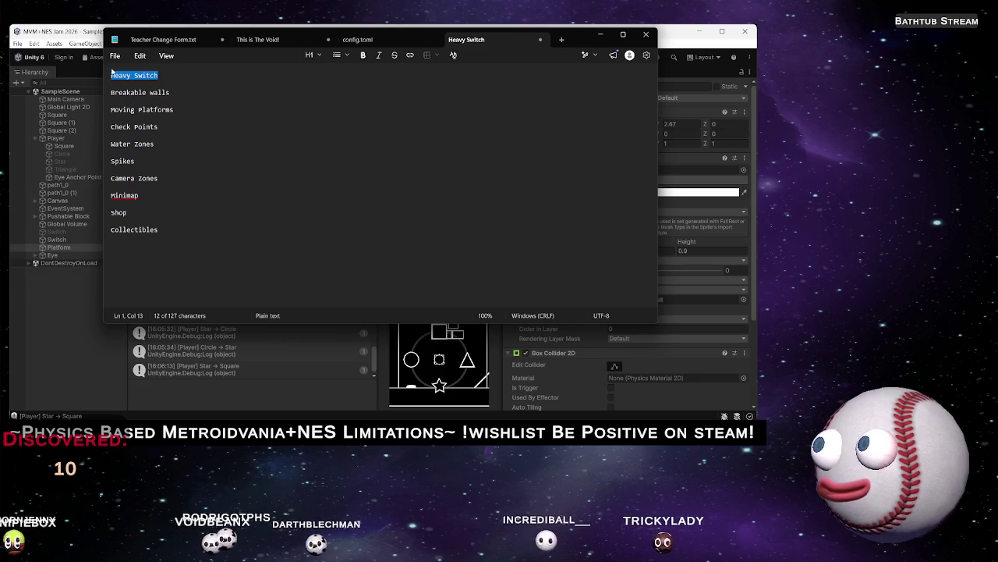
Deselect the struck-through Heavy Switch line and minimize Notepad to reveal Unity
click(258, 119)
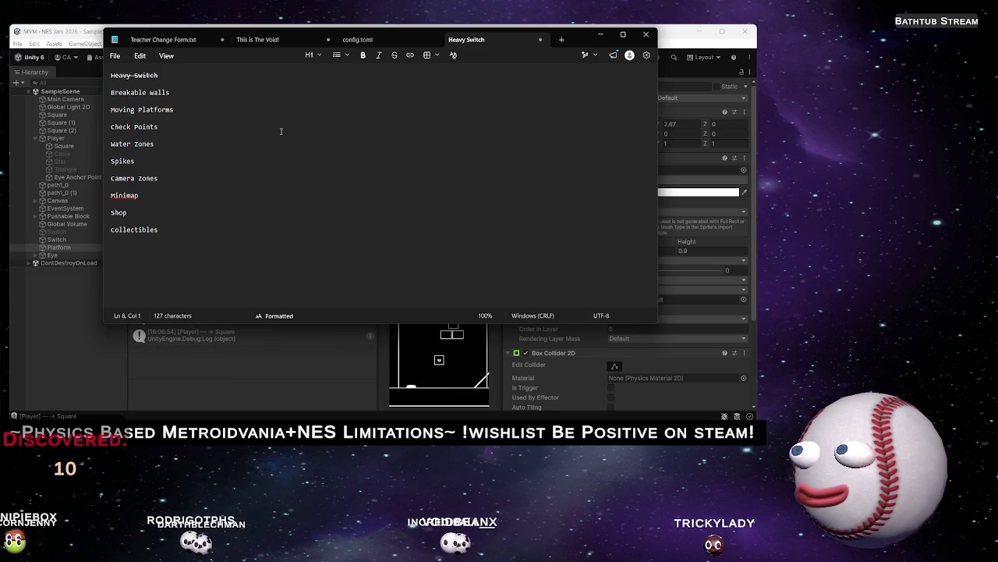
click(601, 36)
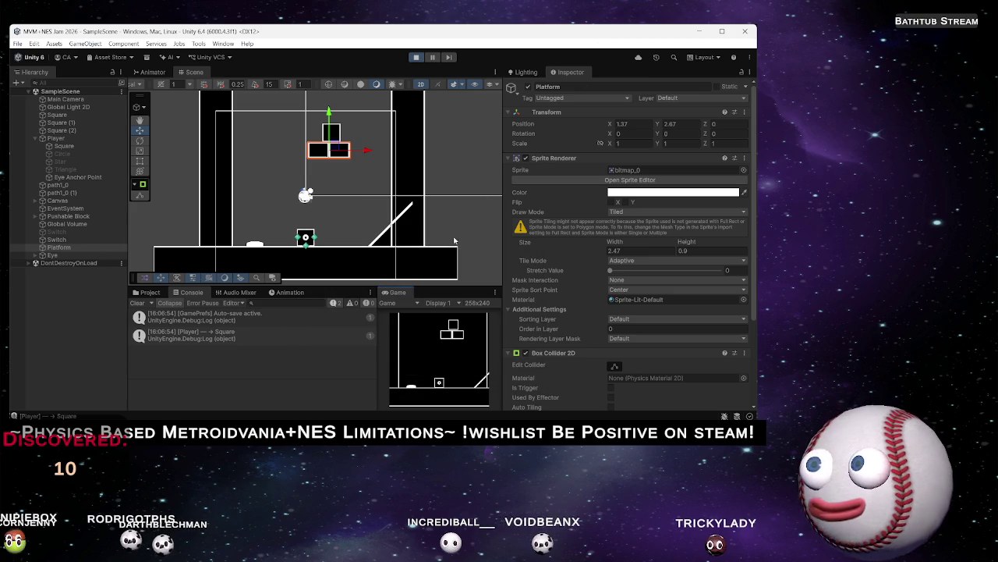
Walk the player onto and off the switch to see Pressed!! and Released!!, then bring up Spotify
key(a)
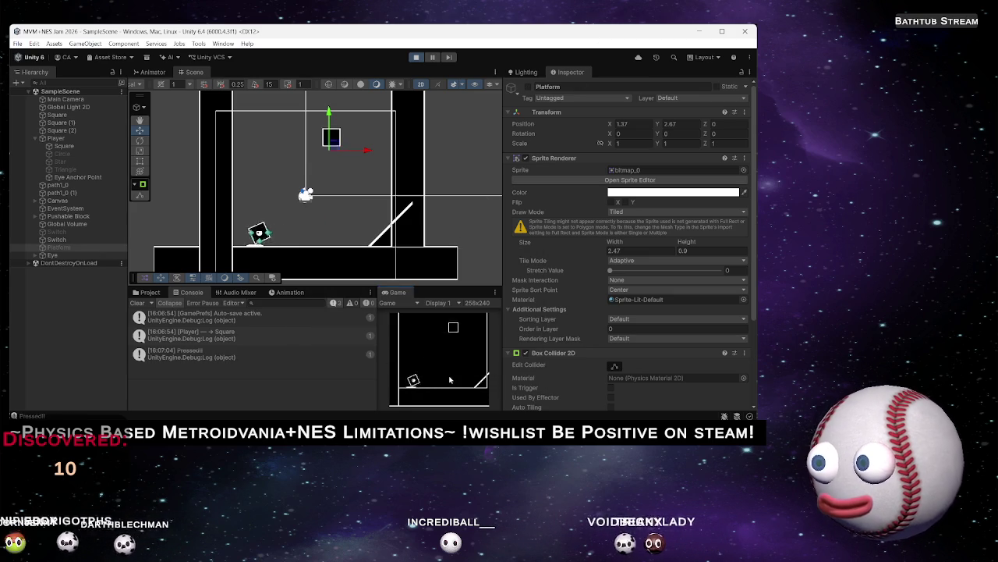
key(d)
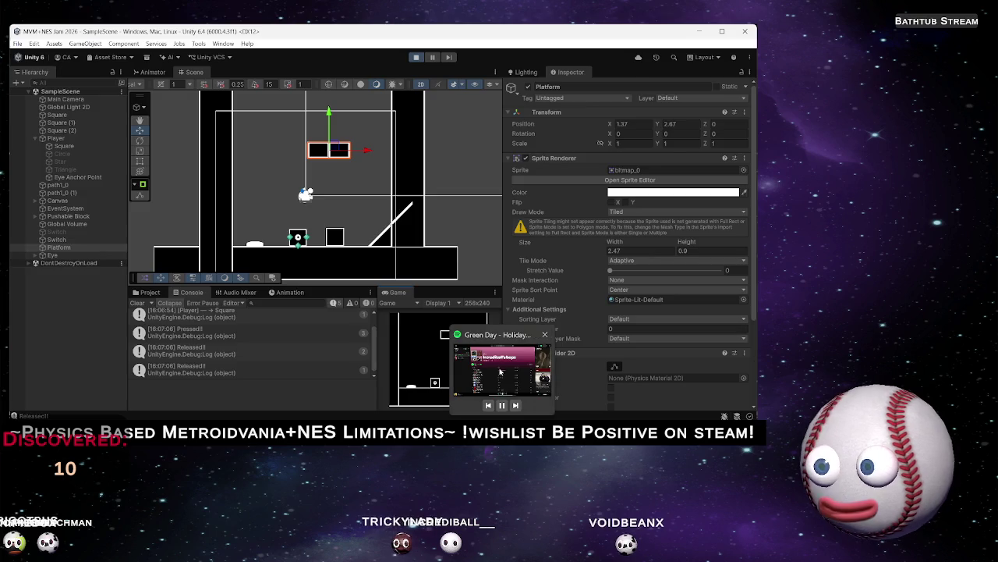
click(452, 394)
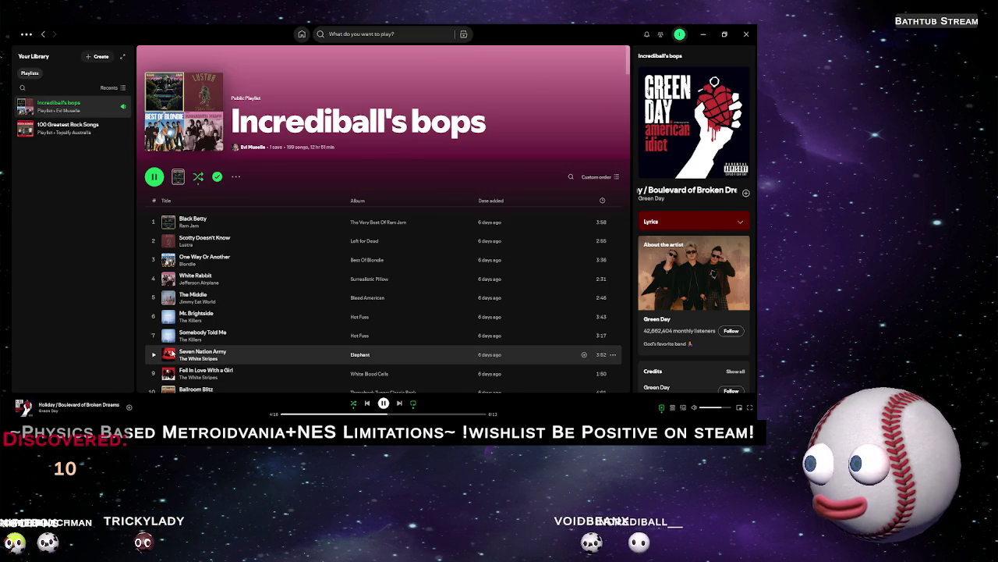
Play Seven Nation Army by The White Stripes and minimize Spotify
double_click(169, 356)
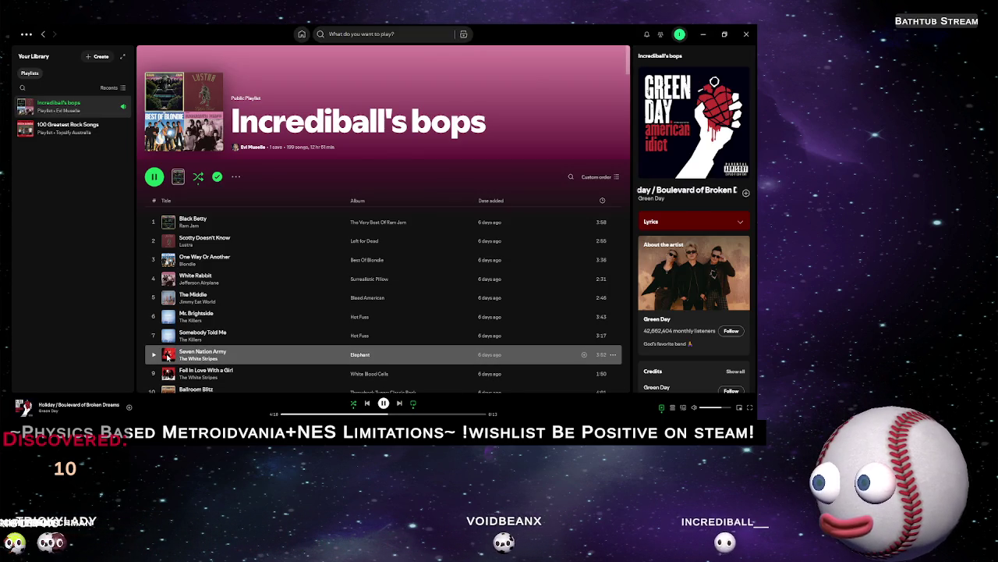
click(703, 34)
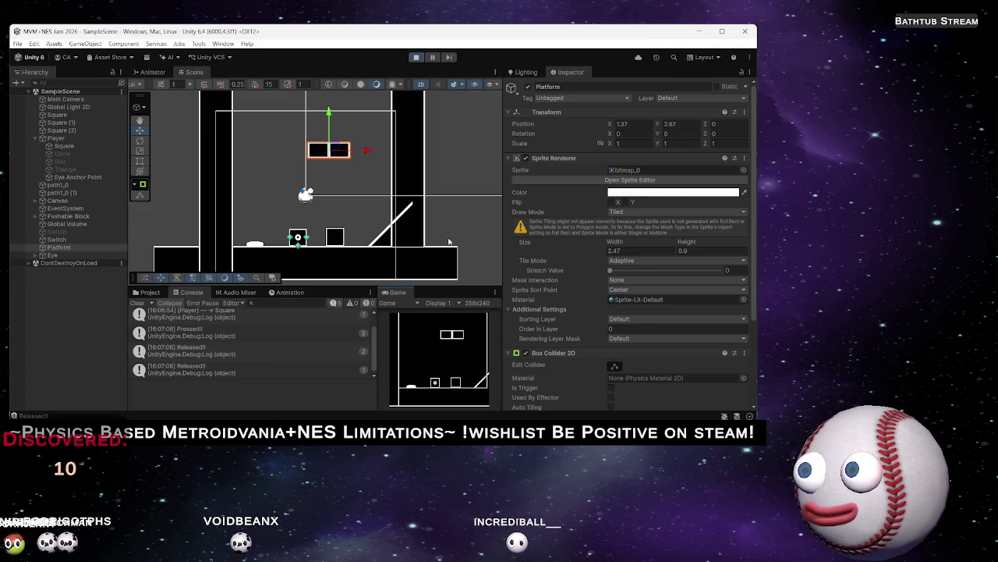
Step the player onto the switch and back off again, then switch to Chrome
key(a)
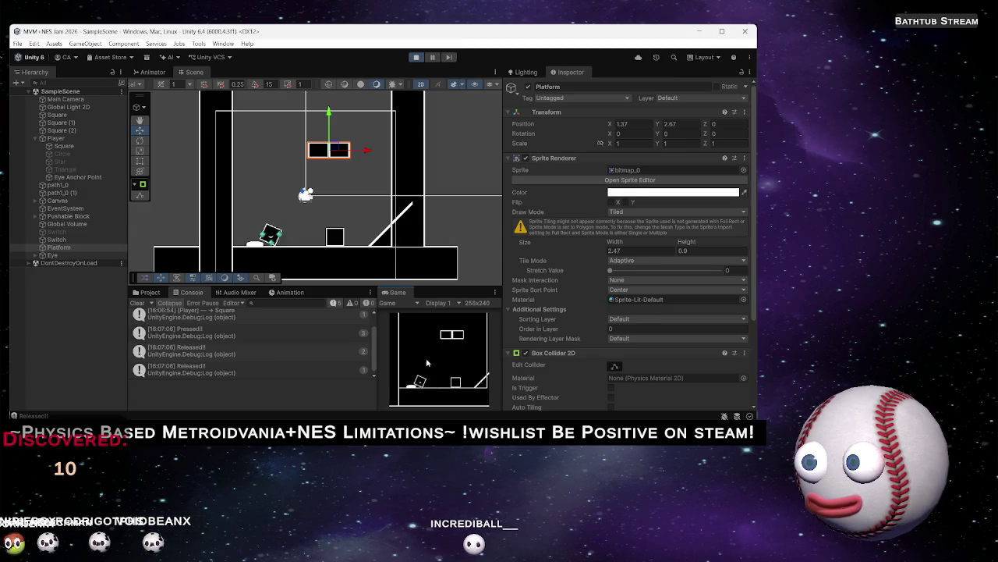
key(d)
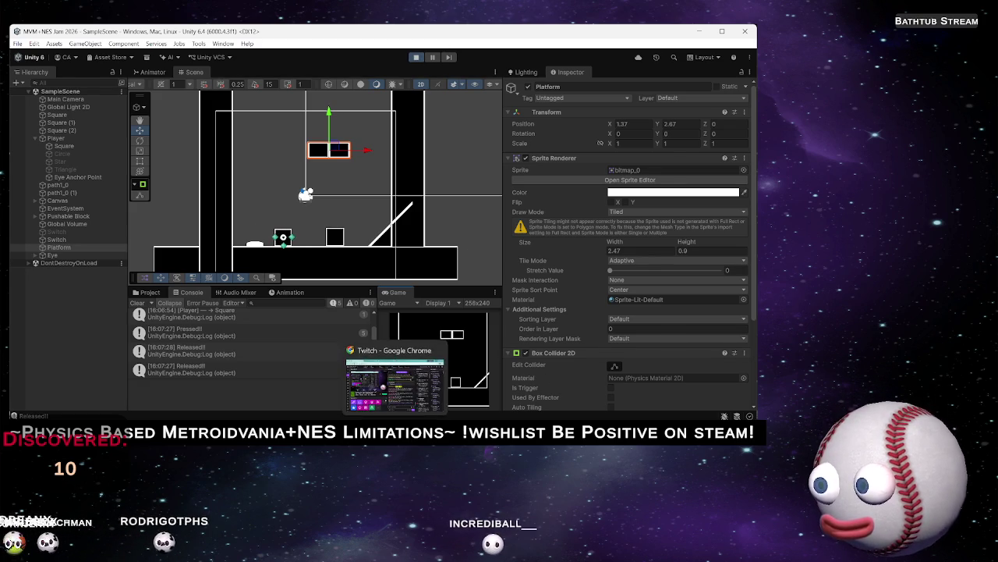
click(394, 378)
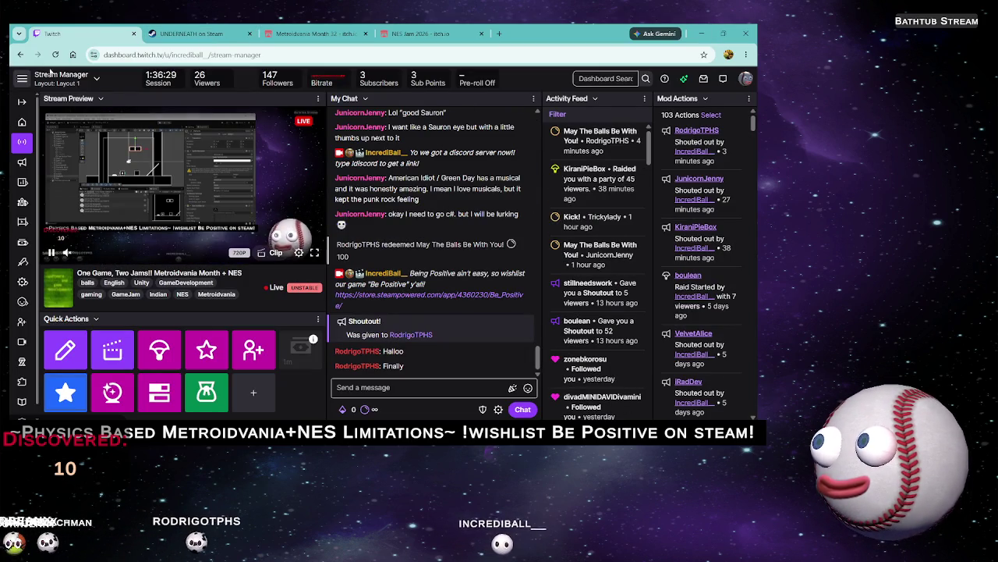
Go to twitch.tv and open a followed streamer's live channel
click(205, 32)
click(188, 55)
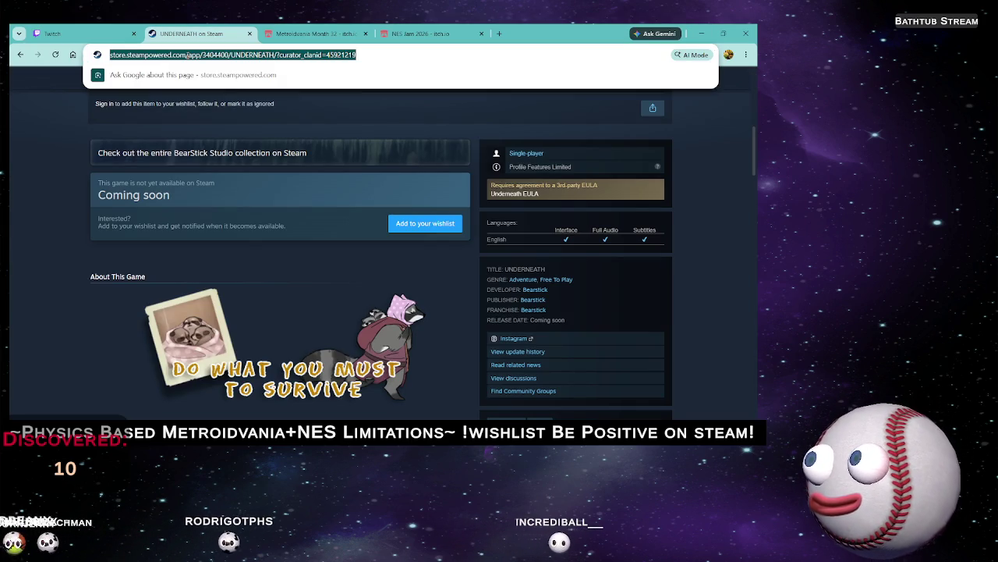
text(tw)
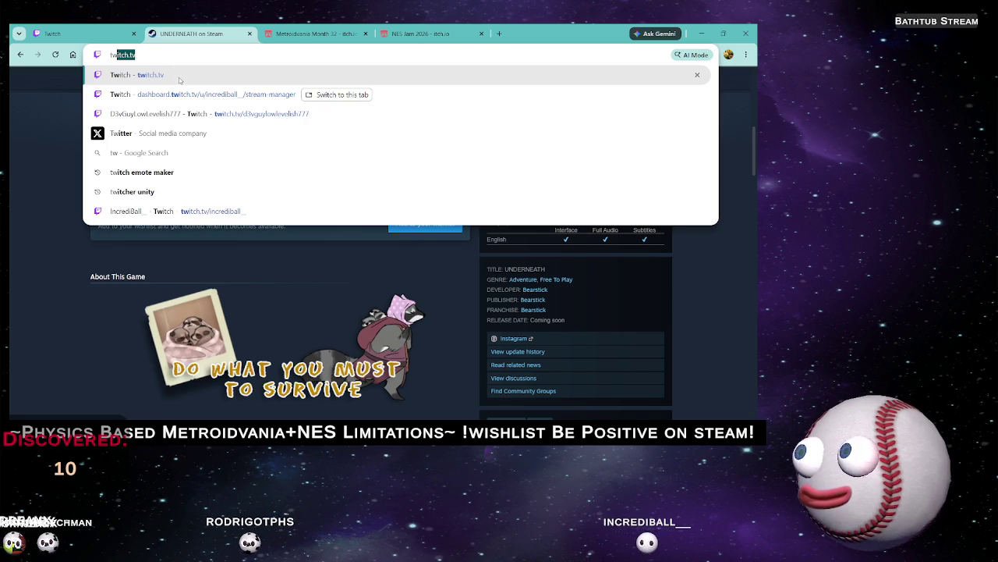
click(179, 81)
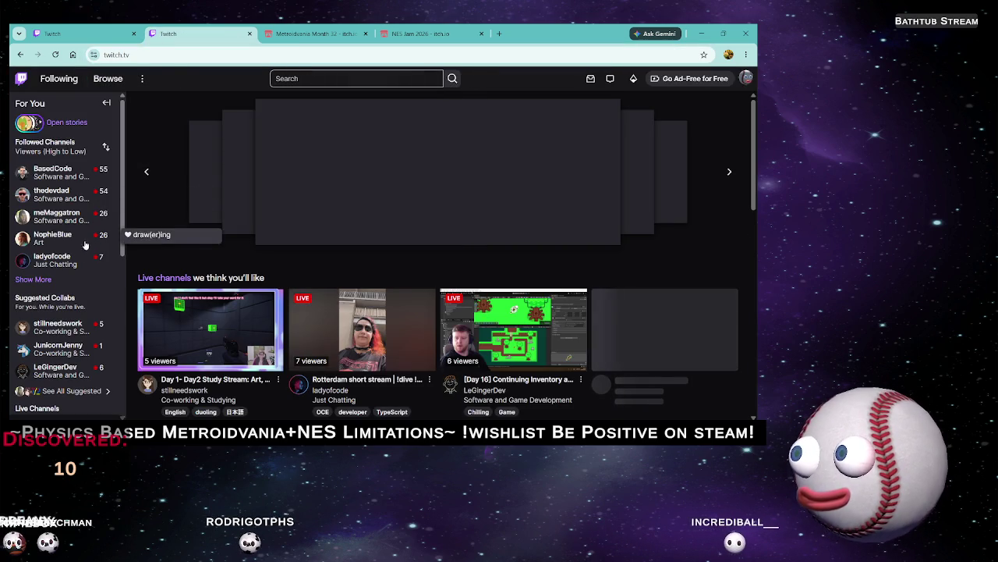
click(41, 279)
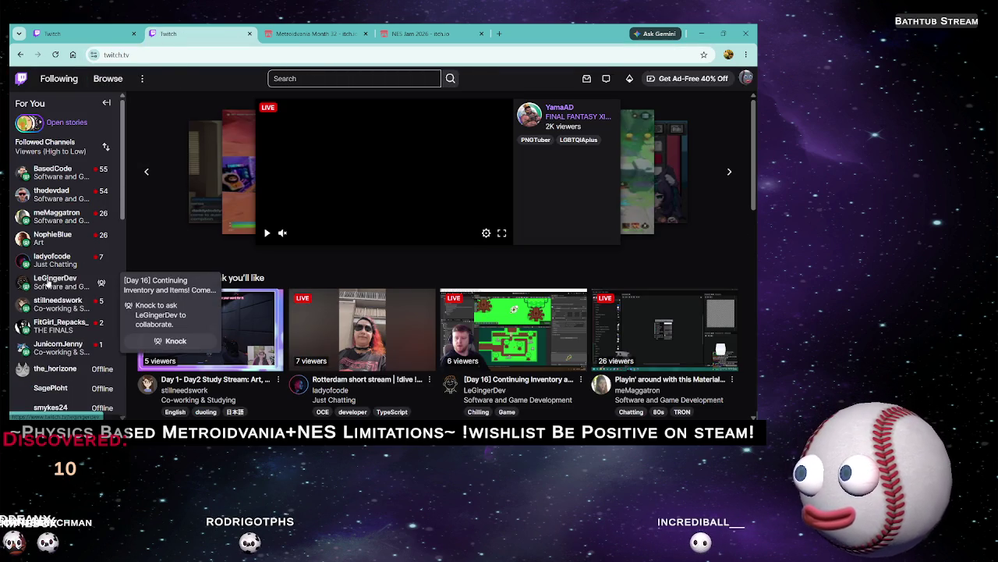
click(72, 344)
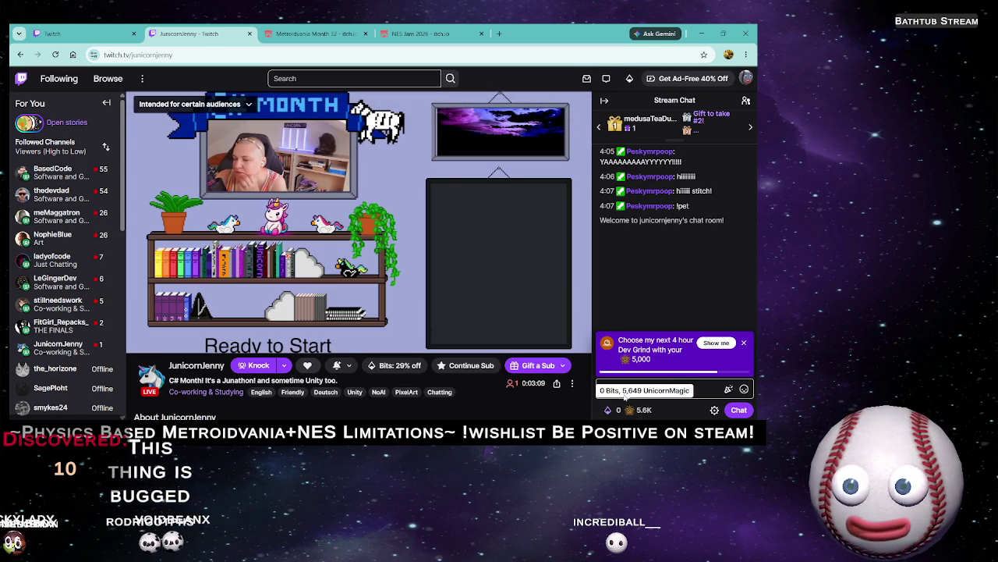
Post three LURK emotes in the stream chat and minimize Chrome
click(744, 389)
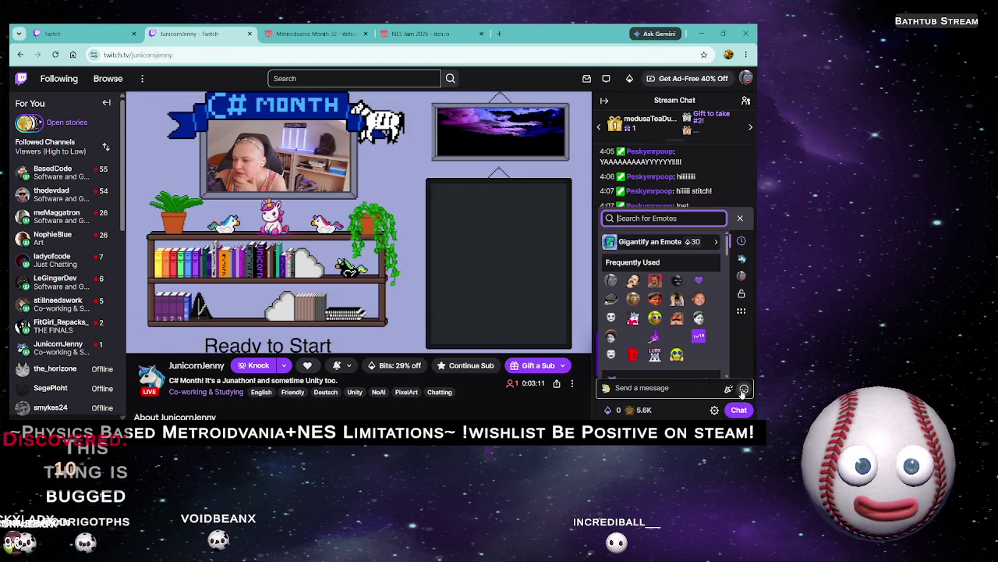
triple_click(663, 360)
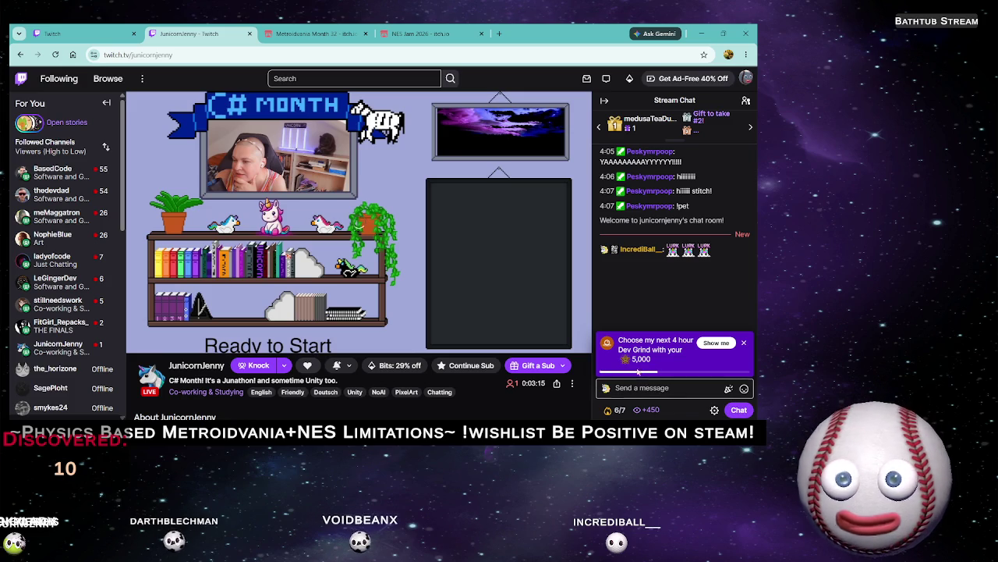
mouse_move(357, 219)
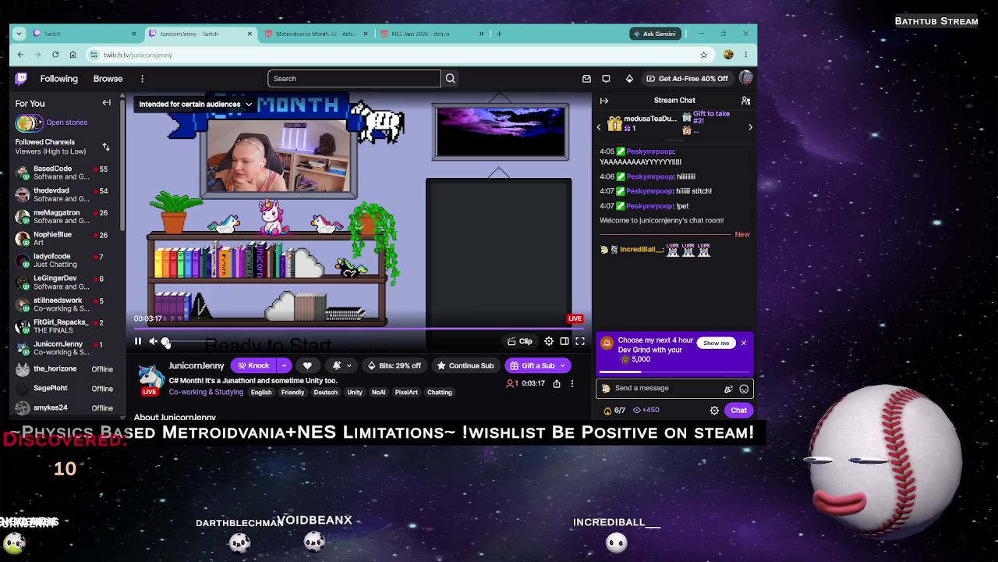
click(702, 32)
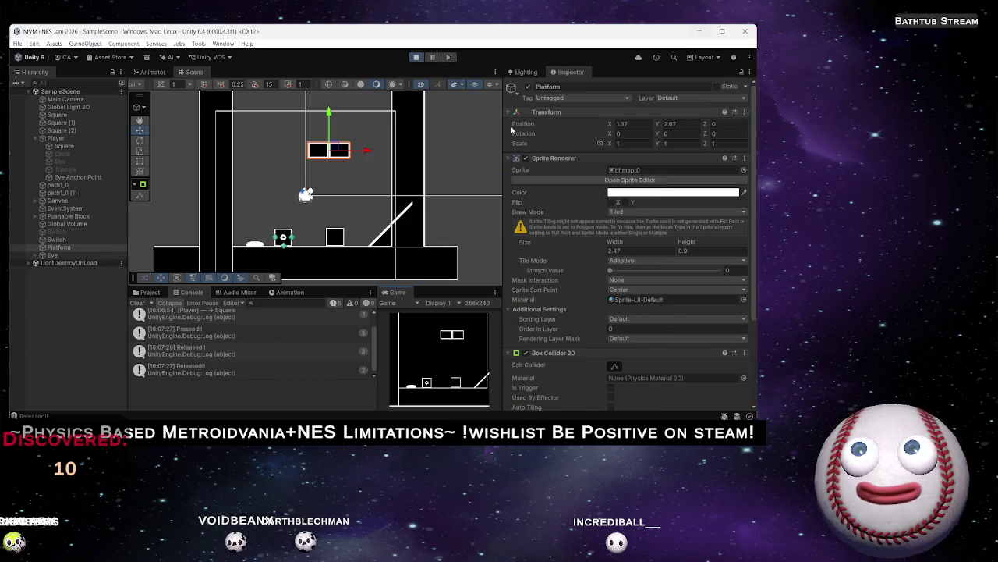
Stop Unity's play test and select the entire Switch.cs script in Rider
click(417, 57)
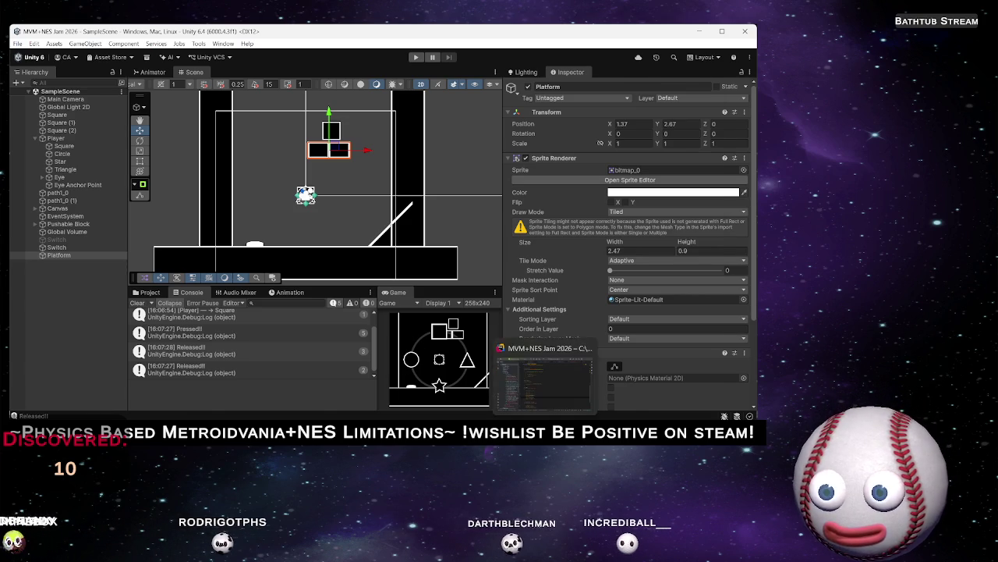
key(alt+Tab)
scroll(362, 250, up, 9)
click(388, 234)
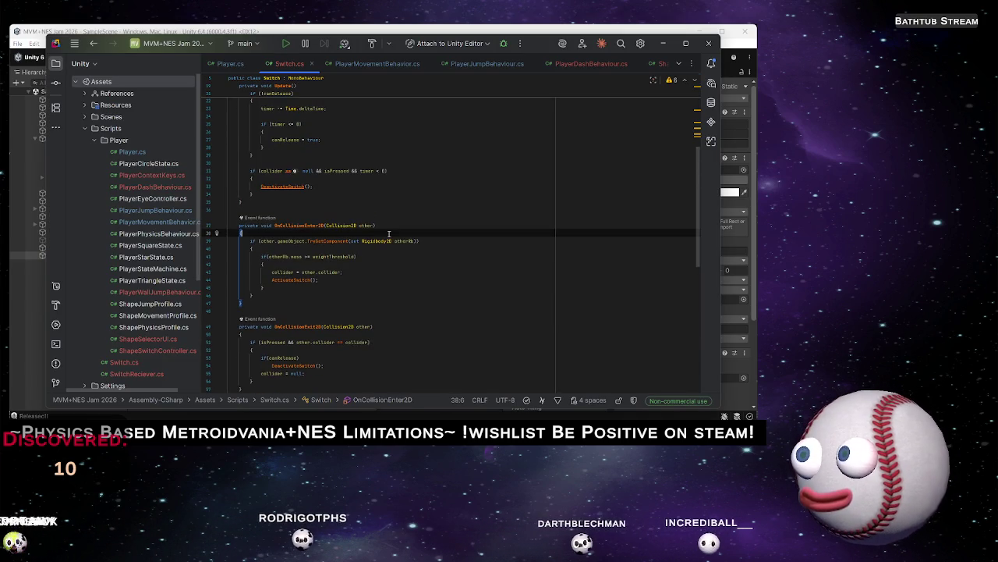
key(ctrl+a)
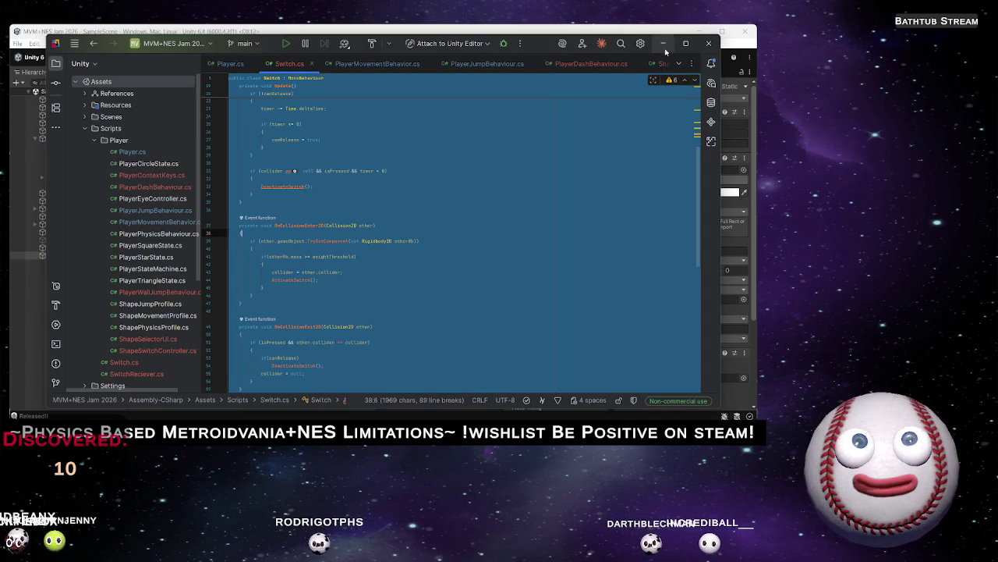
key(alt+Tab)
key(alt+Tab)
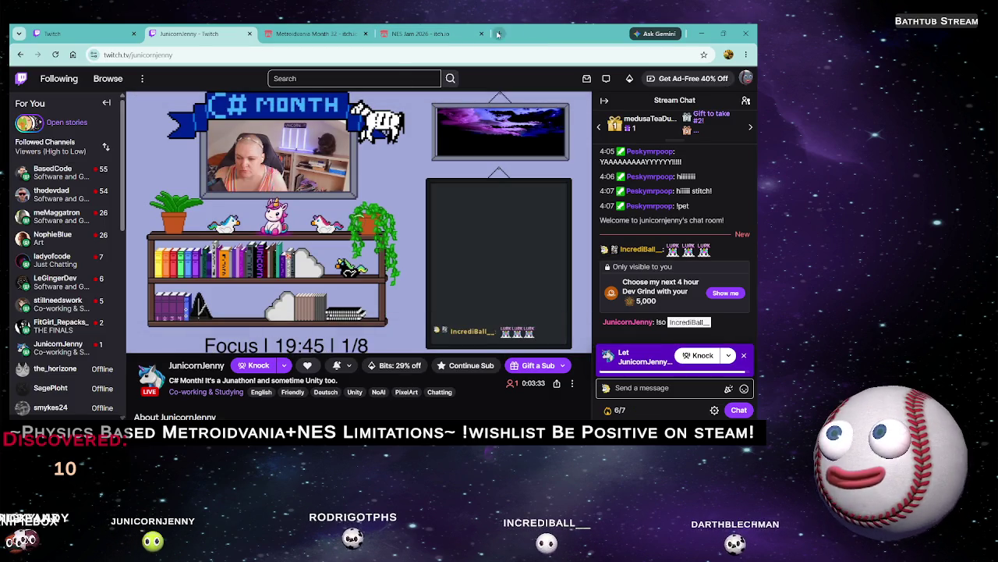
Start a new Chrome window under a different profile, opened on a blank New tab page
click(499, 34)
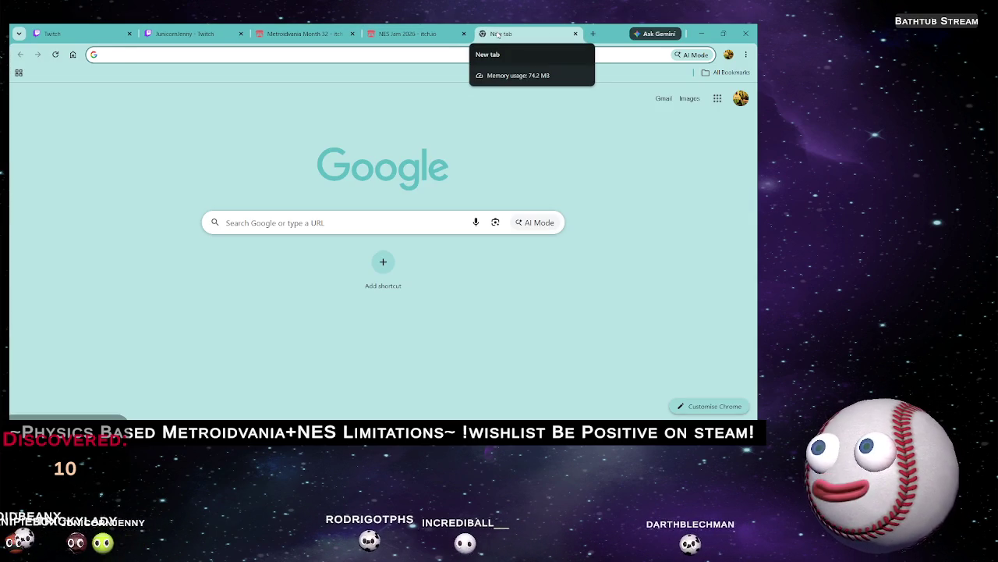
key(ctrl+w)
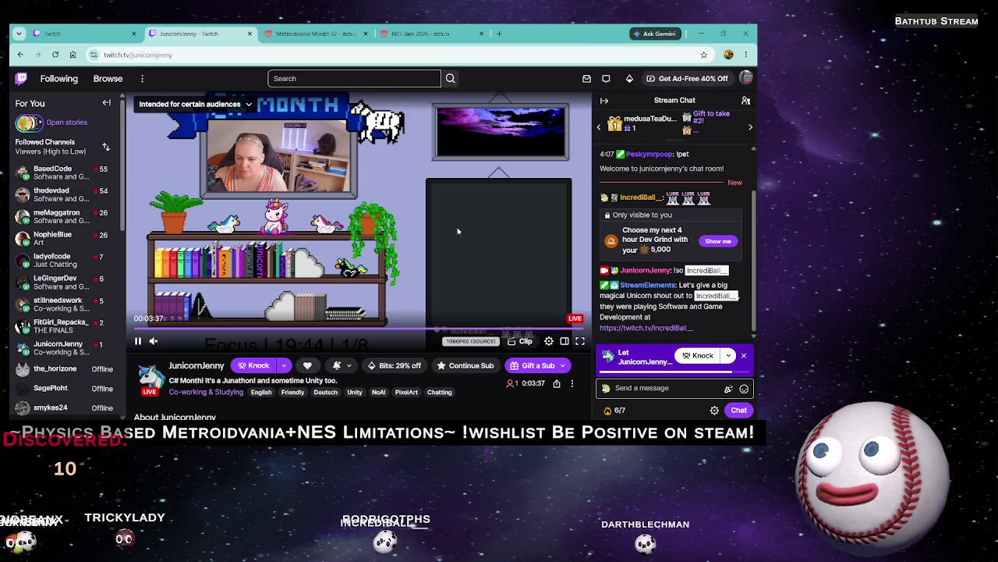
right_click(396, 421)
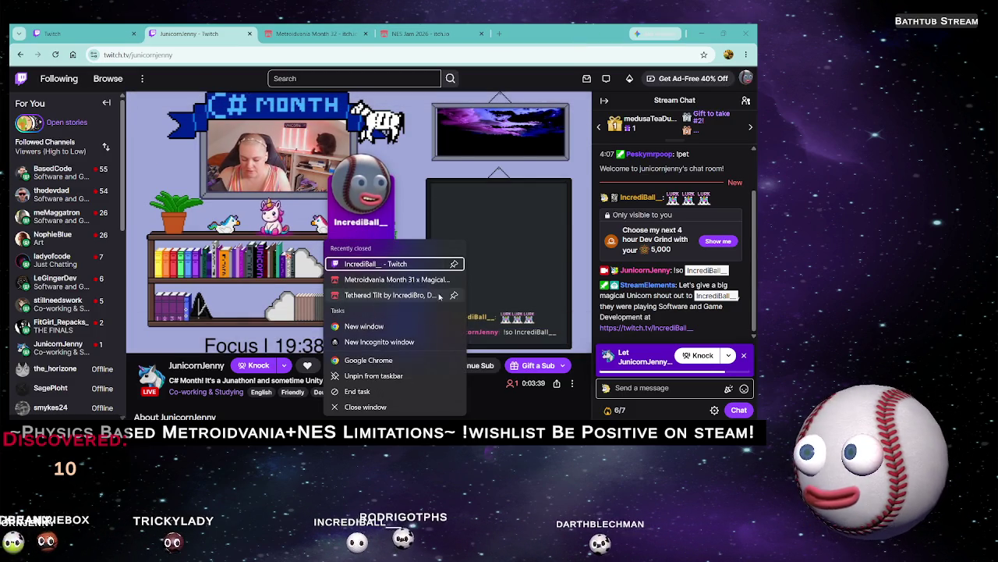
click(389, 363)
click(389, 247)
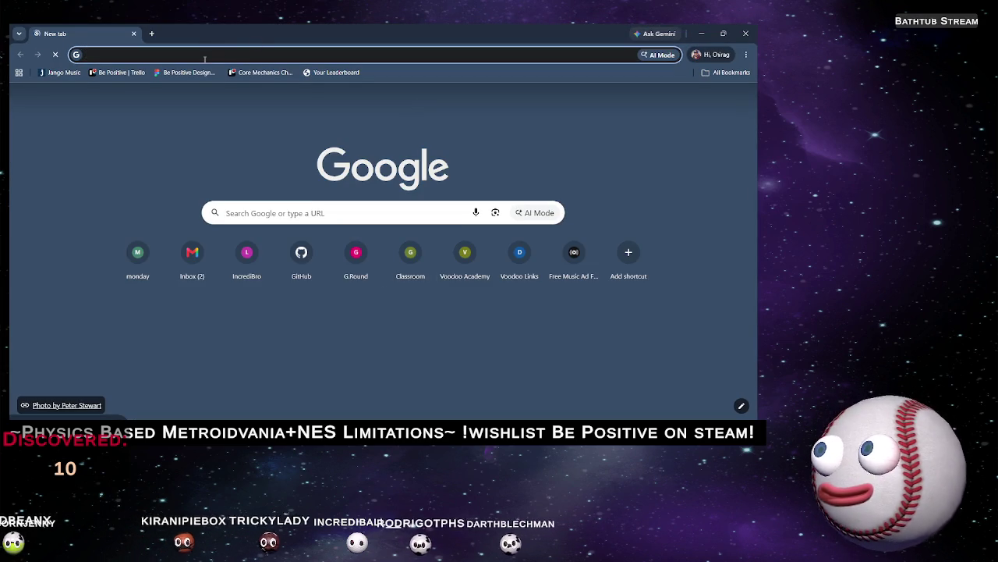
Go to chatgpt.com and send the full Switch.cs code for review
text(chatgpt.com)
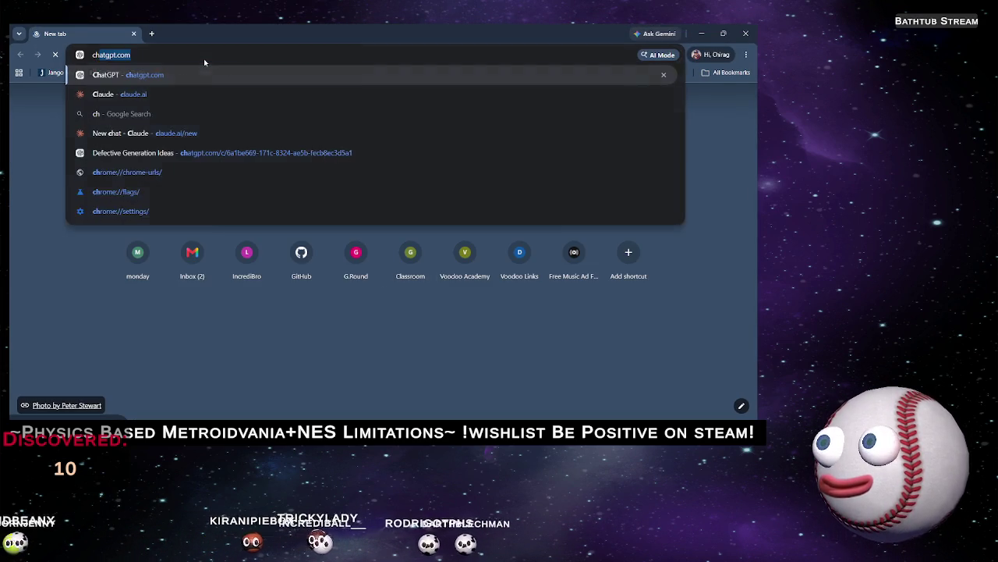
key(Return)
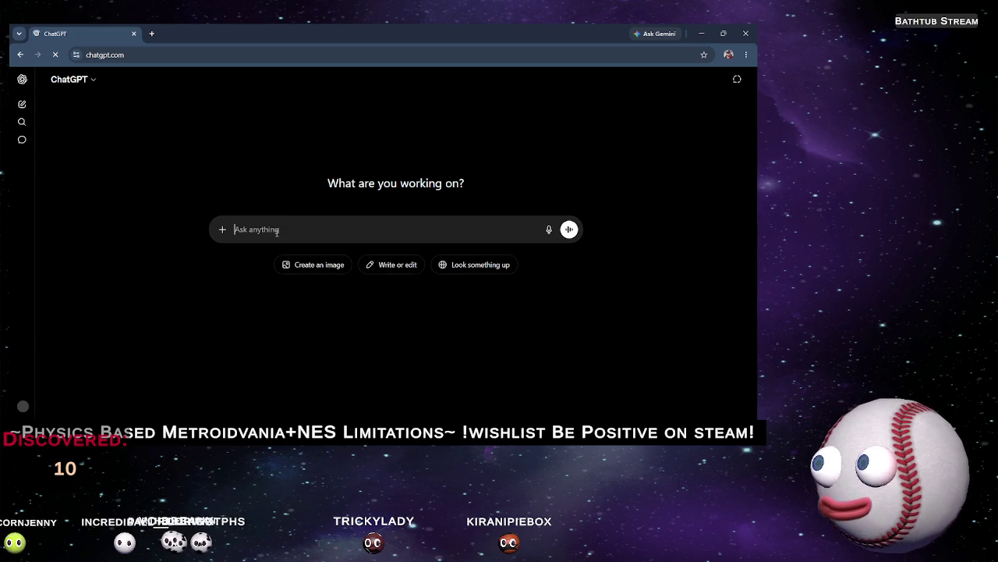
key(ctrl+v)
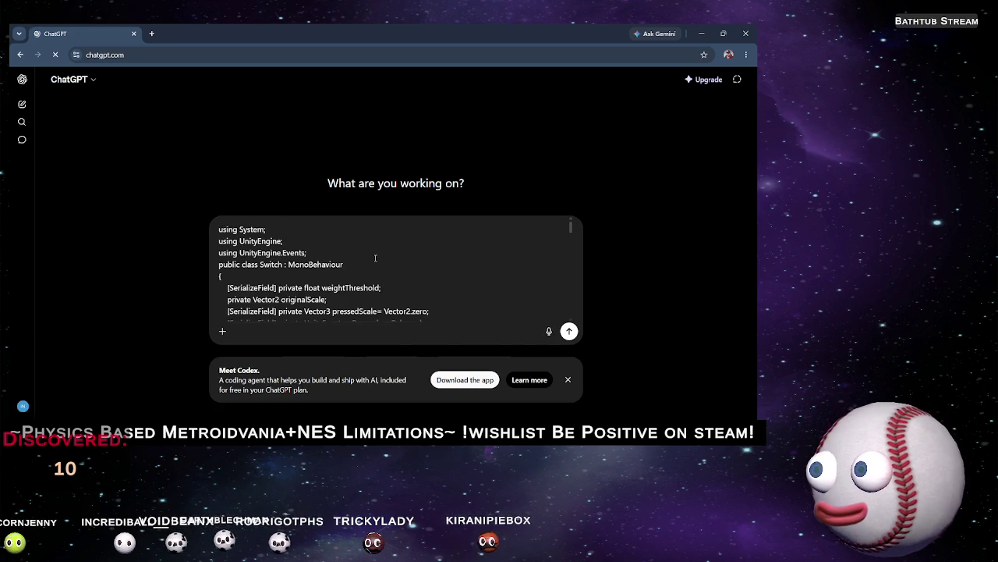
key(Return)
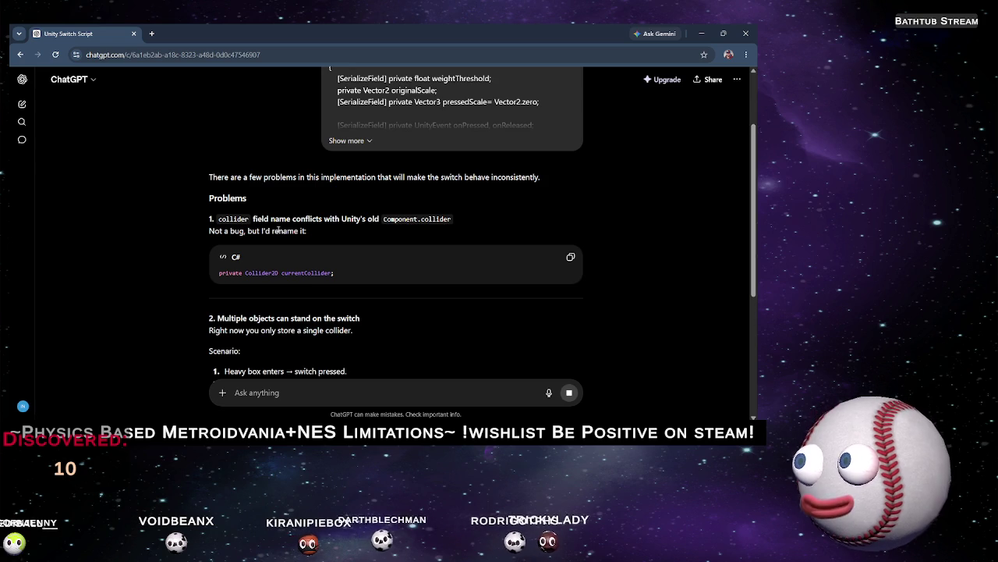
Scroll through ChatGPT's review from the Problems list to the HashSet<Collider2D> Professional Approach
scroll(297, 221, down, 1)
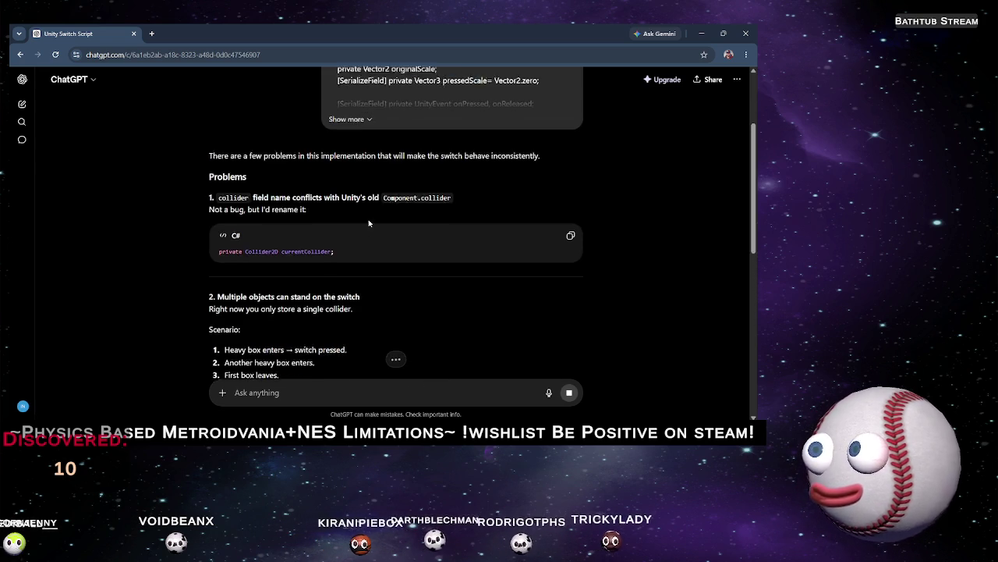
scroll(281, 218, down, 4)
scroll(294, 230, up, 3)
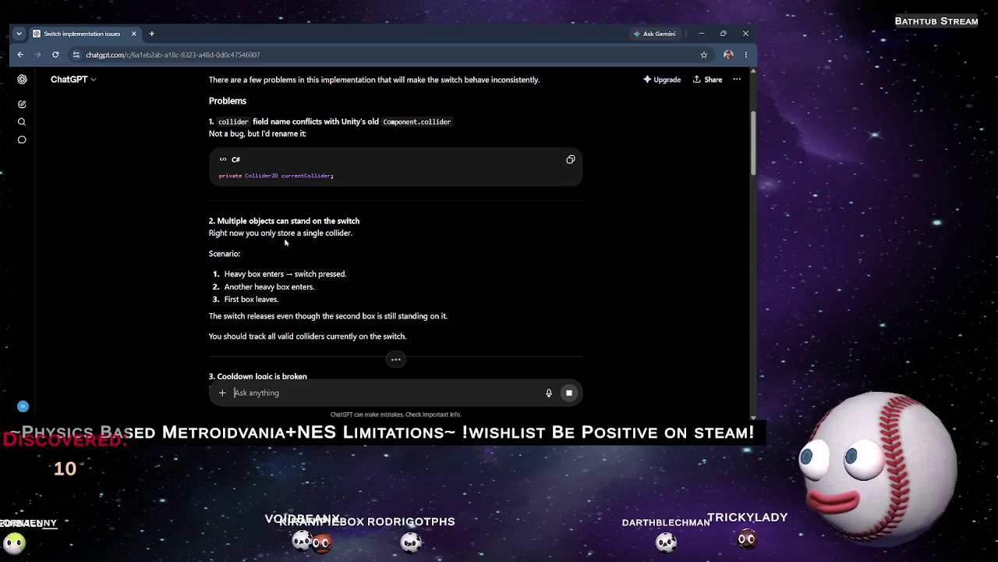
scroll(281, 250, down, 2)
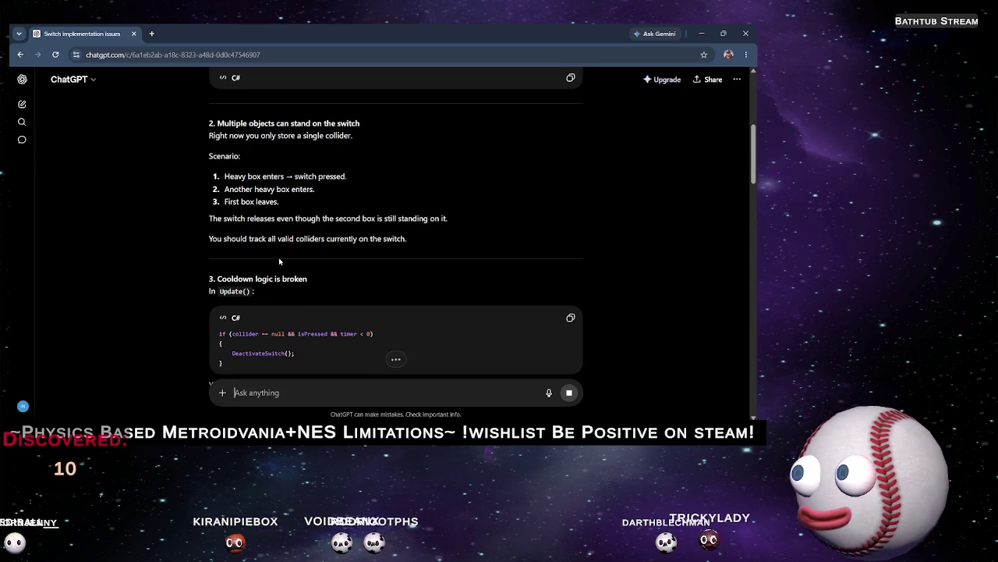
scroll(263, 218, down, 2)
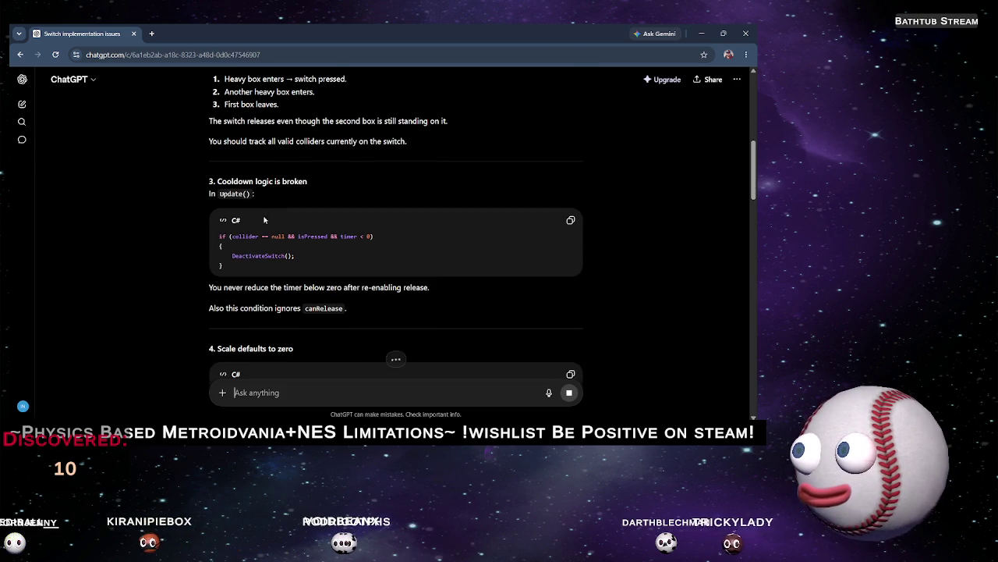
scroll(246, 209, down, 2)
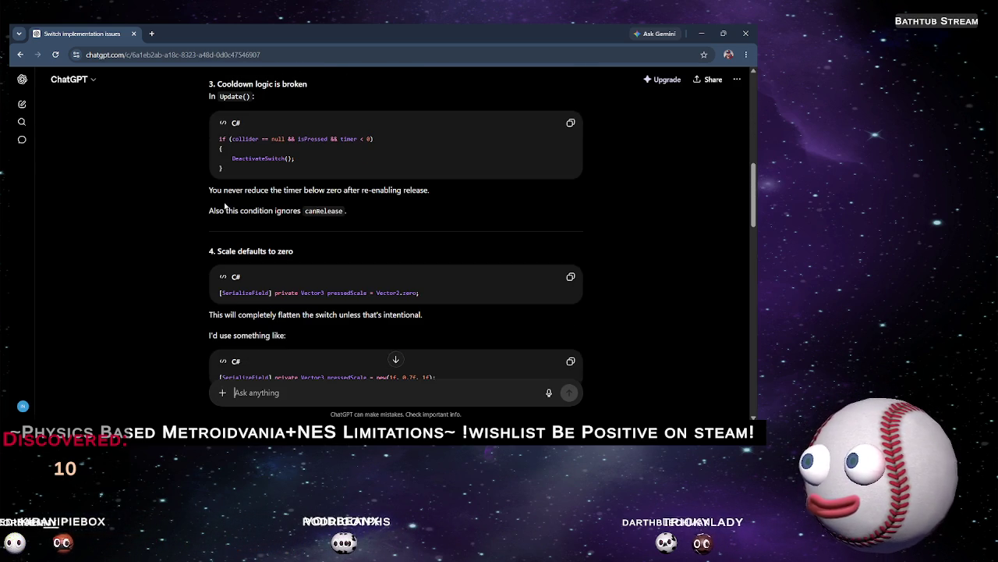
scroll(242, 203, up, 1)
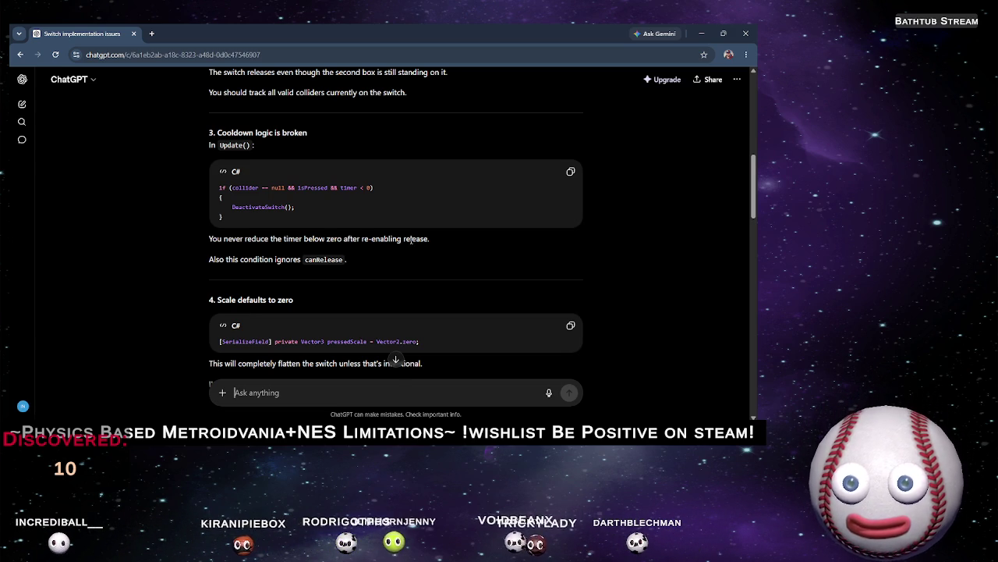
scroll(316, 222, down, 1)
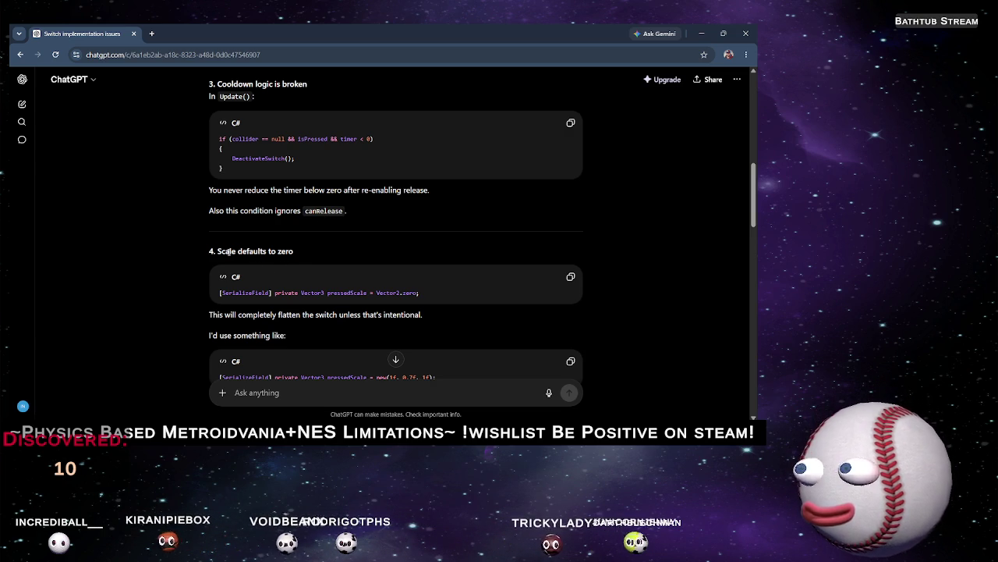
scroll(265, 252, down, 8)
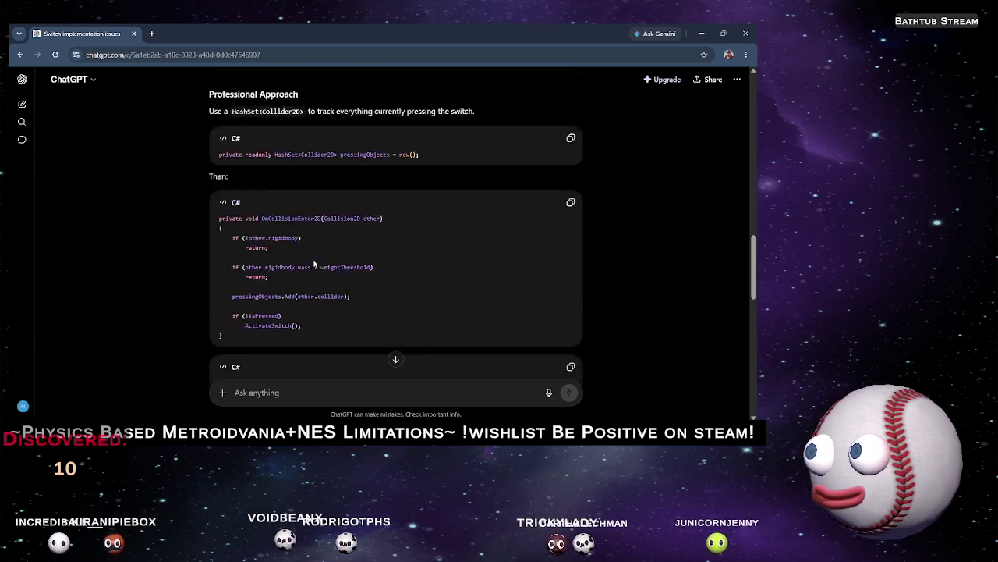
Review the suggested OnCollisionExit2D release-cooldown code in ChatGPT's answer
scroll(315, 258, up, 3)
scroll(315, 259, down, 8)
scroll(314, 264, up, 5)
scroll(314, 264, down, 1)
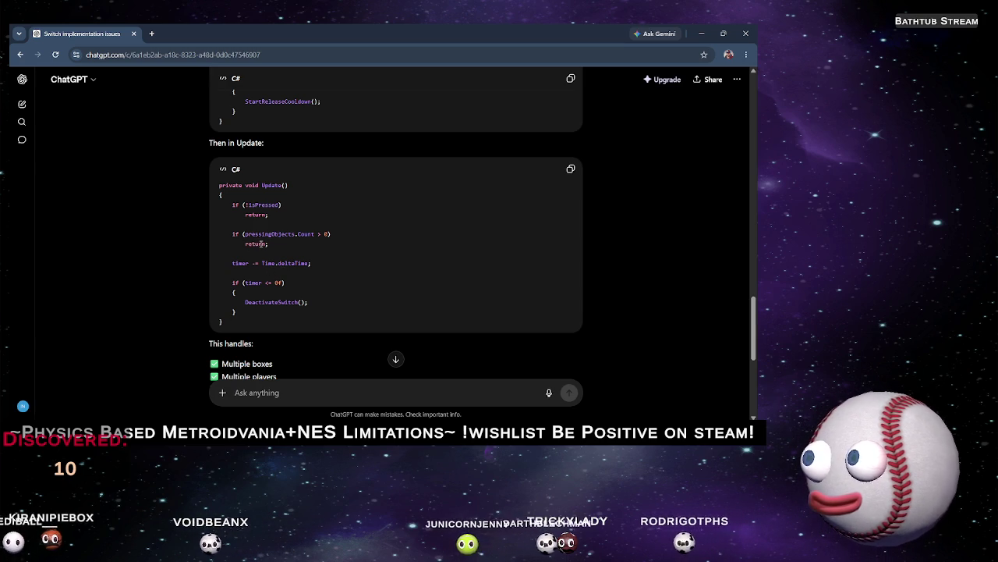
scroll(280, 269, up, 3)
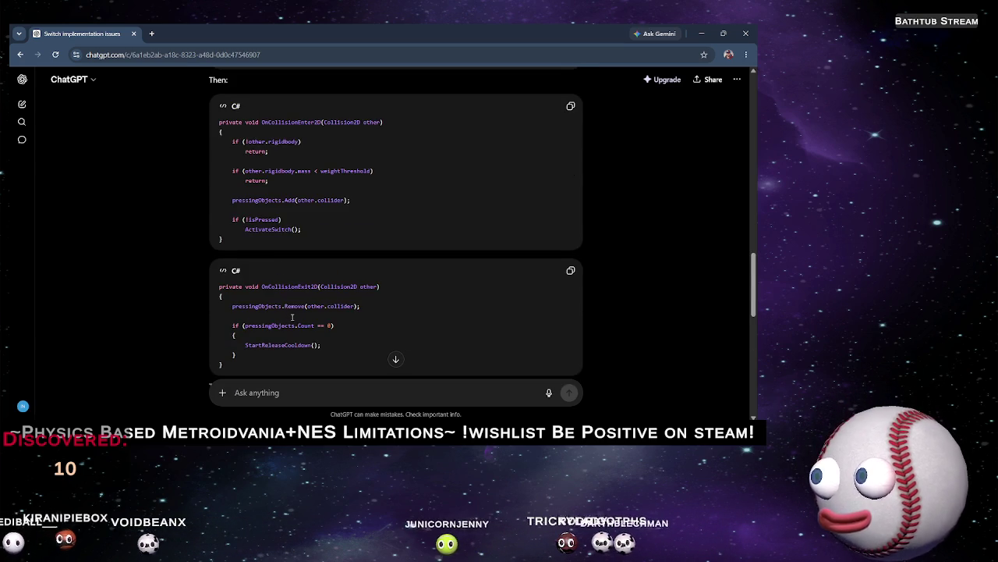
scroll(274, 272, down, 1)
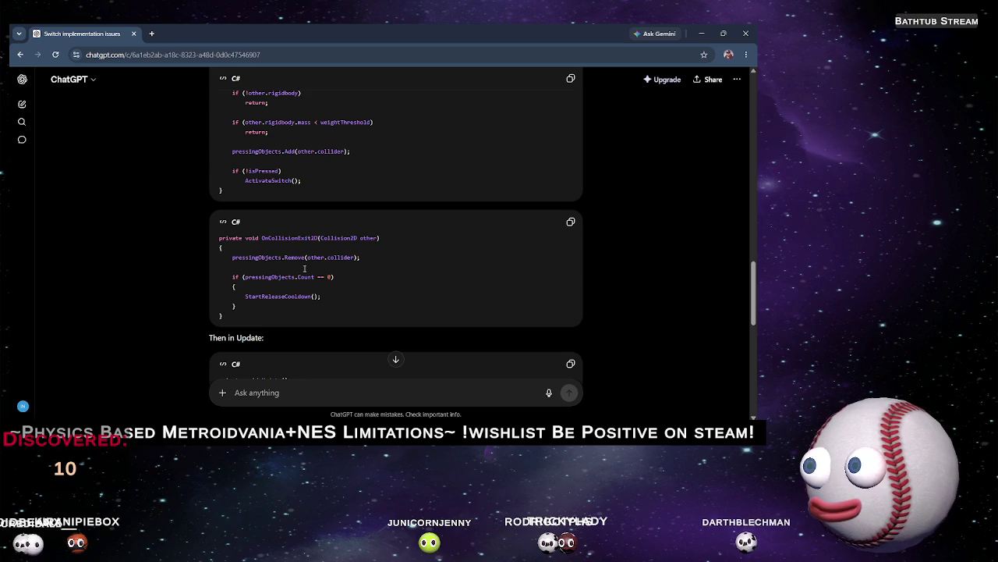
scroll(304, 269, up, 1)
scroll(292, 275, up, 2)
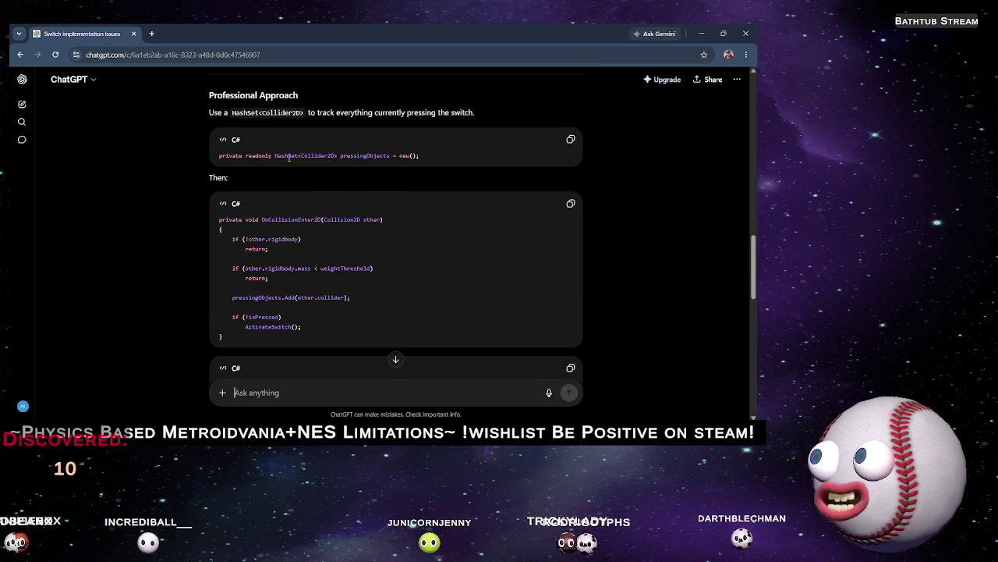
scroll(303, 234, up, 3)
scroll(320, 228, up, 2)
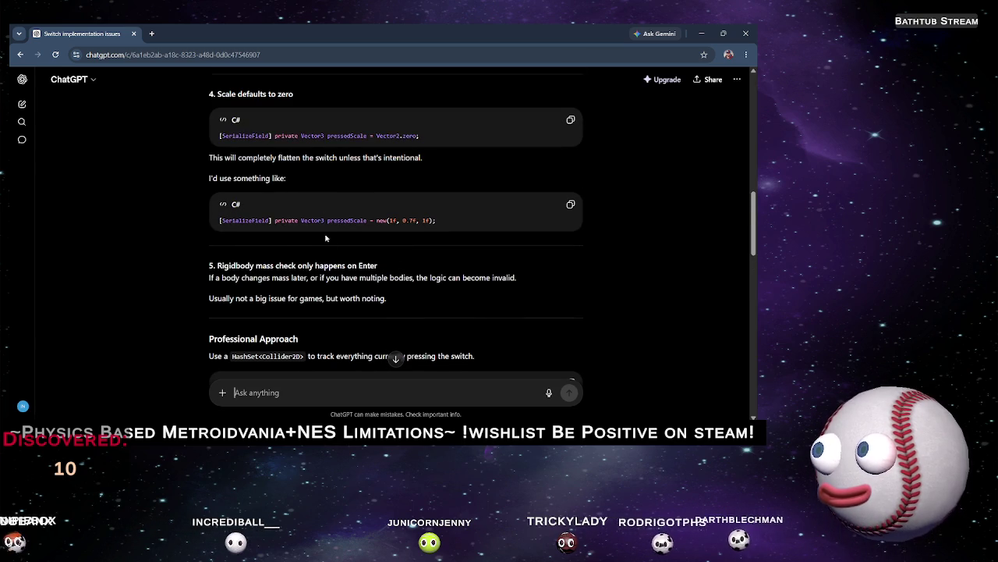
scroll(358, 247, up, 4)
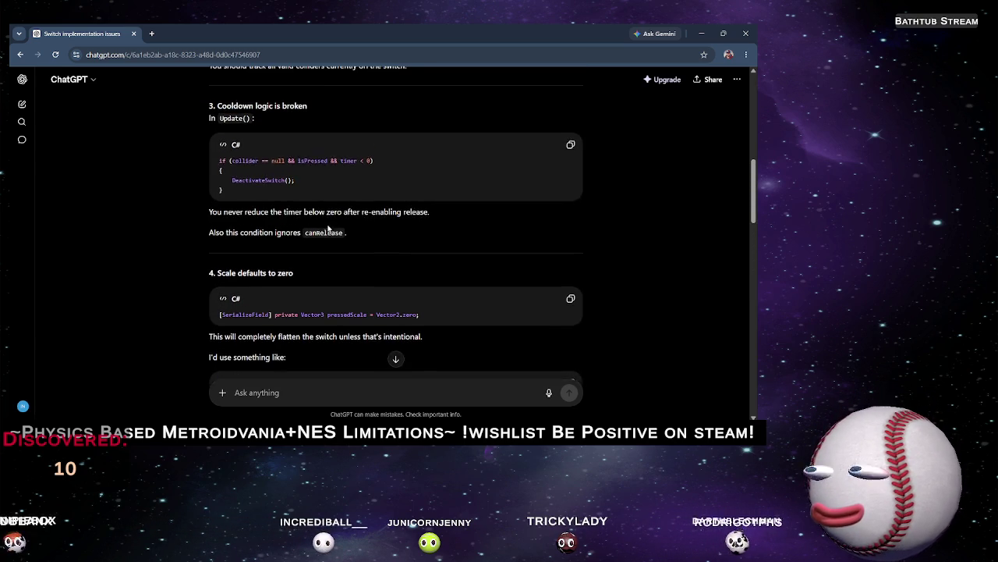
Select and copy the suggested Update() body under 'Then in Update:'
scroll(327, 226, down, 10)
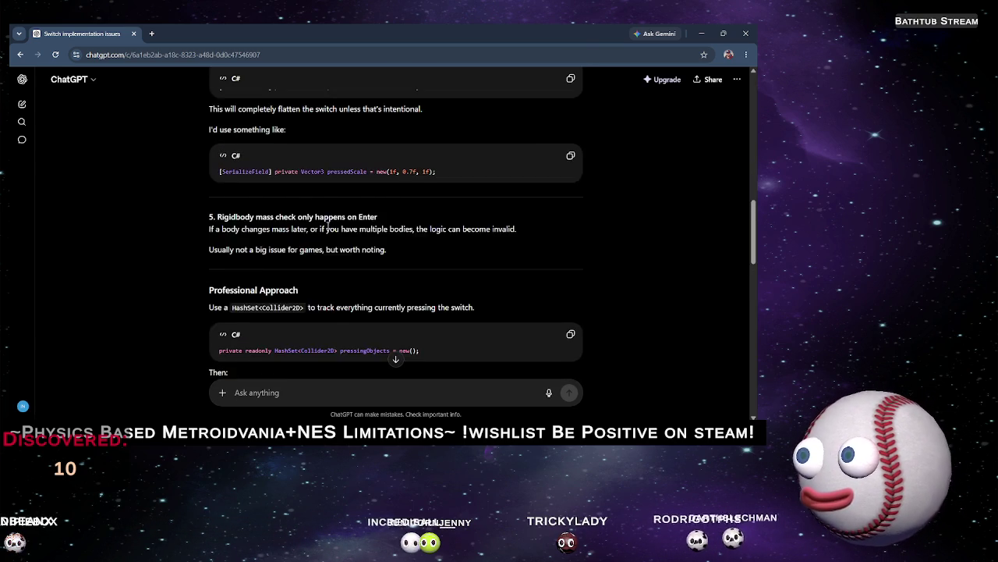
scroll(354, 228, down, 3)
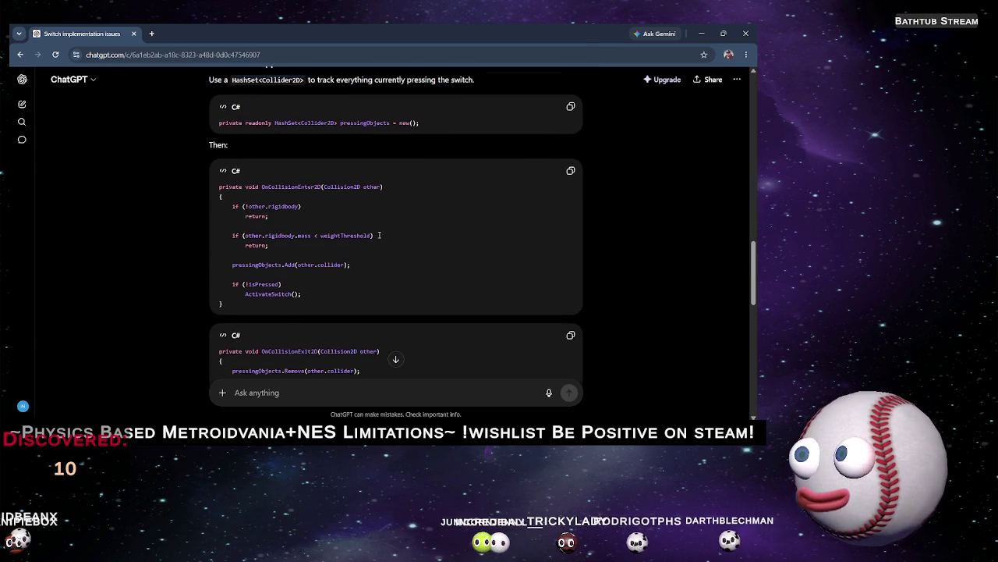
scroll(344, 269, down, 1)
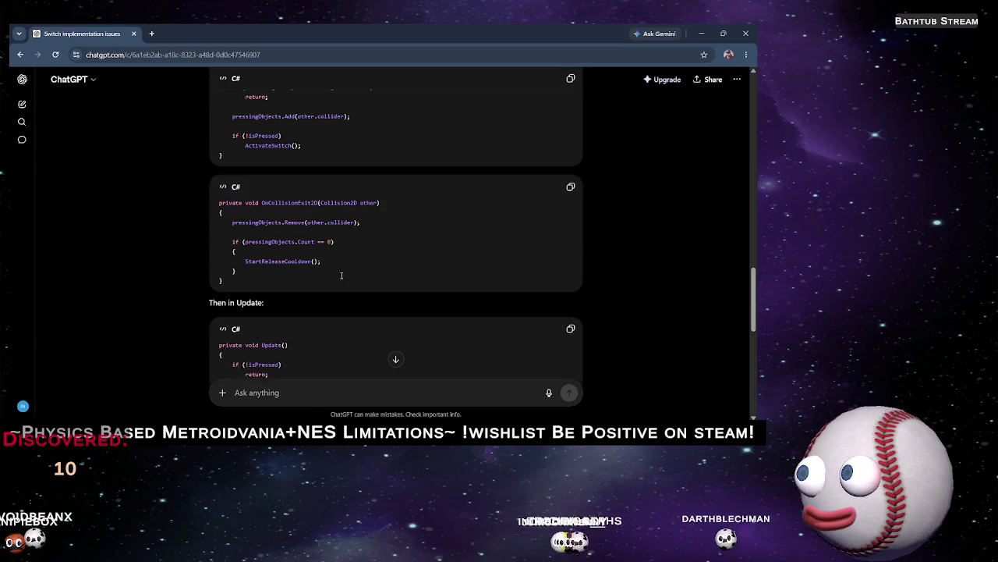
scroll(329, 269, down, 2)
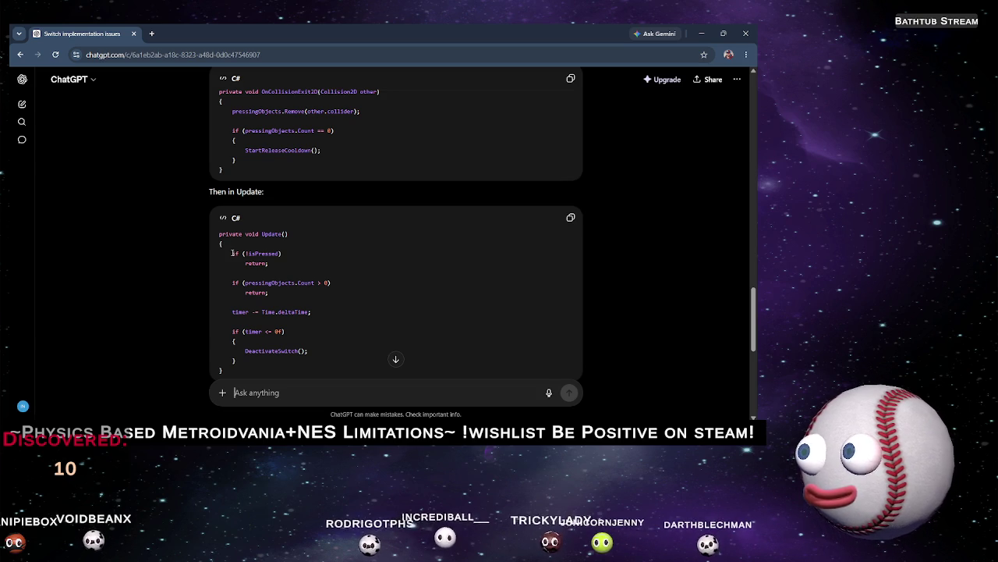
drag(241, 266, 266, 356)
key(ctrl+c)
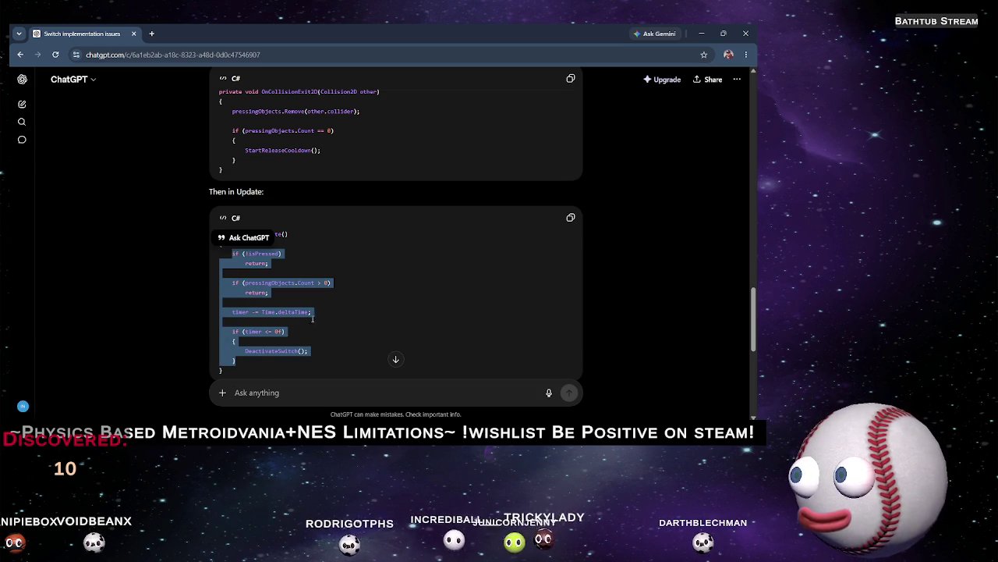
key(alt+Tab)
key(alt+Tab)
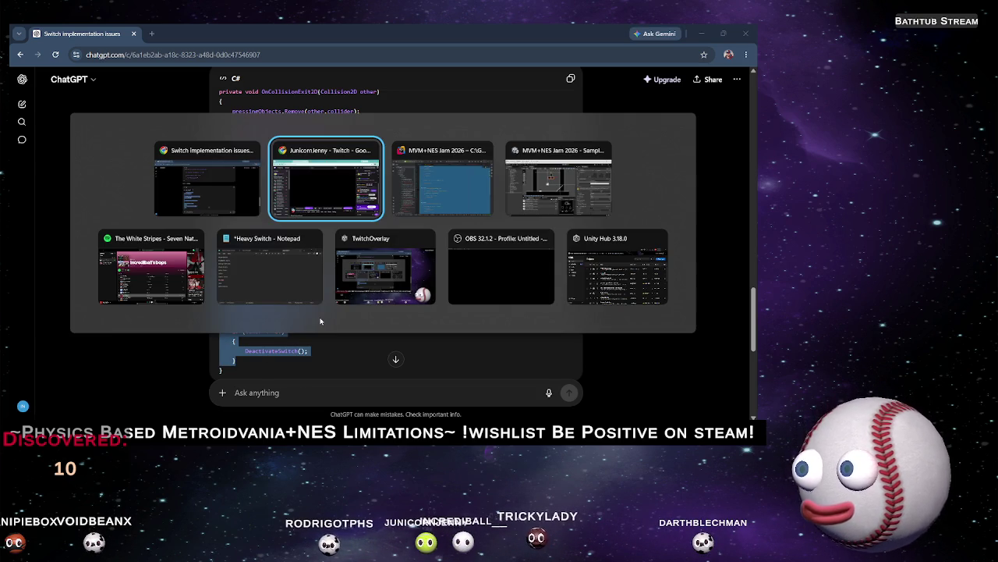
Replace the old canRelease-based Update() body in Switch.cs with the pasted pressingObjects timer logic
scroll(380, 180, up, 3)
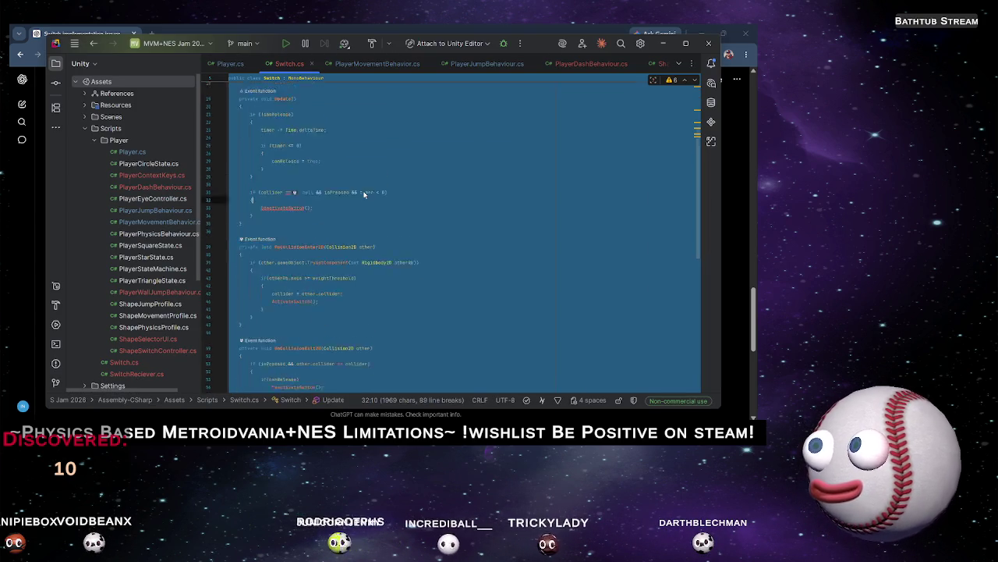
click(263, 217)
drag(255, 264, 256, 168)
key(ctrl+v)
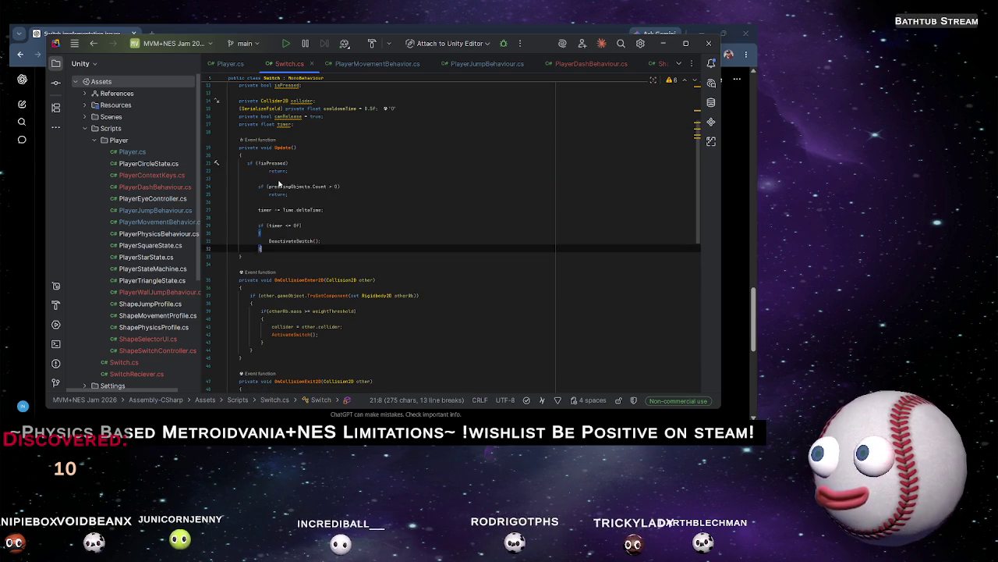
key(alt+Tab)
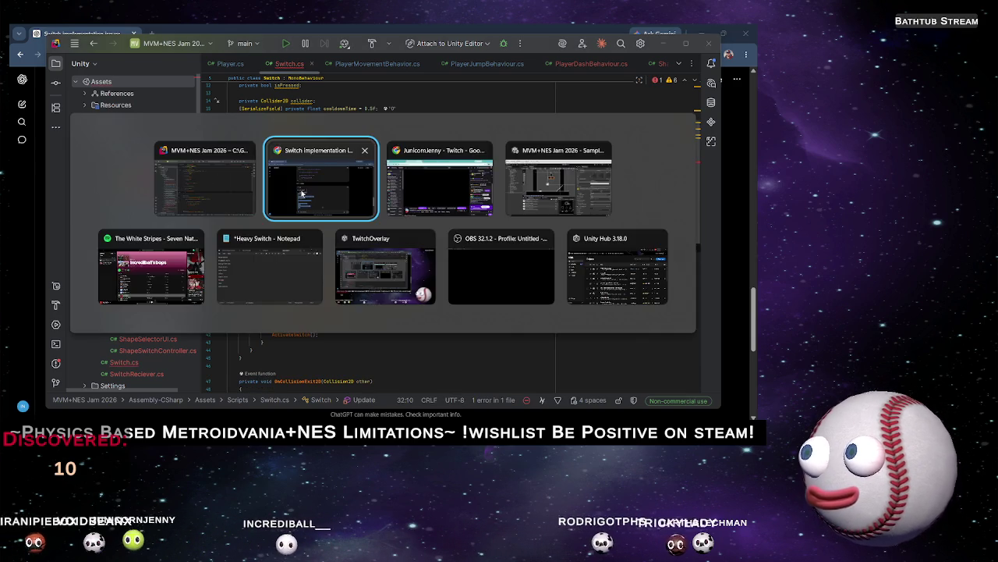
Copy the HashSet<Collider2D> pressingObjects declaration from ChatGPT's Professional Approach section
scroll(332, 209, down, 5)
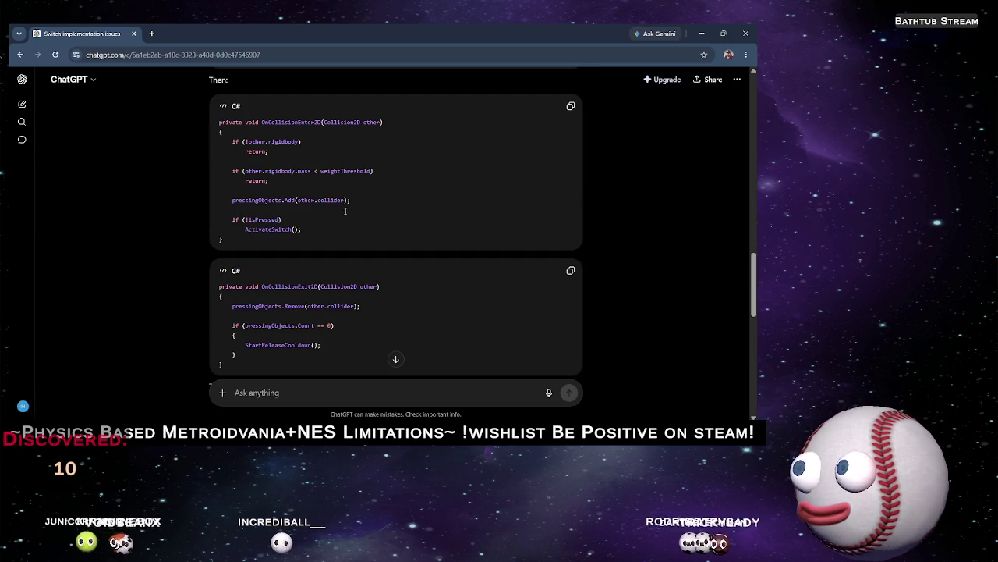
scroll(336, 208, down, 3)
drag(235, 362, 351, 226)
scroll(352, 226, down, 2)
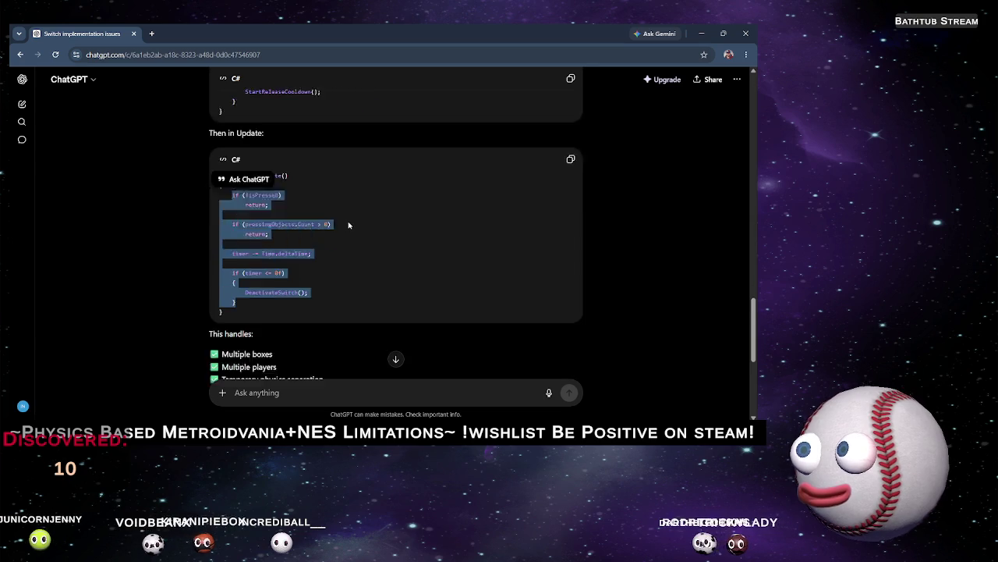
scroll(355, 226, up, 3)
scroll(355, 226, up, 3)
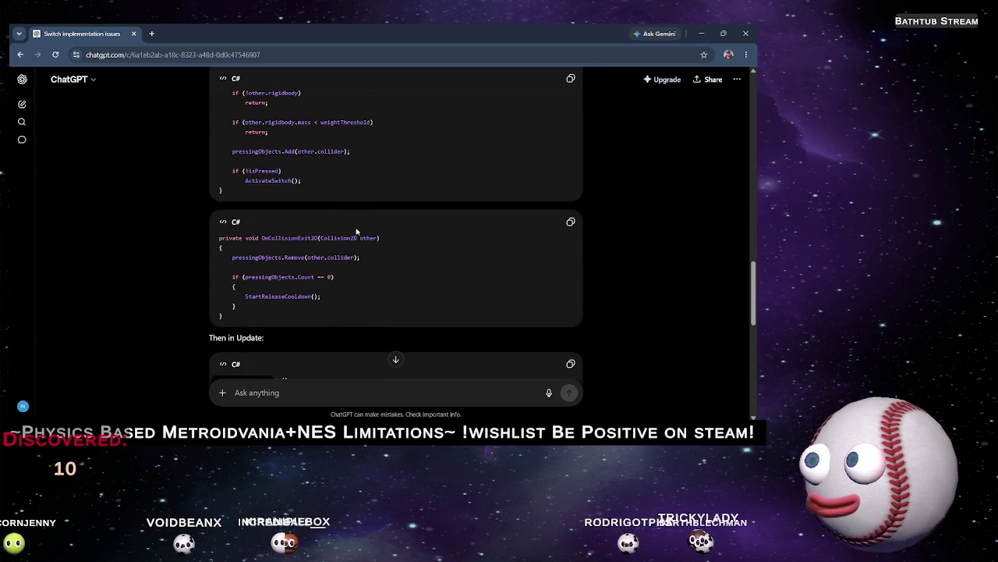
drag(429, 158, 258, 147)
key(ctrl+c)
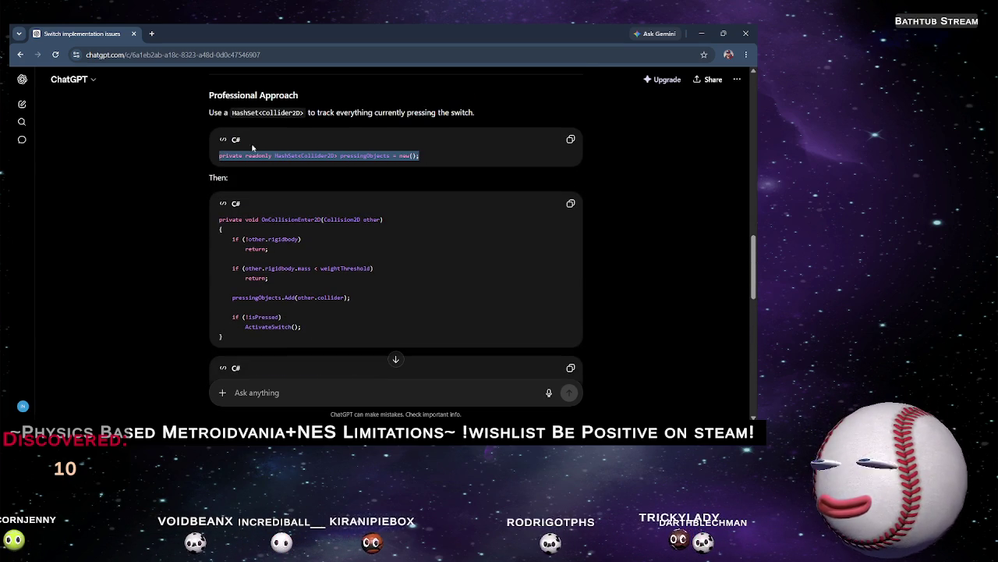
key(alt+Tab)
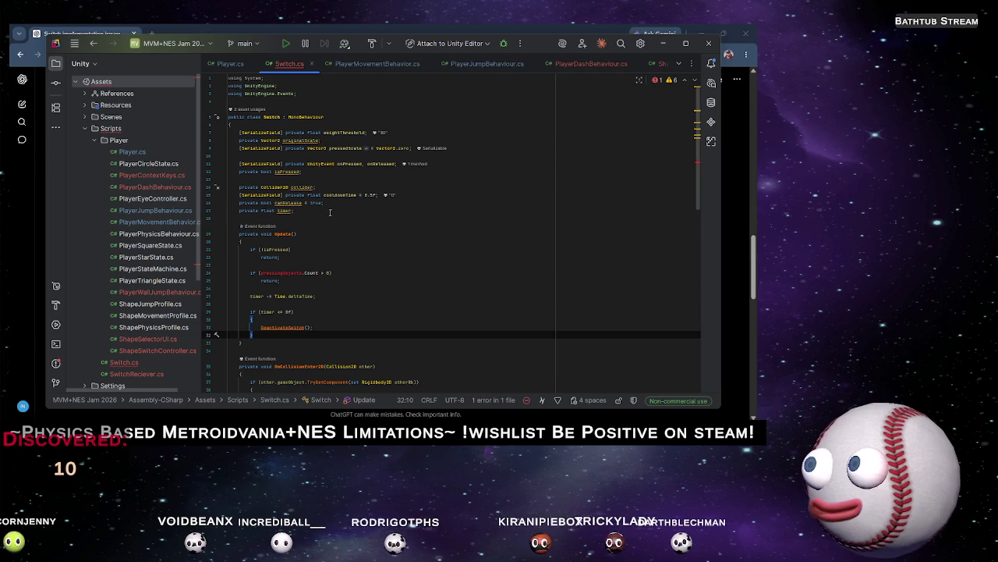
Replace the line-14 collider field with the HashSet pressingObjects and import System.Collections.Generic
click(317, 188)
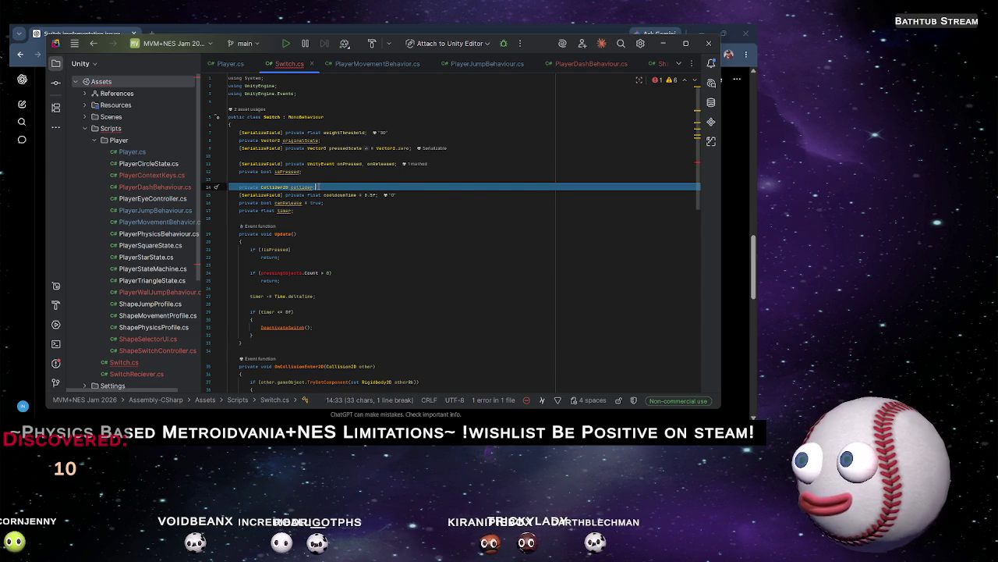
key(ctrl+v)
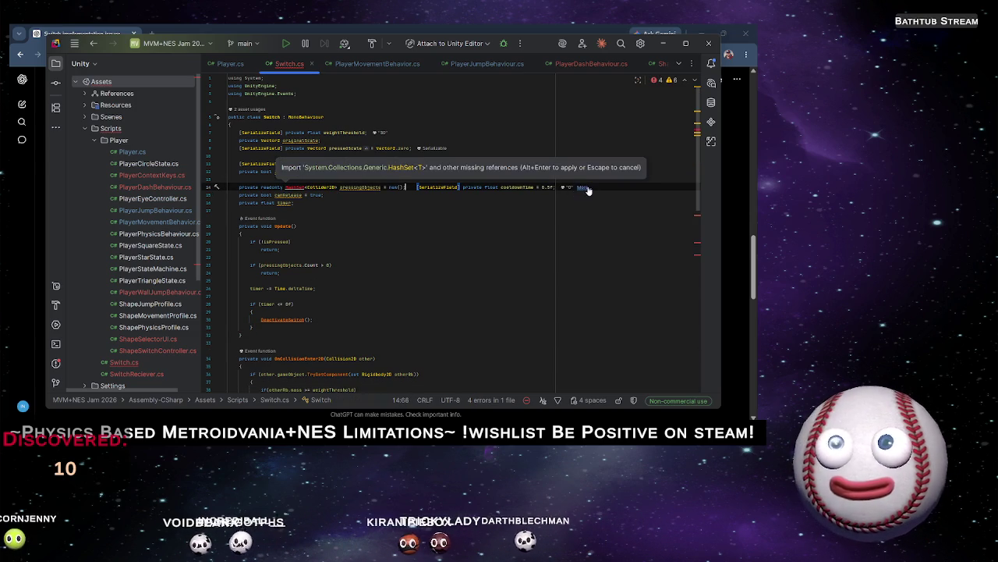
key(Escape)
key(Return)
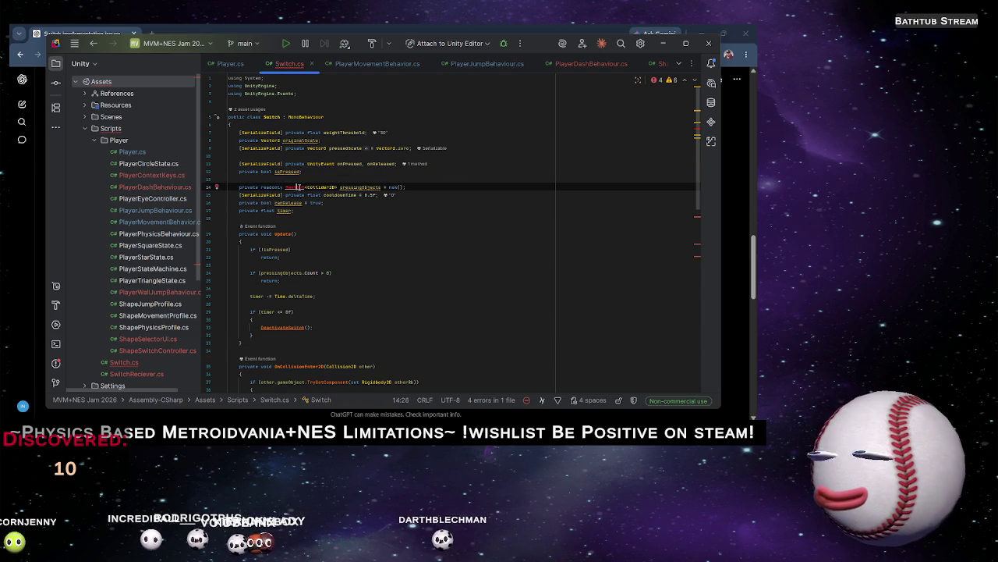
key(alt+Return)
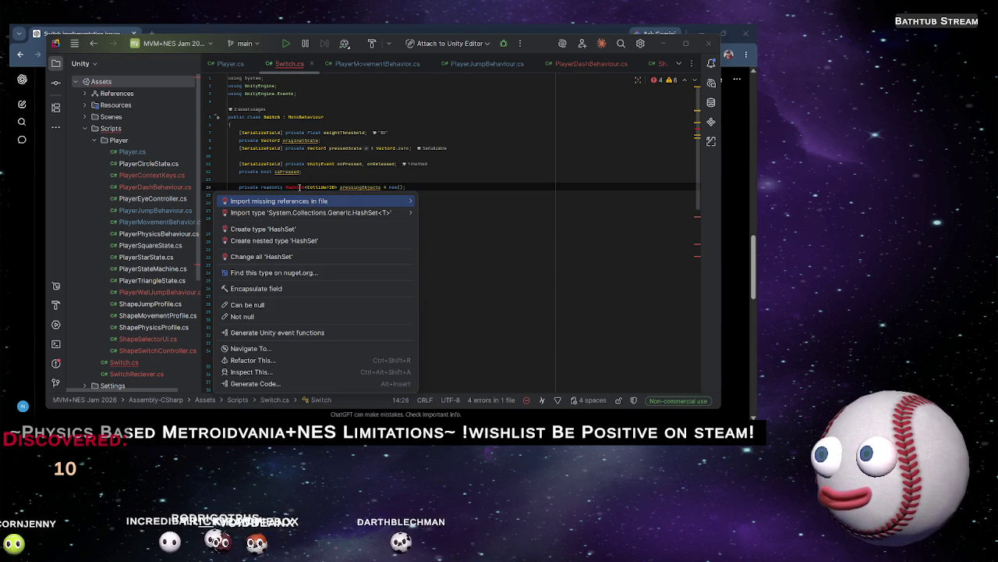
key(Return)
scroll(291, 227, down, 10)
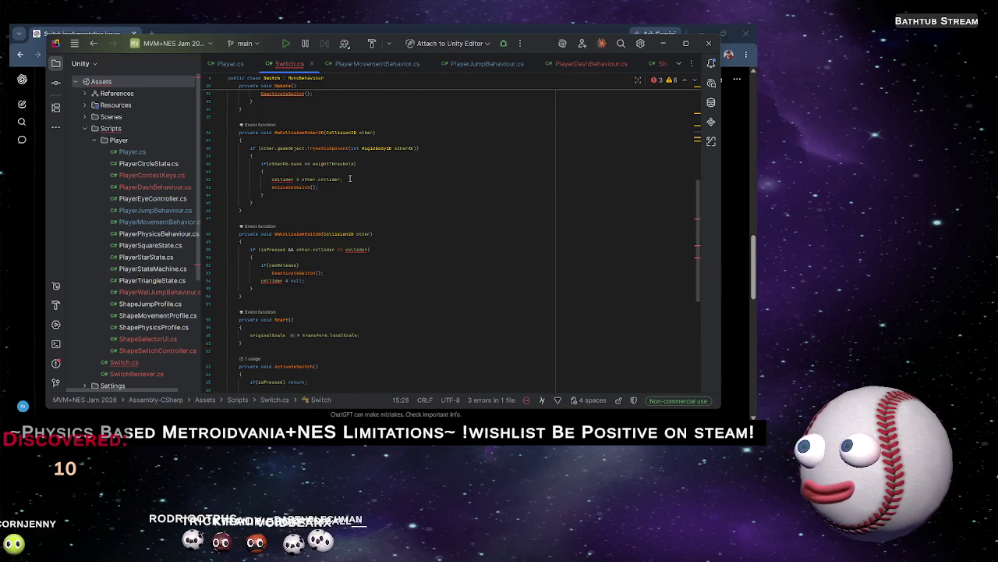
Replace the OnCollisionExit2D body with ChatGPT's pressingObjects removal code
key(alt+Tab)
scroll(360, 250, down, 4)
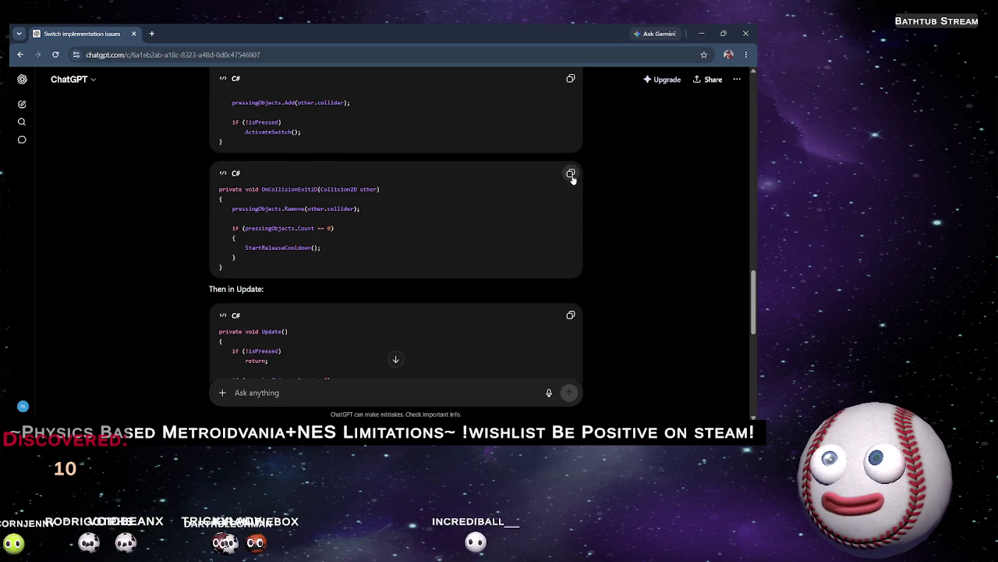
key(alt+Tab)
mouse_move(260, 297)
mouse_down()
mouse_move(262, 251)
mouse_move(249, 234)
mouse_up()
key(ctrl+v)
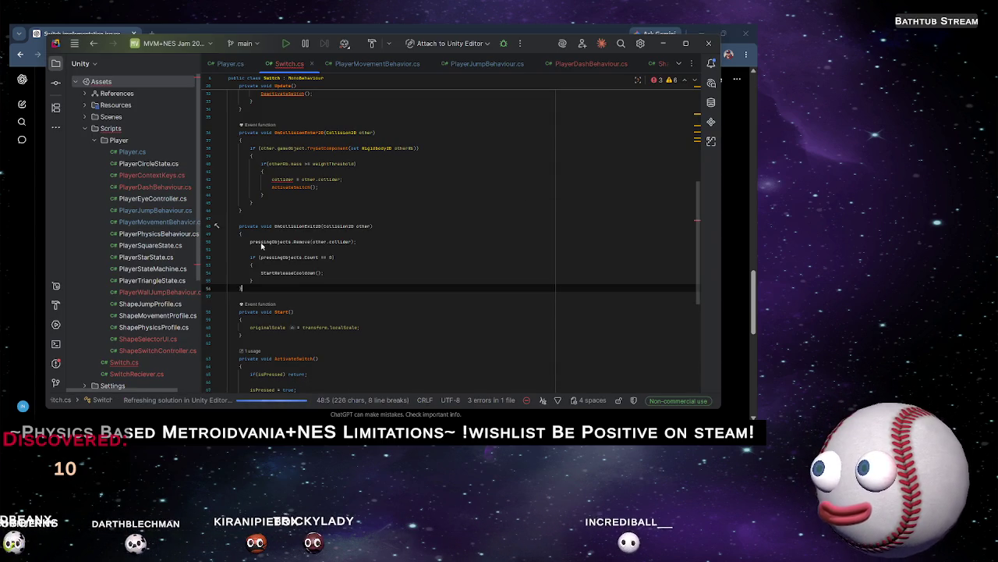
Replace the OnCollisionEnter2D method with ChatGPT's version that adds to pressingObjects
key(alt+Tab)
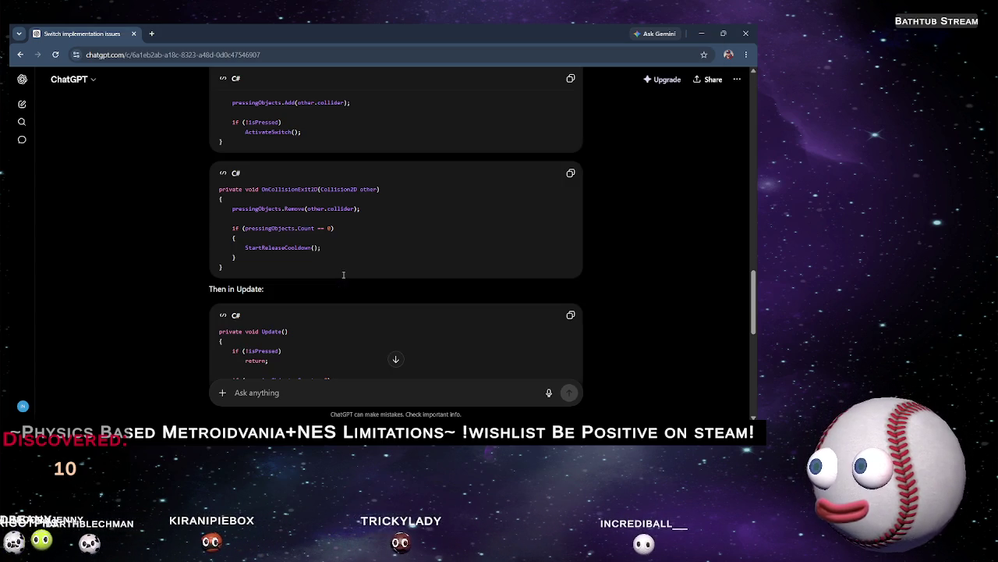
scroll(351, 266, up, 2)
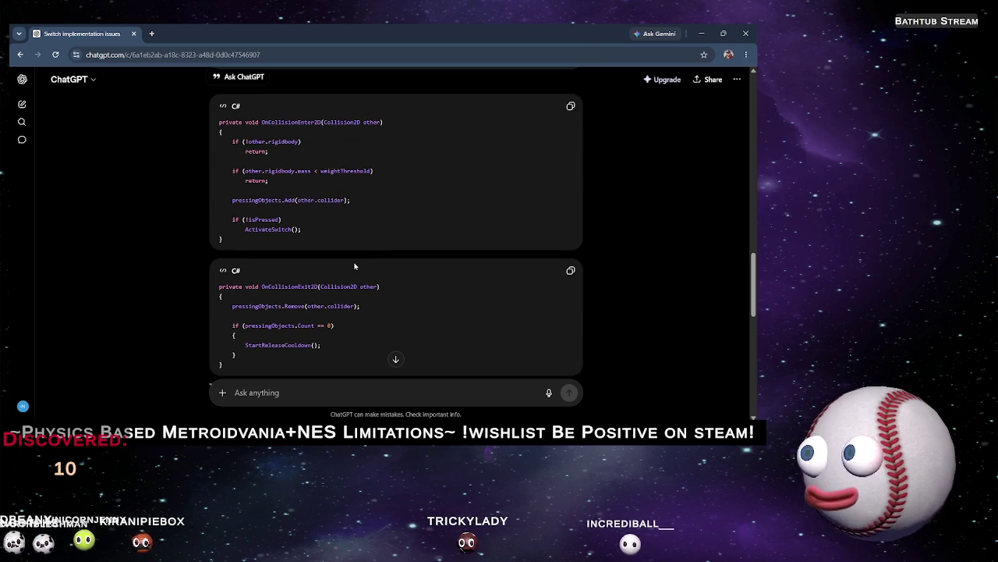
key(alt+Tab)
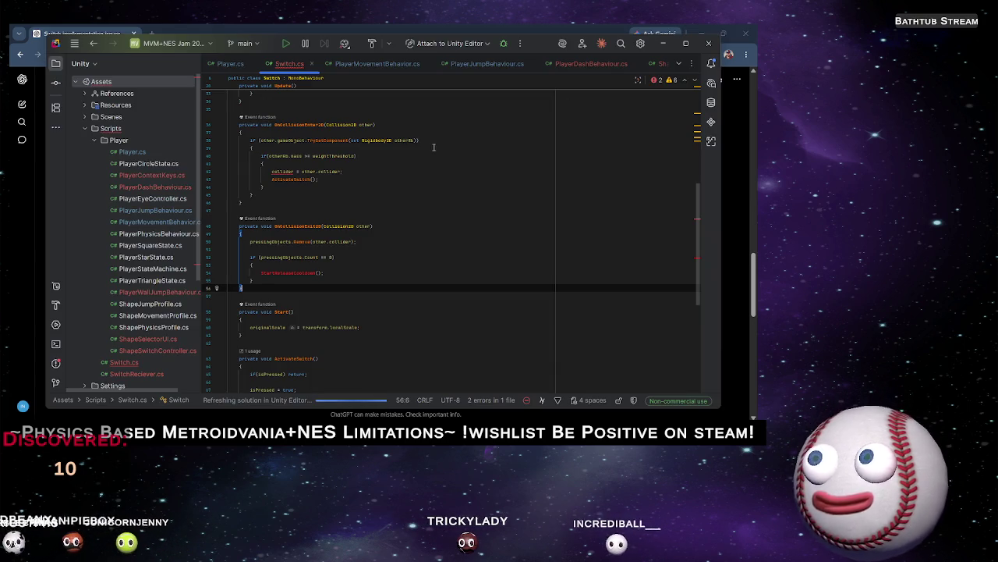
drag(259, 205, 239, 125)
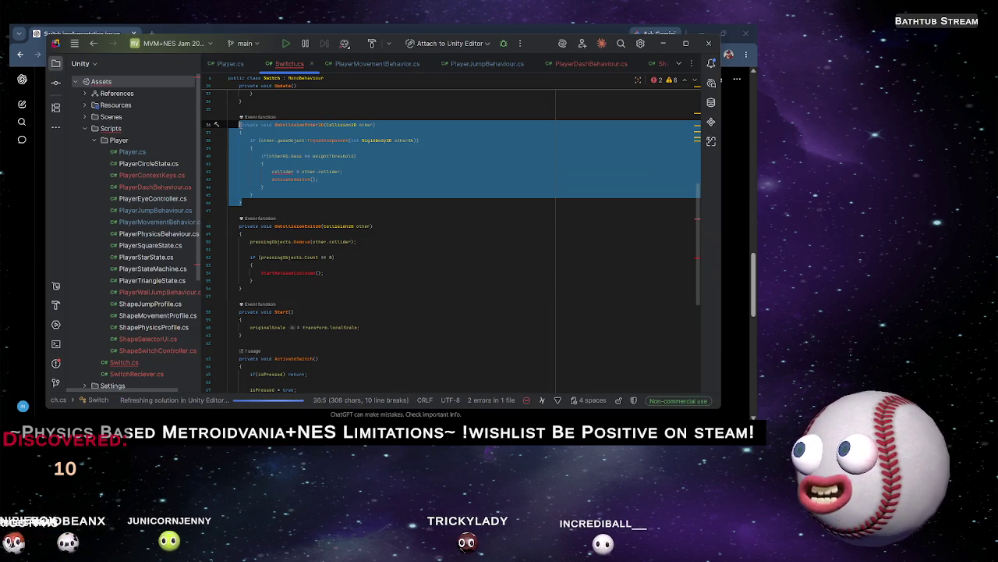
key(ctrl+v)
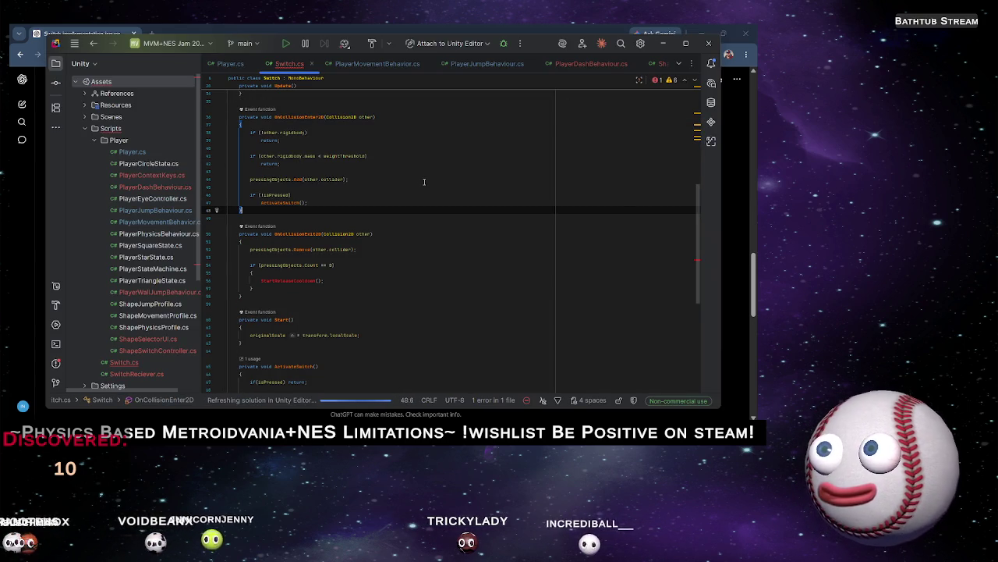
key(alt+Tab)
scroll(372, 217, down, 5)
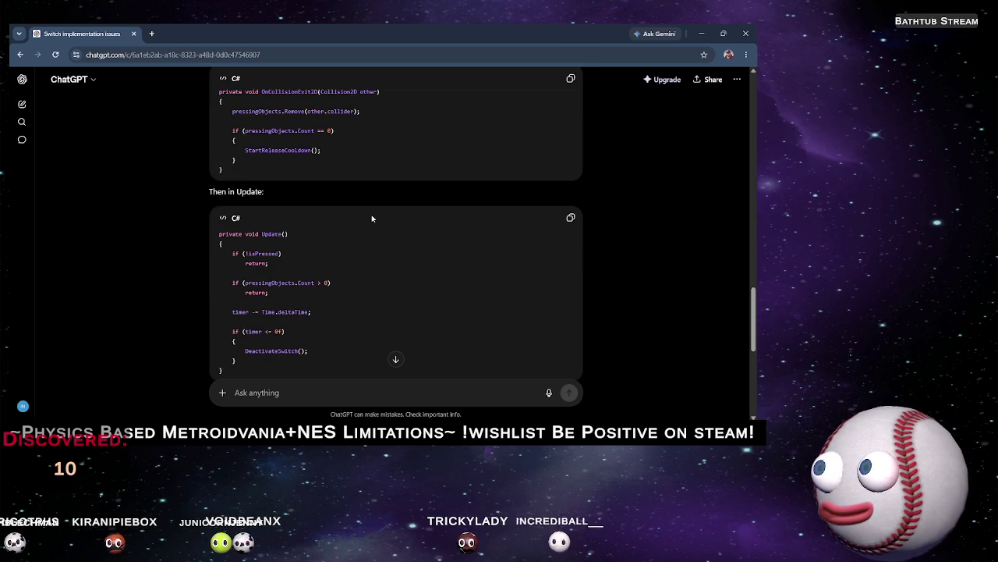
Reread ChatGPT's answer, including the trigger-collider variant, then place the caret on Switch.cs's StartReleaseCooldown call
scroll(359, 230, down, 3)
scroll(358, 230, up, 10)
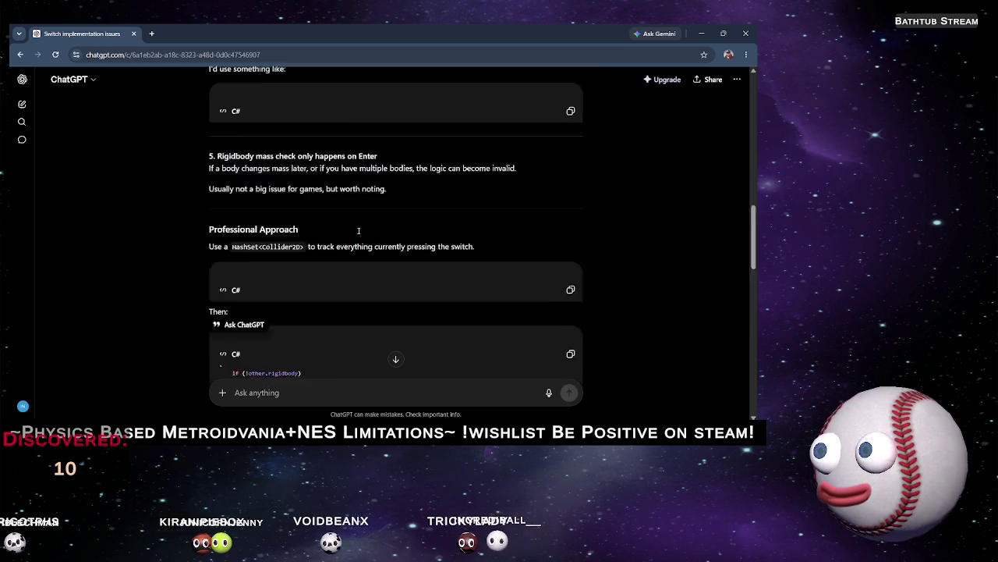
scroll(358, 230, up, 12)
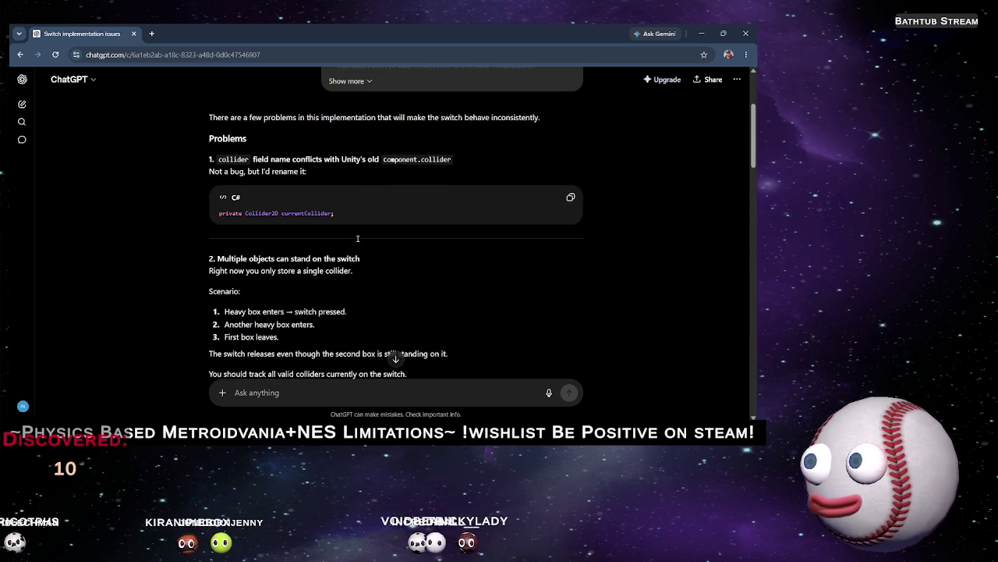
scroll(358, 242, down, 10)
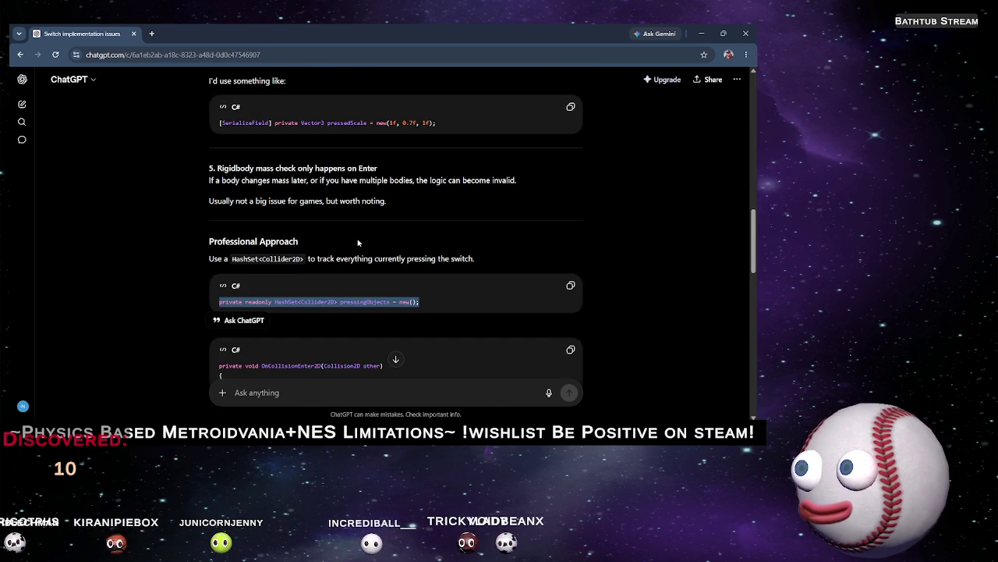
scroll(359, 244, down, 2)
scroll(358, 242, down, 5)
scroll(358, 243, down, 5)
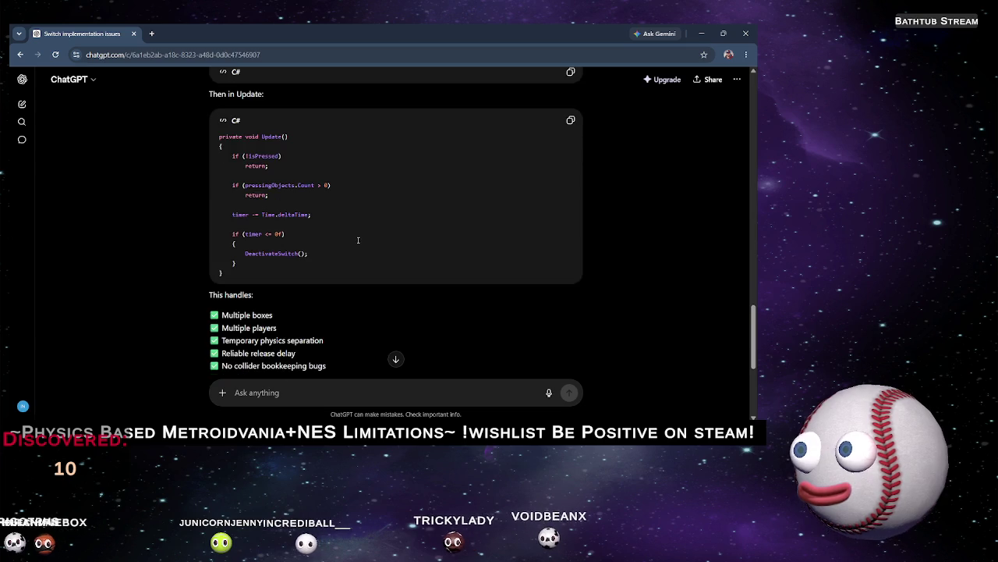
scroll(358, 240, up, 5)
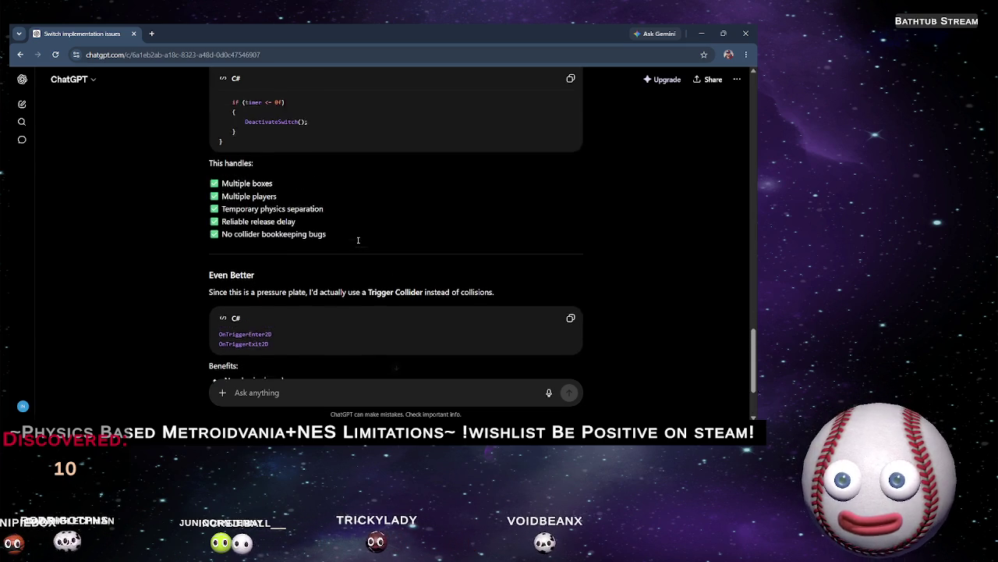
scroll(358, 240, up, 2)
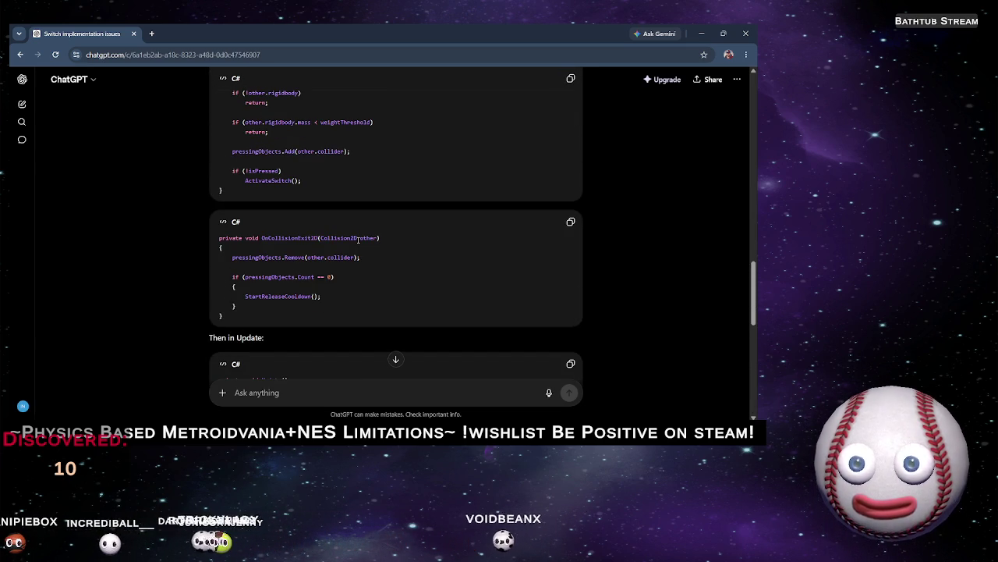
scroll(358, 240, up, 2)
scroll(358, 240, up, 2)
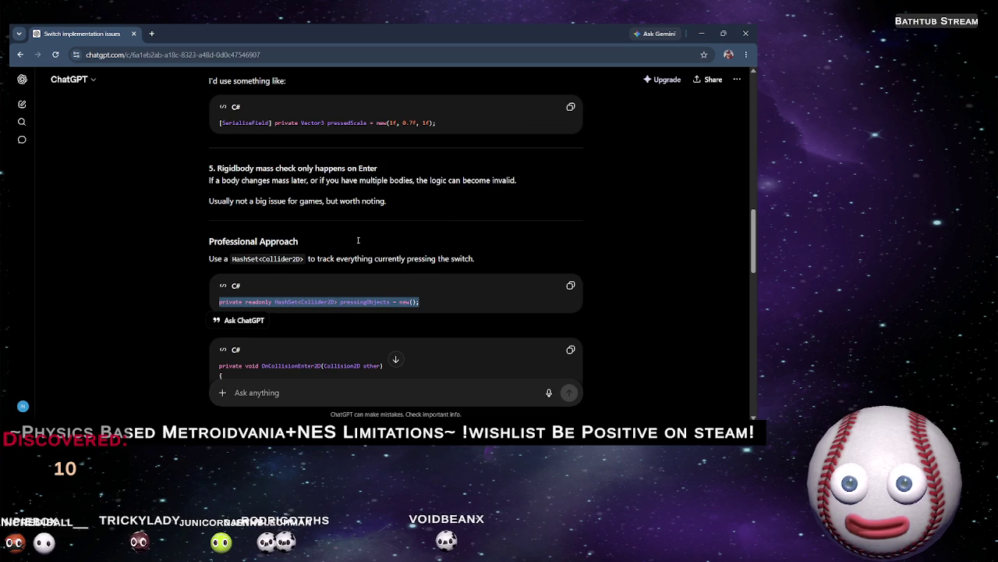
key(alt+Tab)
click(310, 279)
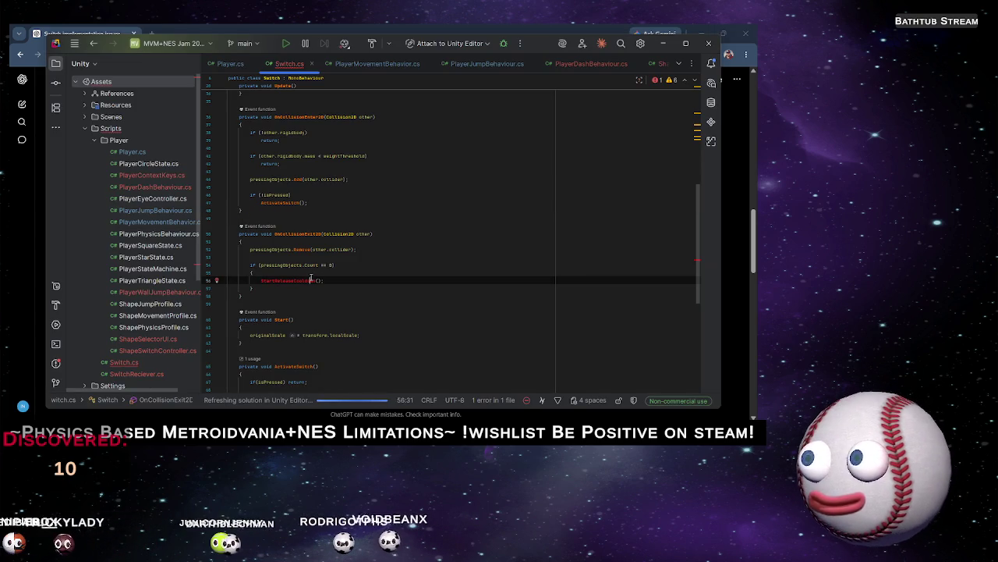
Generate a StartReleaseCooldown() method in Switch.cs whose body sets timer = cooldownTime
key(alt+Return)
key(Return)
click(357, 327)
key(ctrl+w)
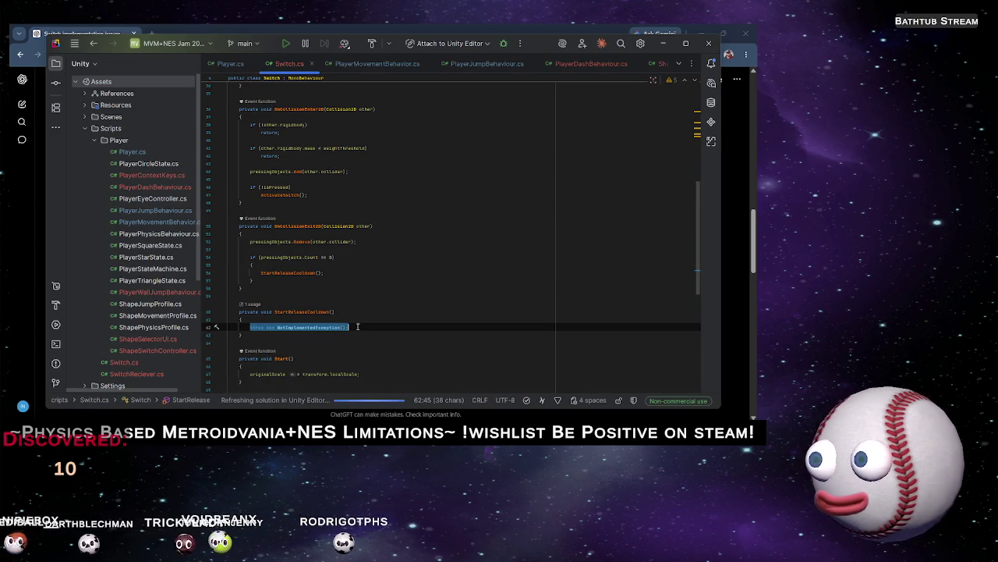
drag(251, 327, 268, 317)
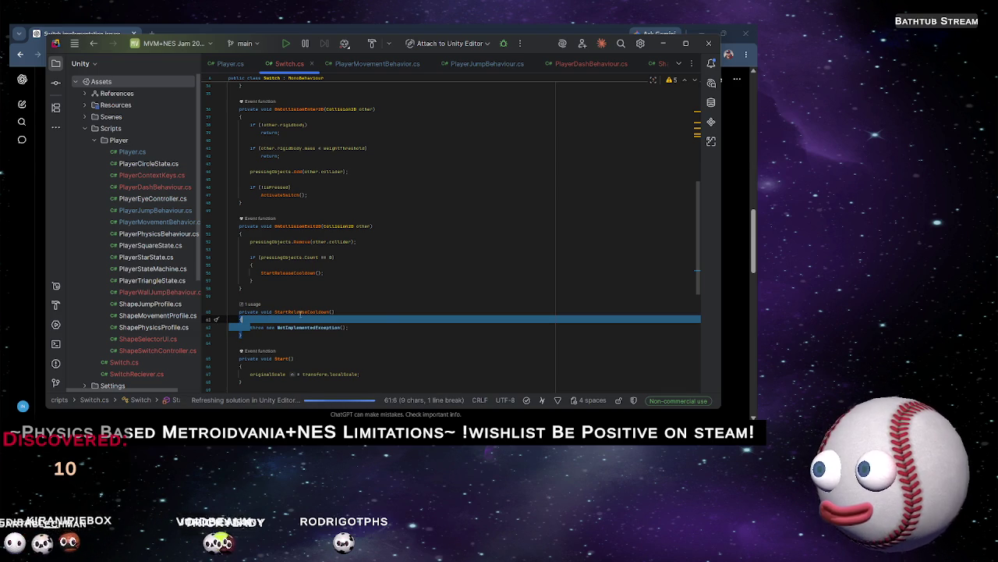
drag(374, 324, 375, 327)
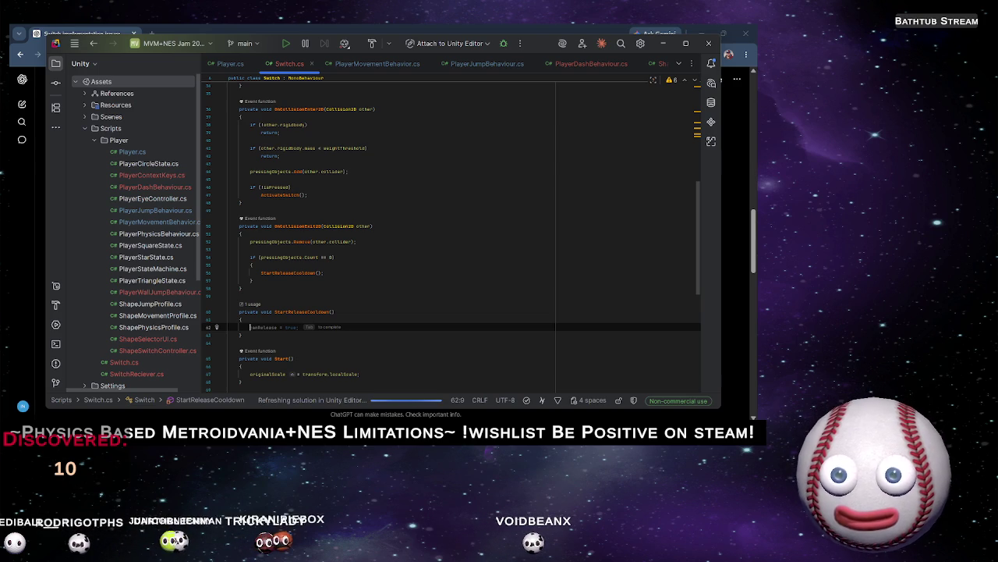
text(tim)
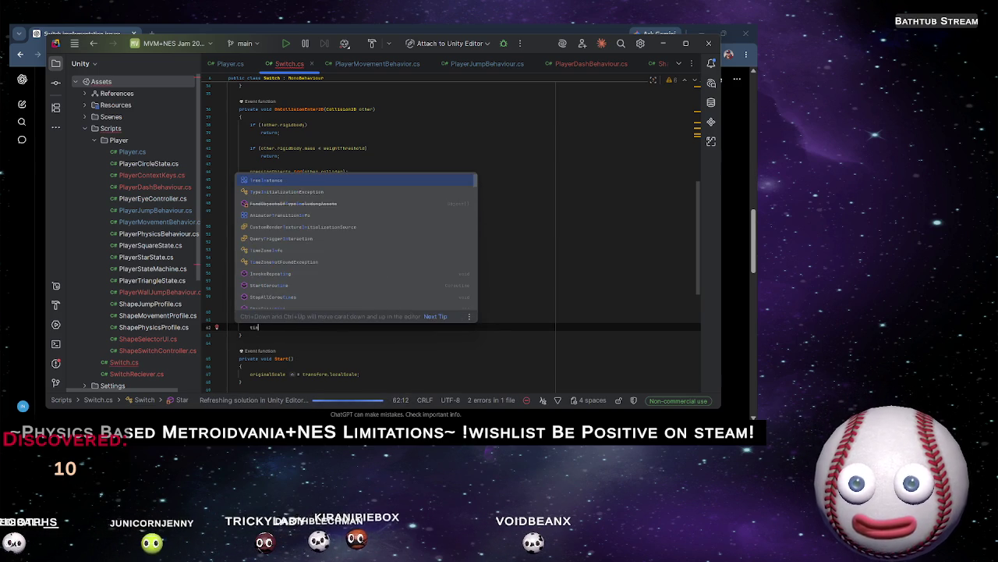
text(er.c)
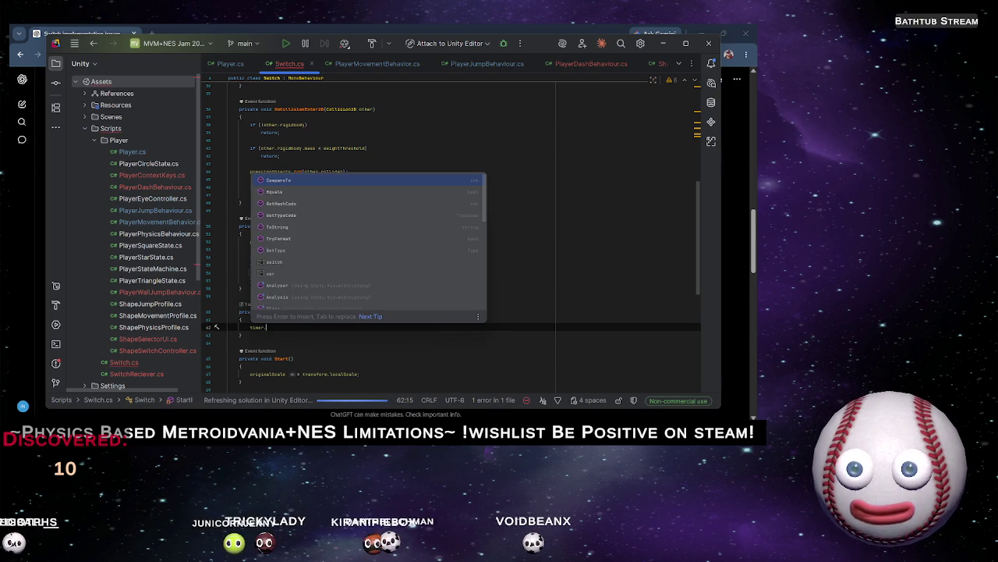
key(BackSpace)
key(BackSpace)
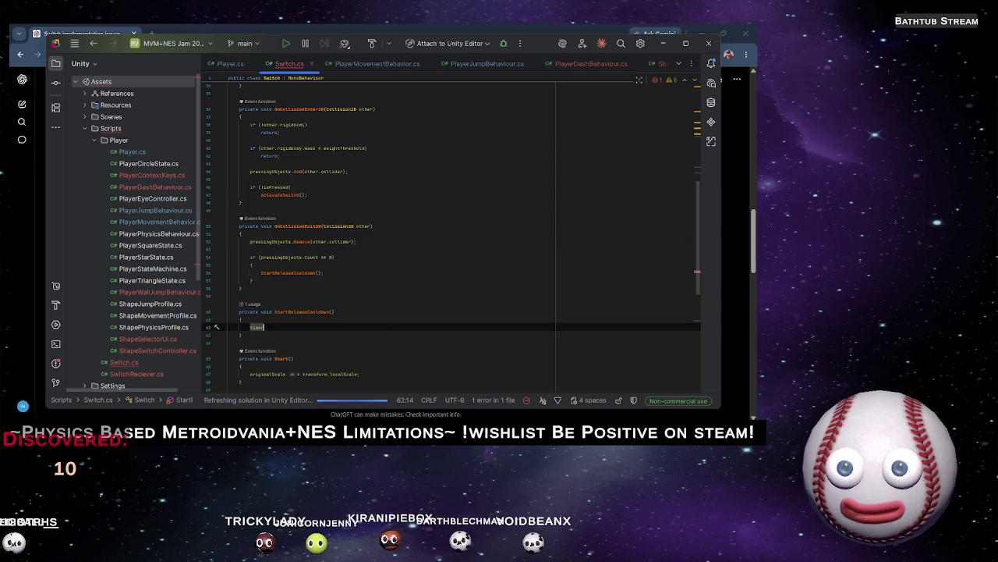
key(Tab)
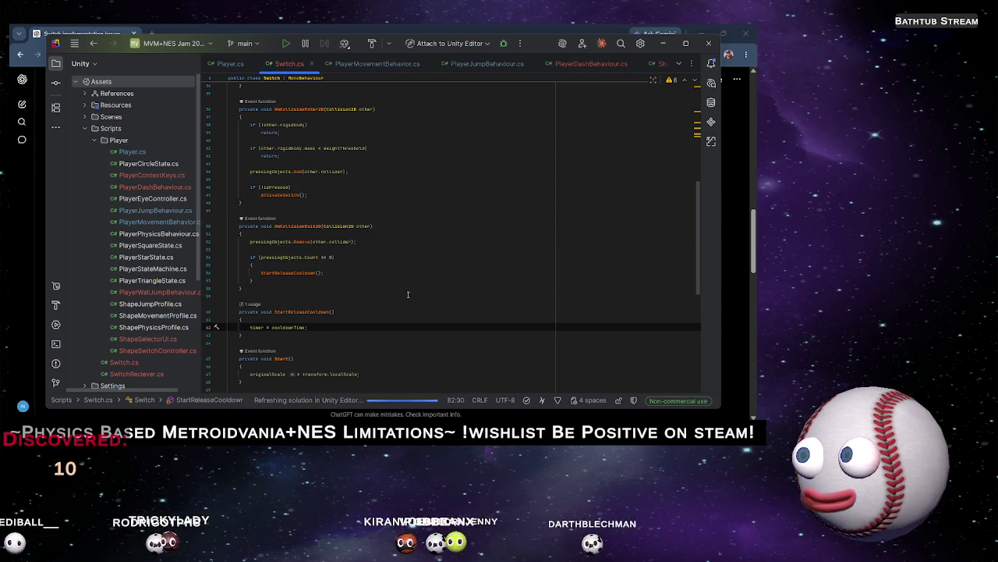
key(alt+Tab)
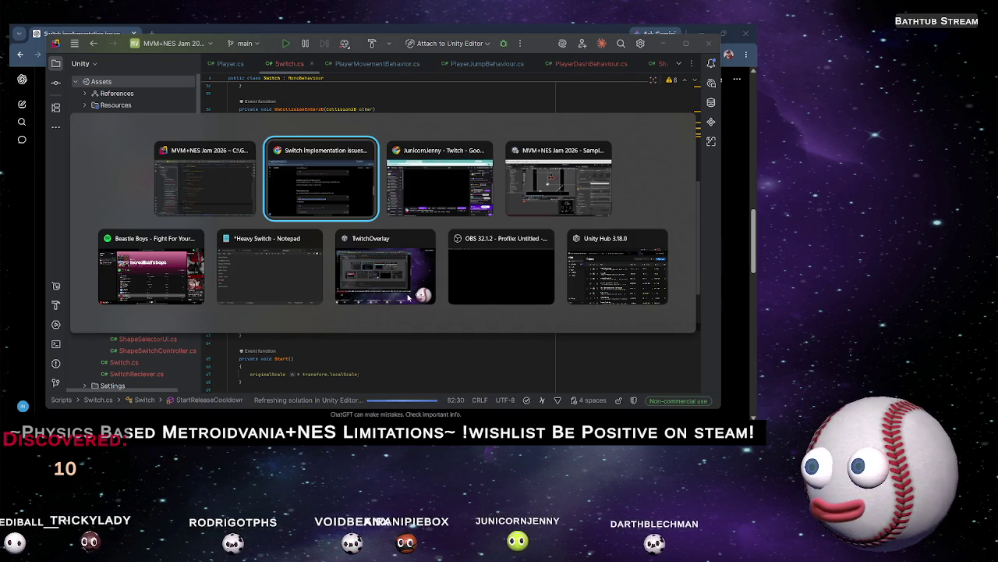
Resume the followed channel's live Twitch stream and check the Stream Manager dashboard chat
key(alt+Tab)
key(Tab)
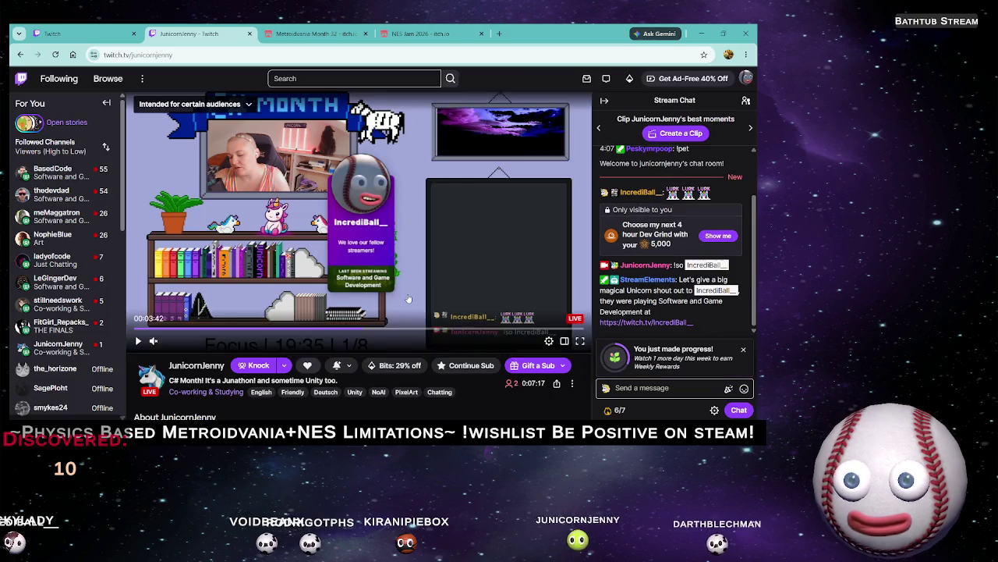
click(406, 295)
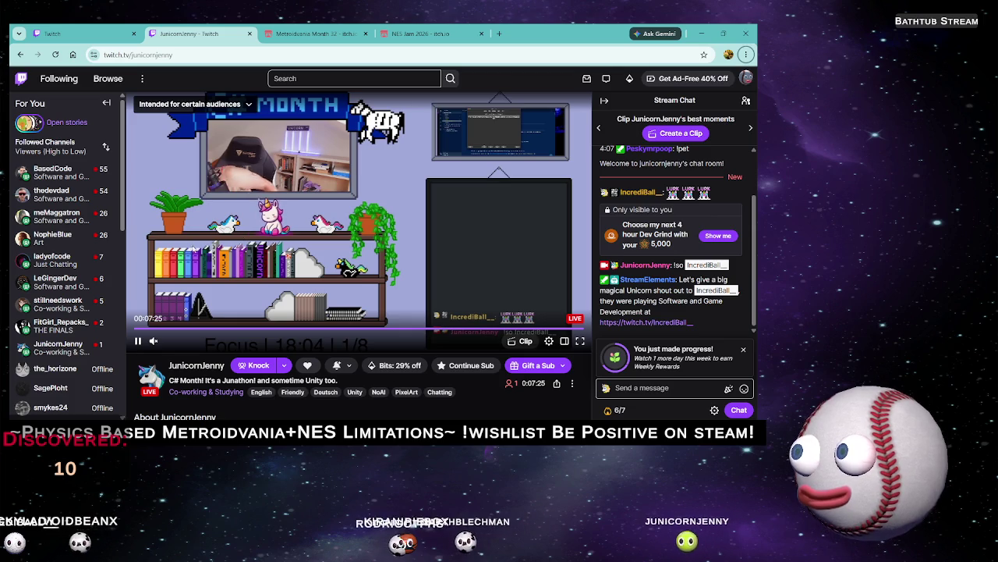
mouse_move(90, 354)
mouse_move(60, 309)
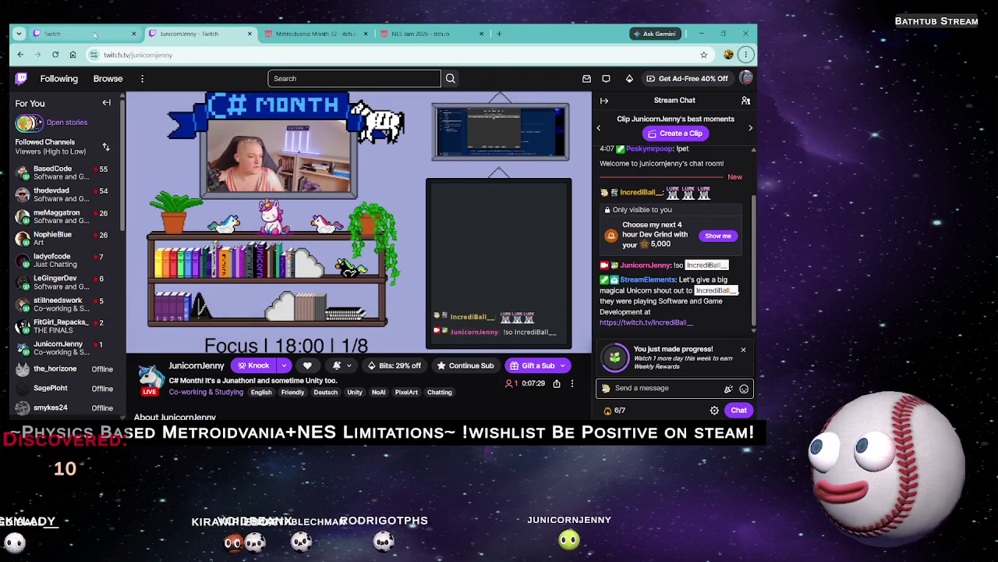
click(67, 32)
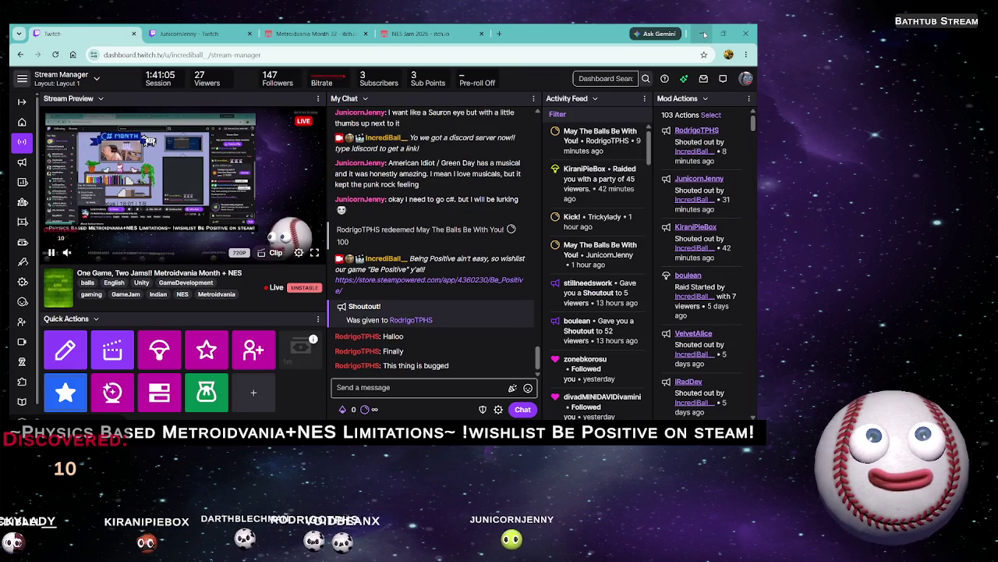
click(704, 34)
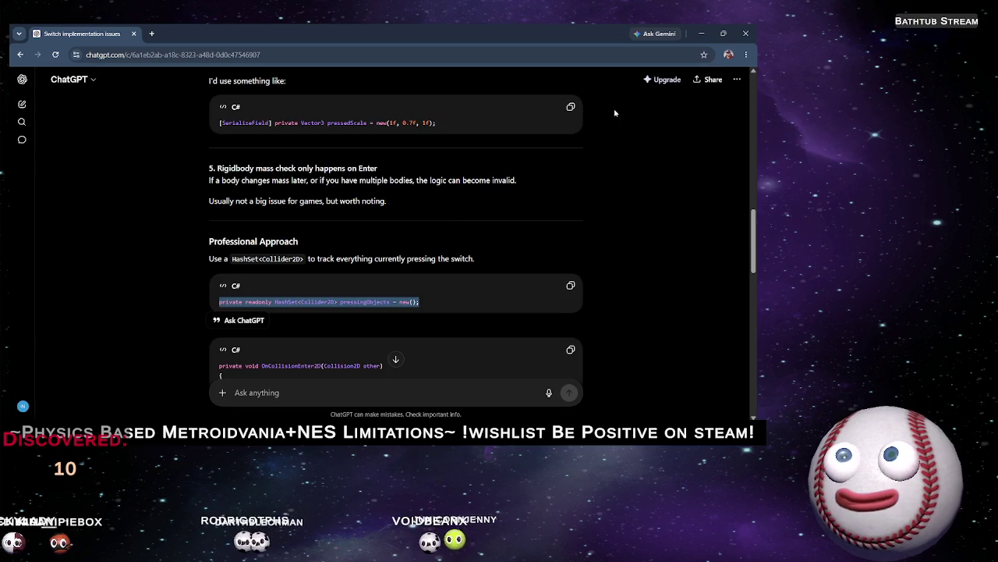
key(alt+Tab)
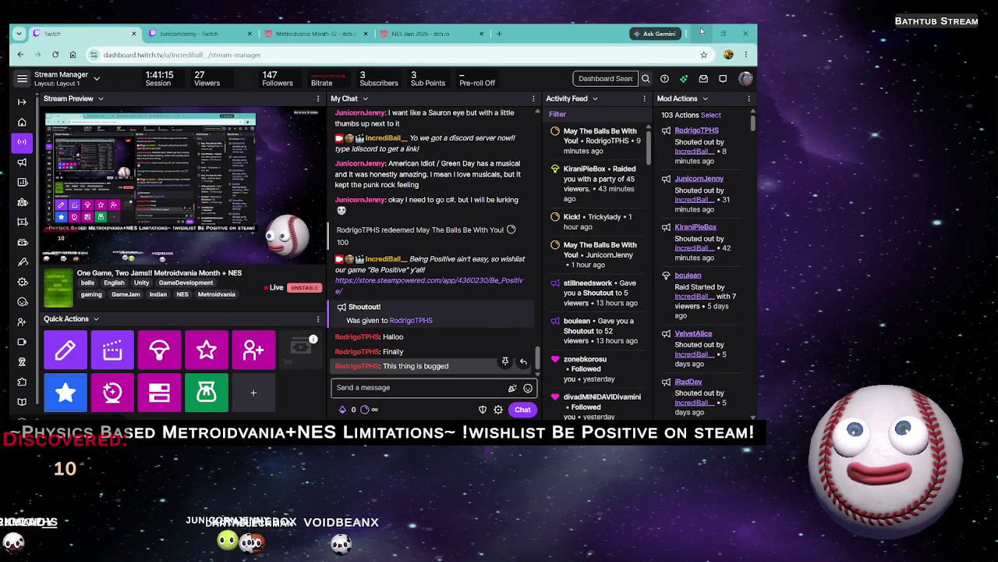
Skim the ChatGPT conversation once more
key(alt+Tab)
scroll(365, 268, down, 5)
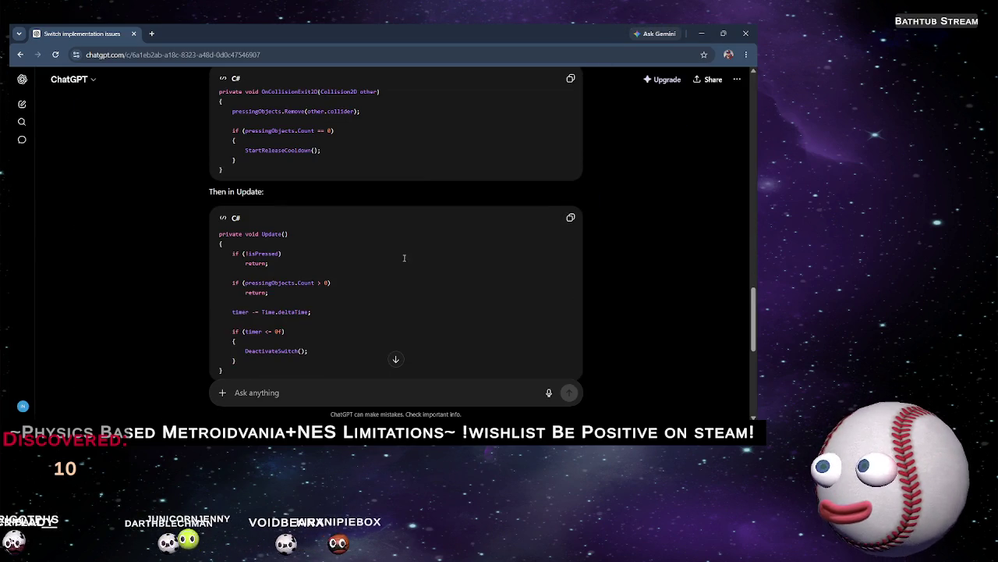
scroll(406, 258, down, 5)
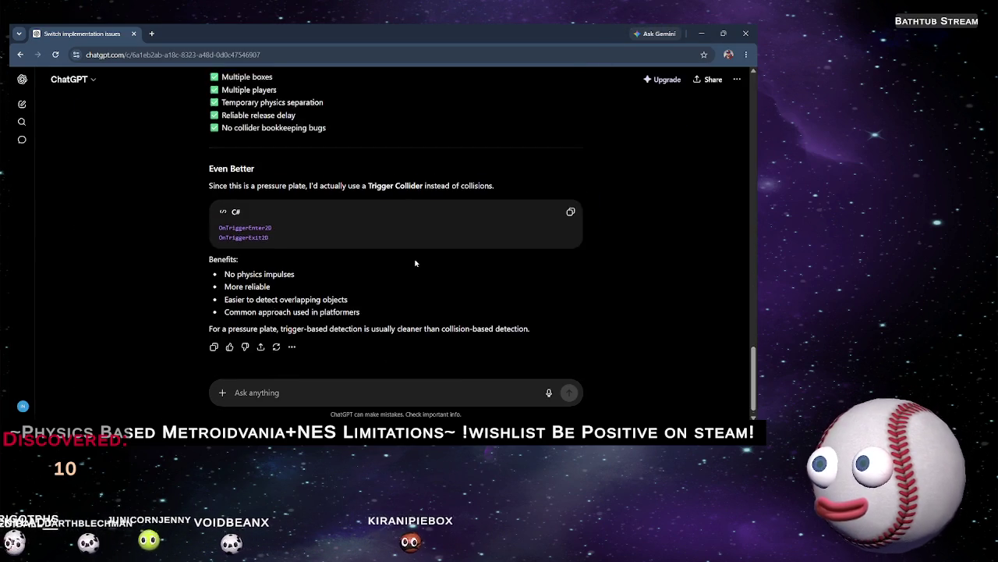
scroll(413, 261, up, 5)
key(alt+Tab)
key(alt+Tab)
key(alt+Tab)
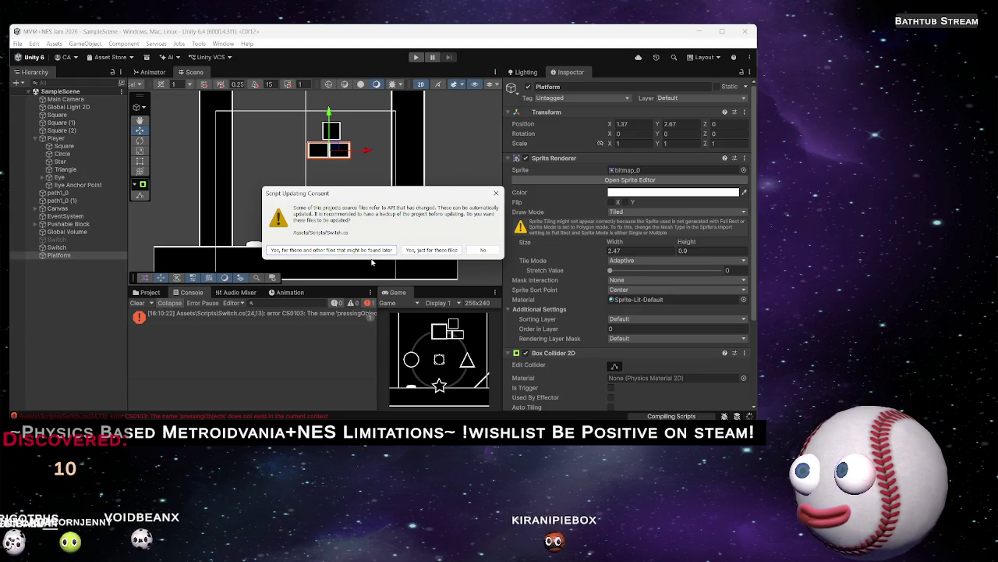
Switch back to the code editor and scroll through Switch.cs
key(alt+Tab)
key(alt+Tab)
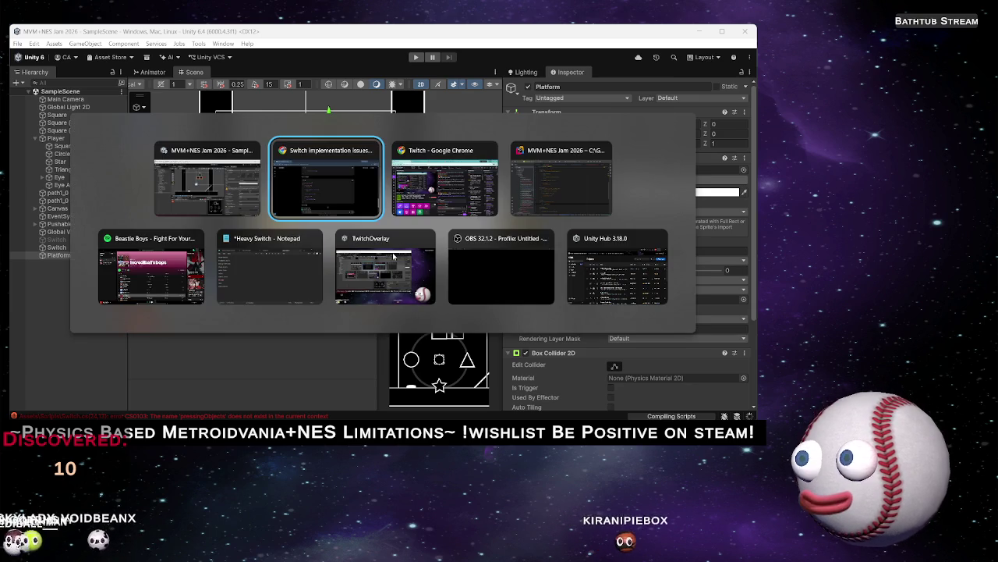
key(alt+Tab)
key(alt+Tab)
key(alt+Tab)
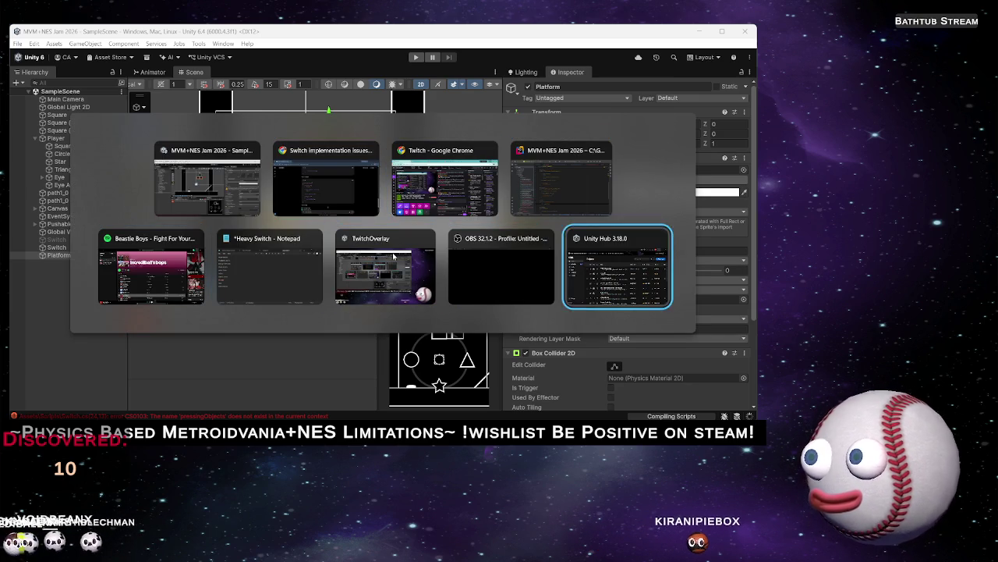
key(alt+Tab)
key(alt+Tab)
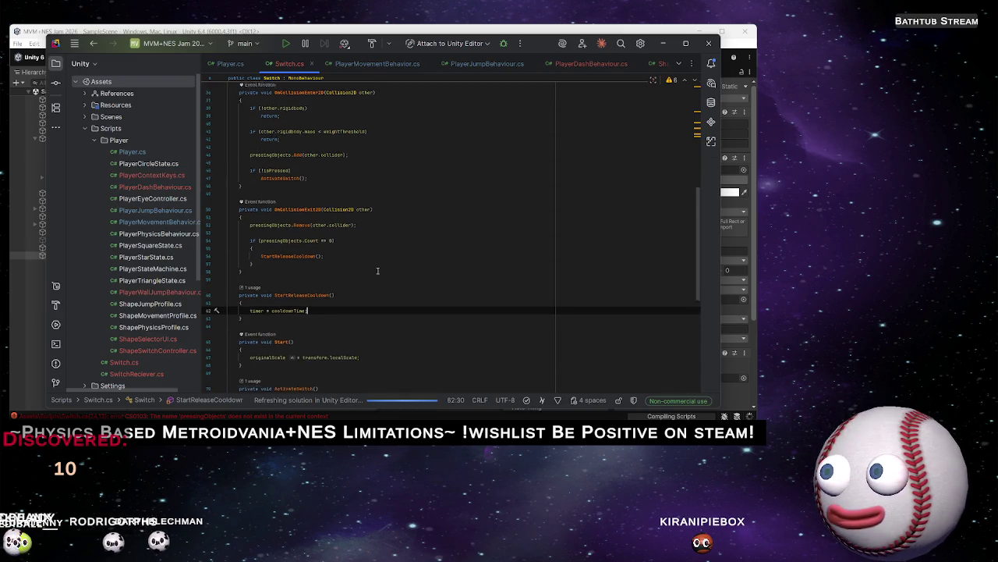
scroll(377, 271, down, 5)
scroll(378, 270, down, 5)
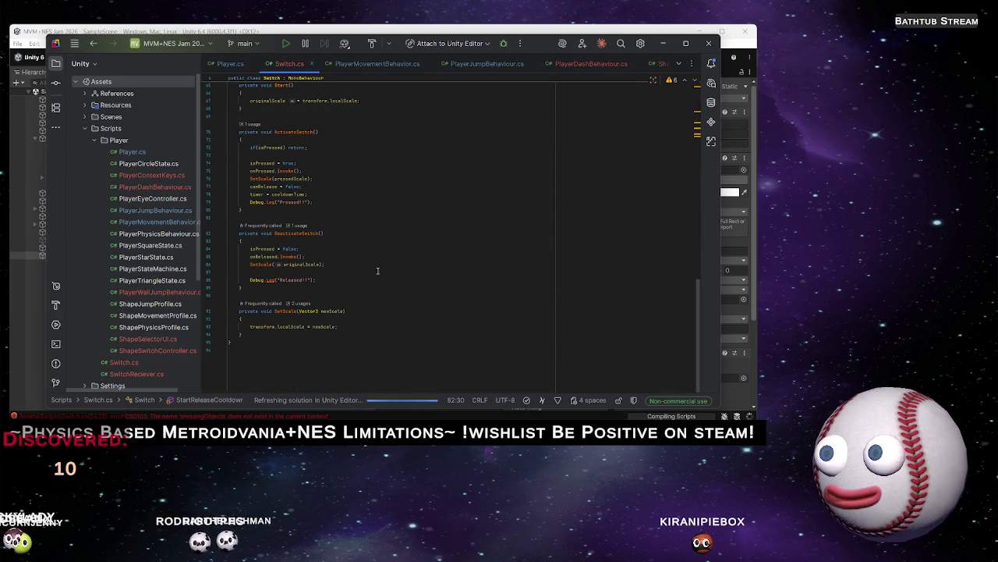
In Unity, approve the automatic script update and open the Switch.cs(42,17) error
key(alt+Tab)
key(alt+Tab)
key(alt+Tab)
key(alt+Tab)
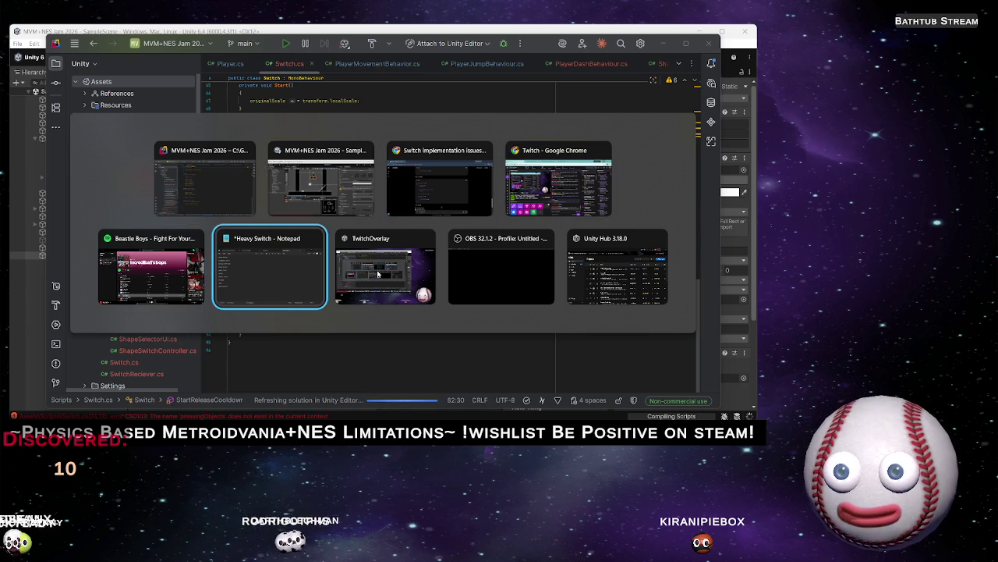
key(alt+Tab)
key(alt+Tab)
key(alt+Tab)
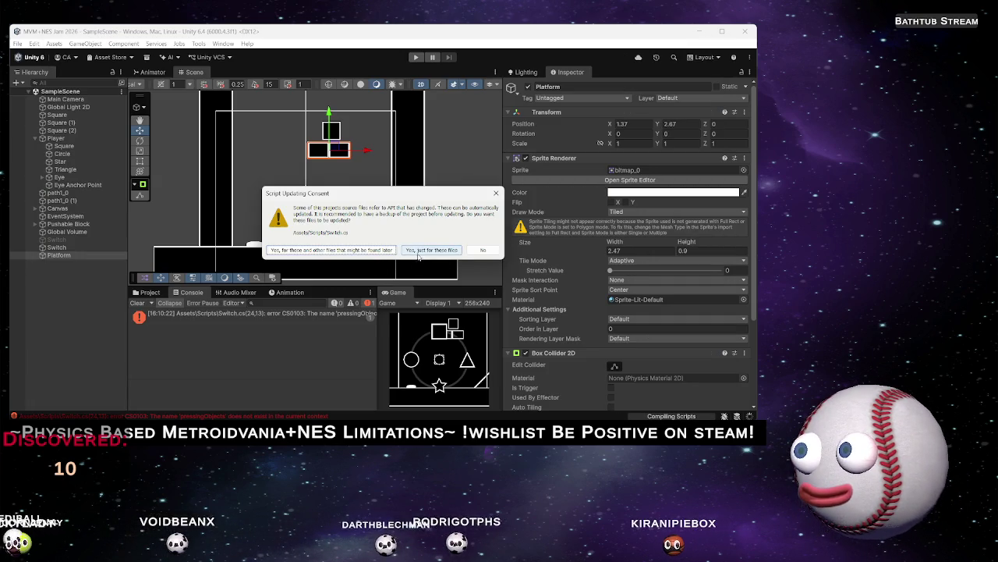
click(368, 252)
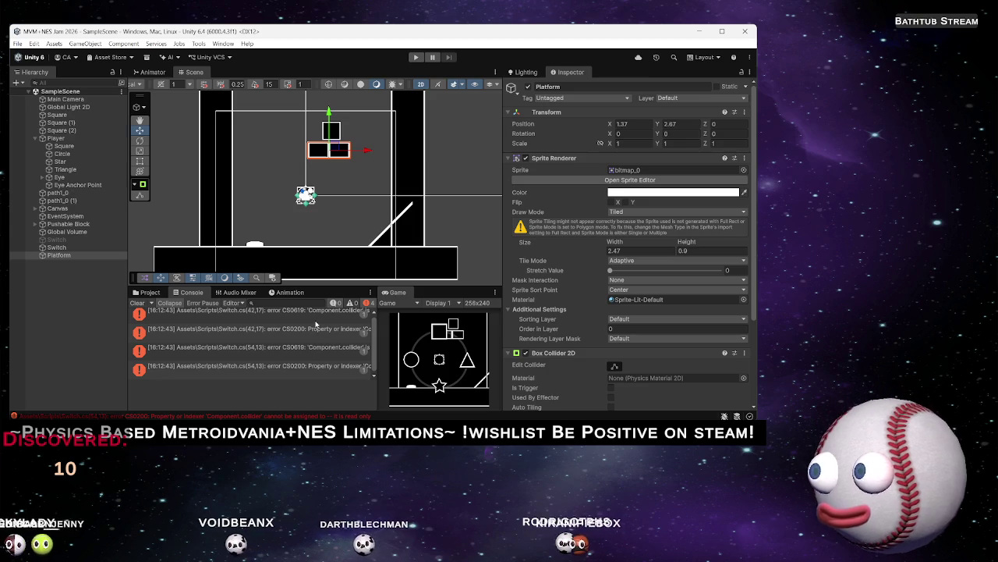
double_click(316, 325)
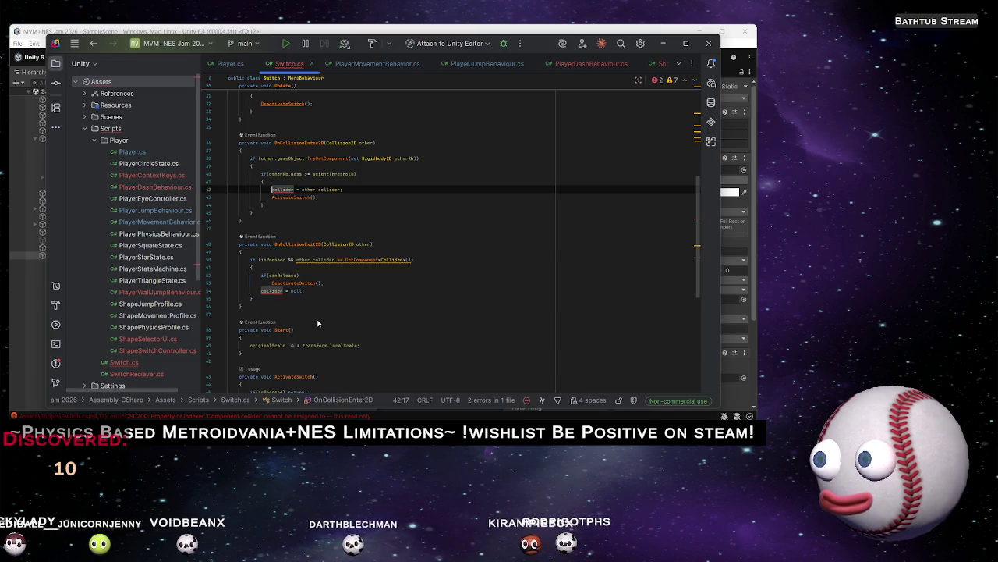
Replace OnCollisionExit2D with ChatGPT's version that removes colliders from pressingObjects
scroll(332, 297, up, 3)
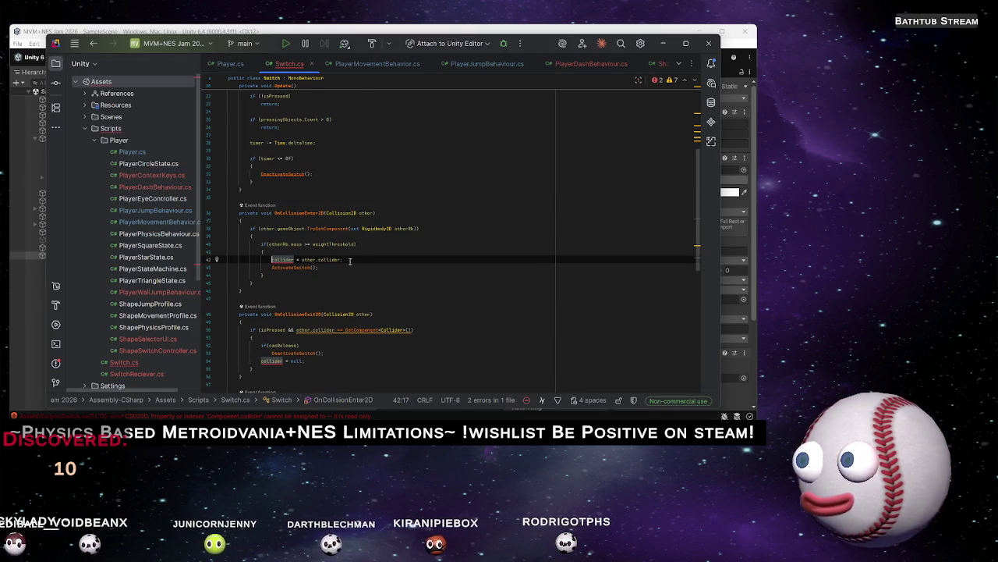
click(352, 267)
key(alt+Tab)
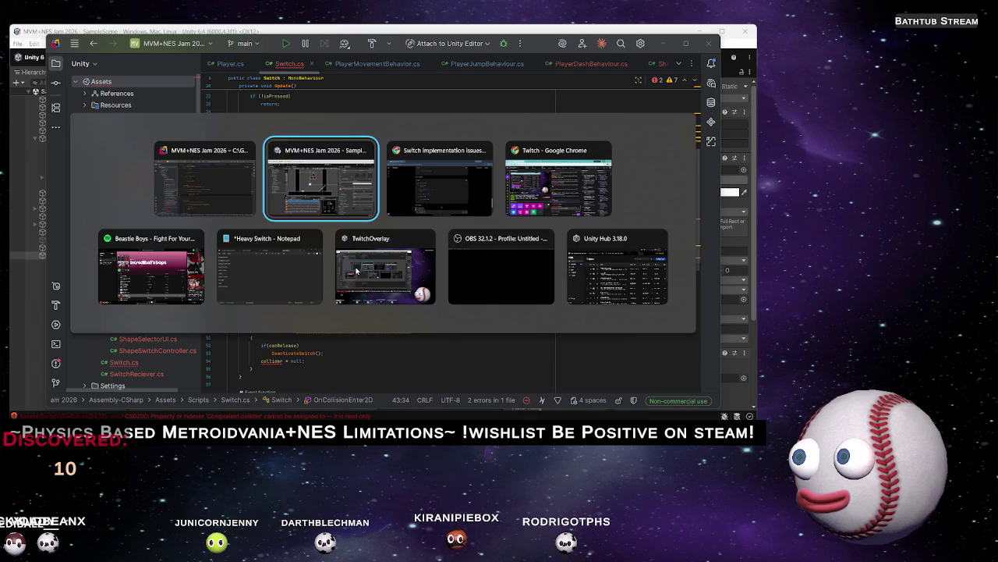
key(alt+Tab)
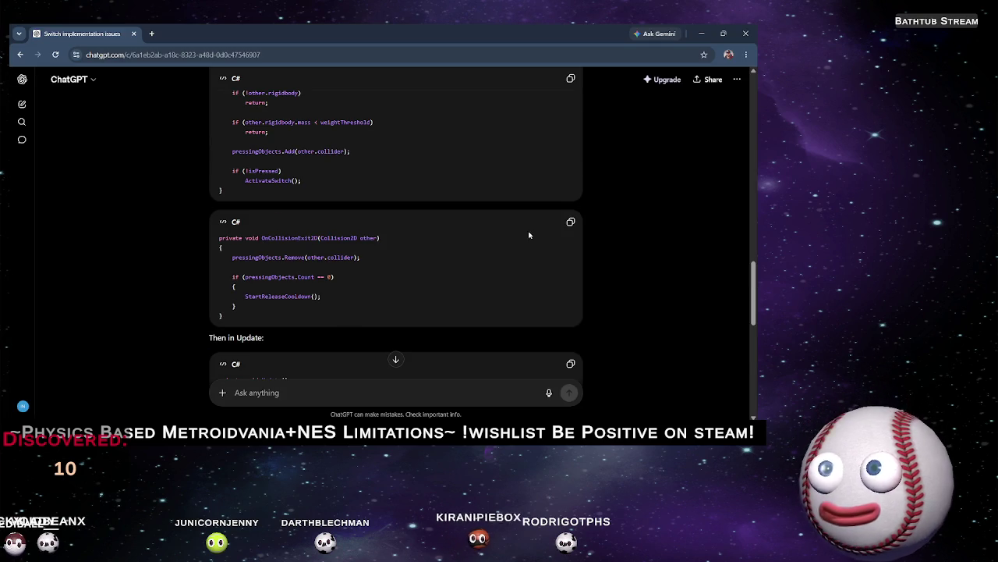
key(alt+Tab)
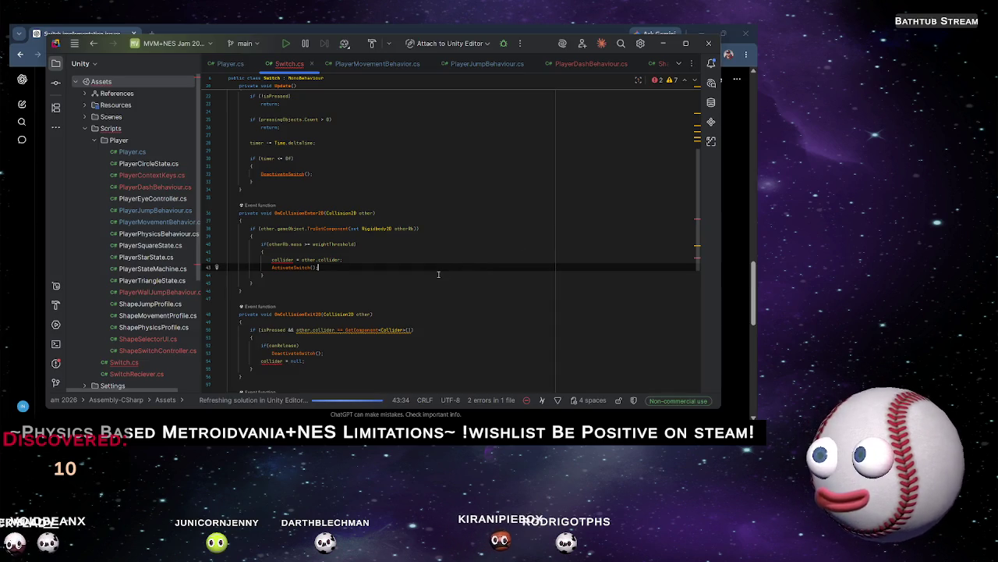
drag(249, 380, 242, 315)
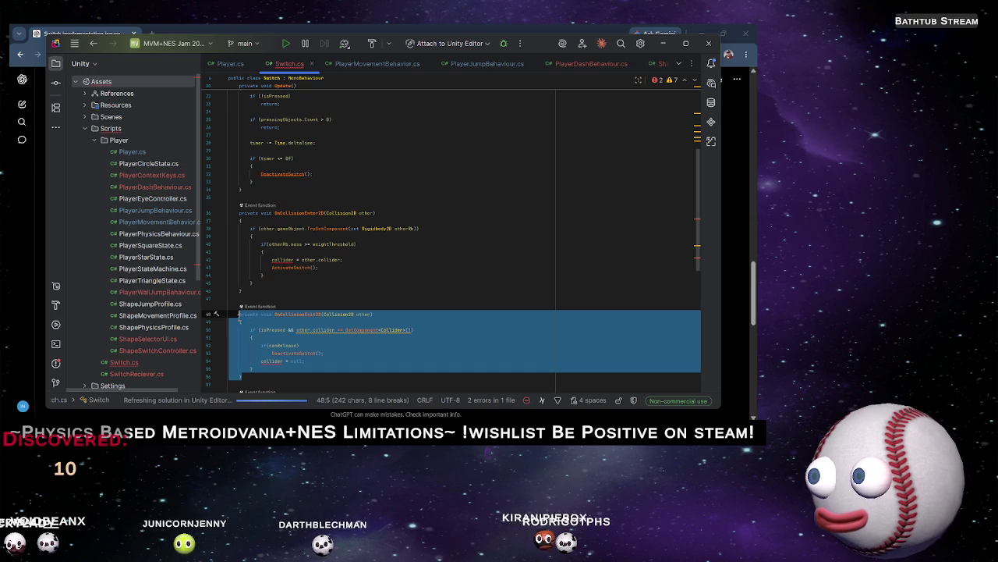
key(ctrl+v)
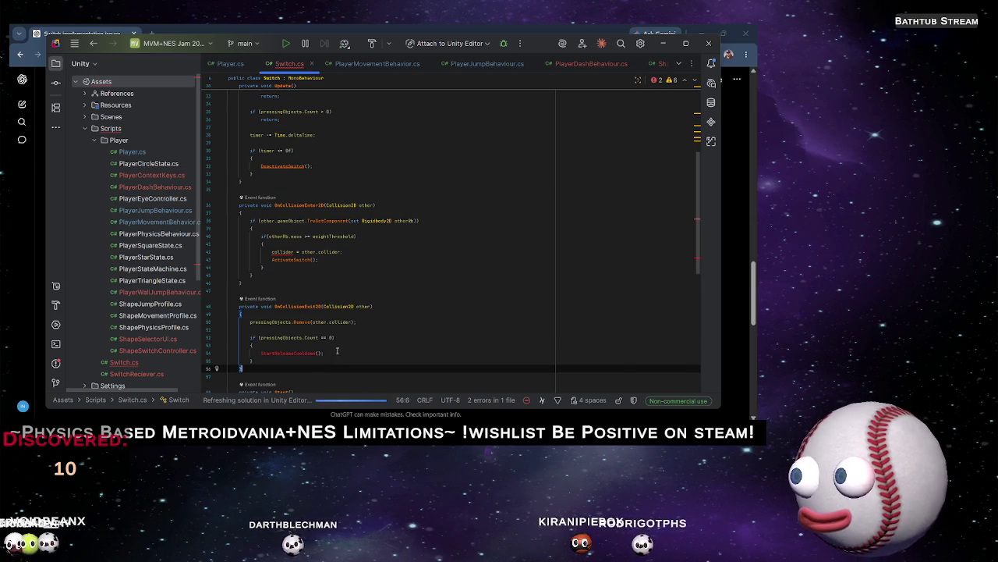
Generate the missing StartReleaseCooldown method with the body 'timer = cooldownTime;'
scroll(343, 343, down, 5)
scroll(339, 347, down, 6)
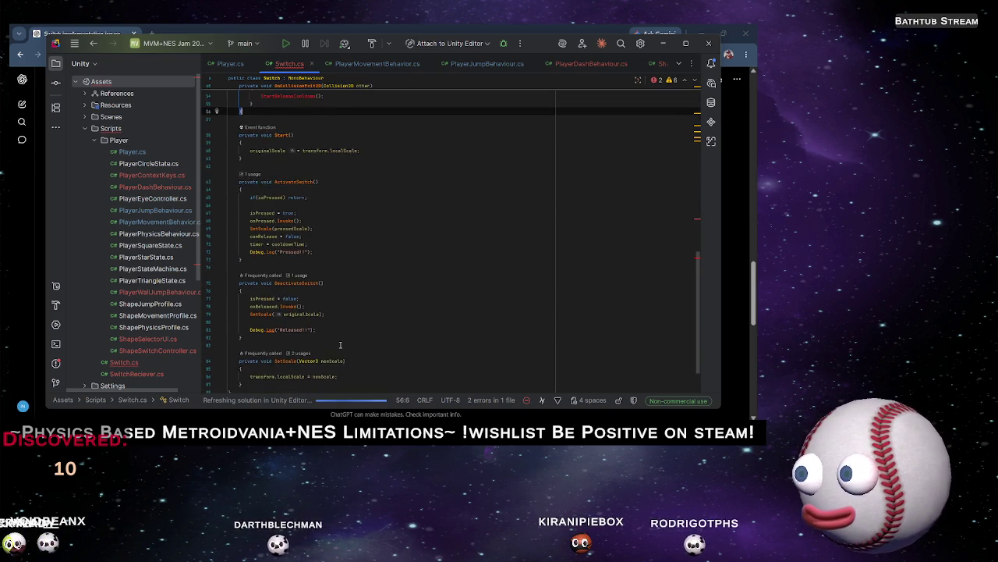
scroll(350, 344, up, 6)
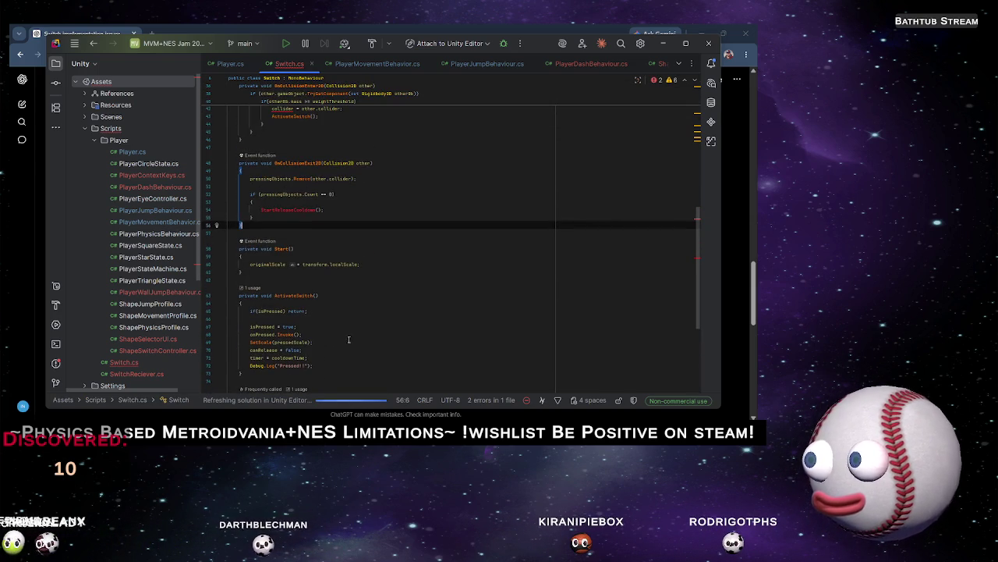
scroll(318, 286, up, 3)
click(308, 280)
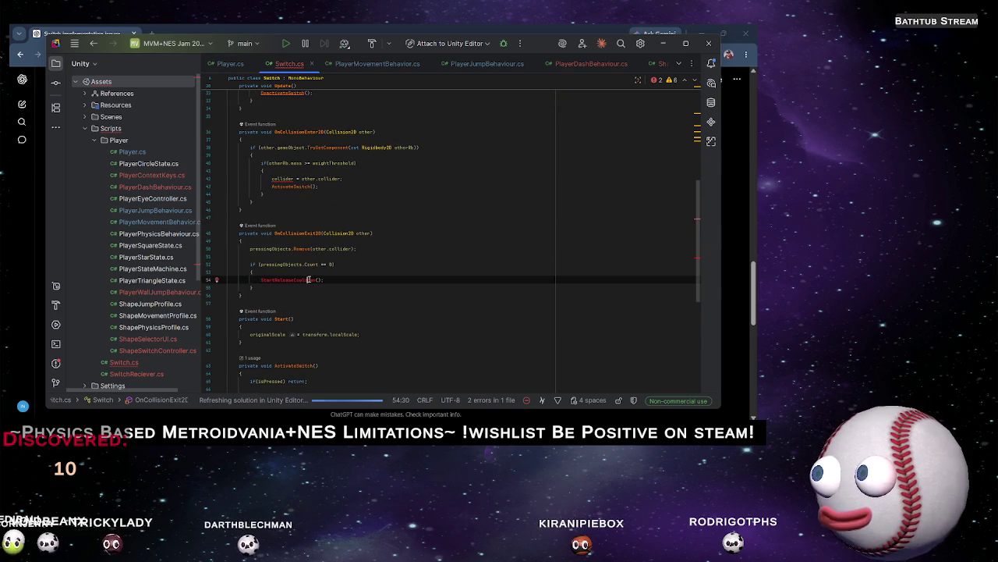
key(alt+Return)
key(Return)
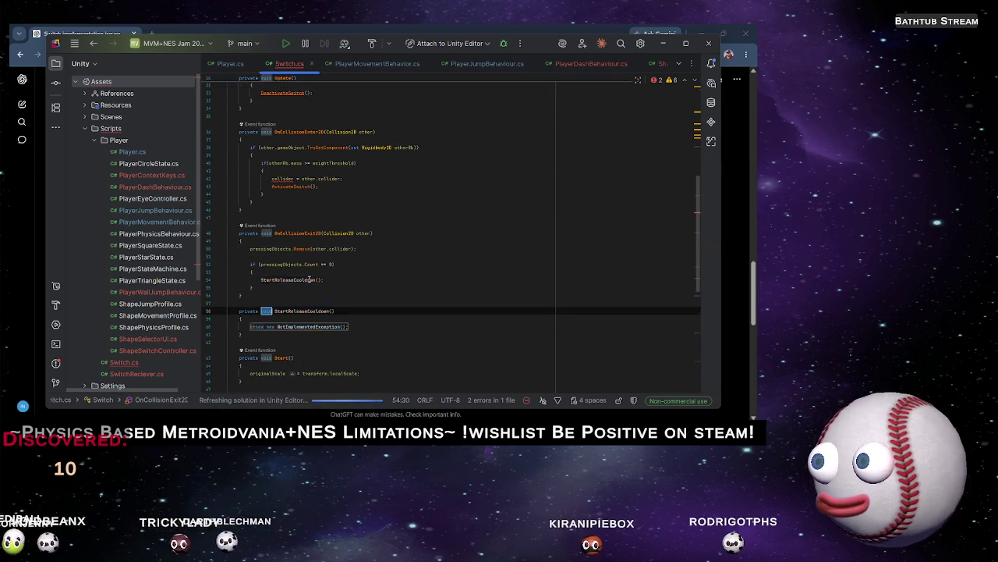
key(Return)
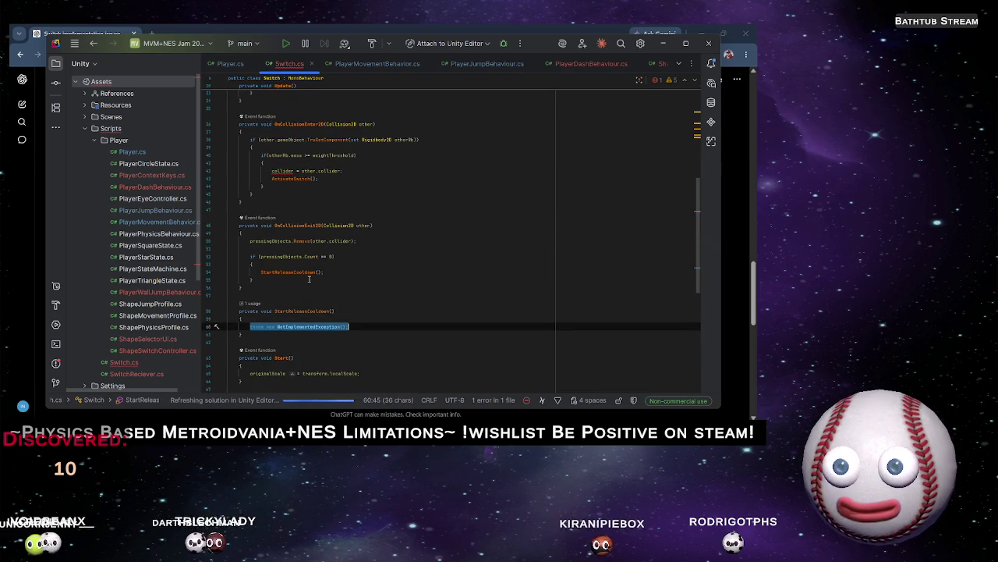
key(BackSpace)
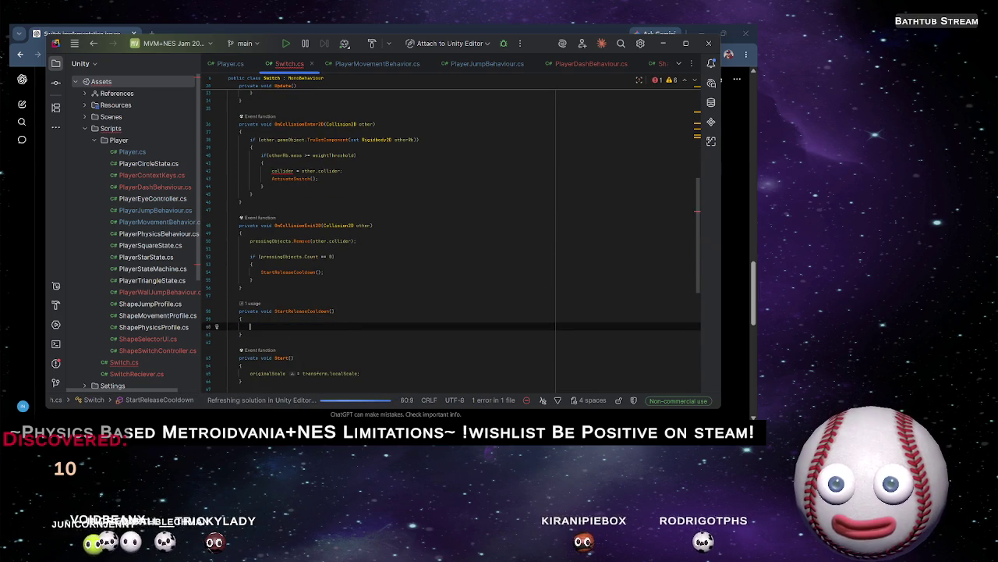
text(t)
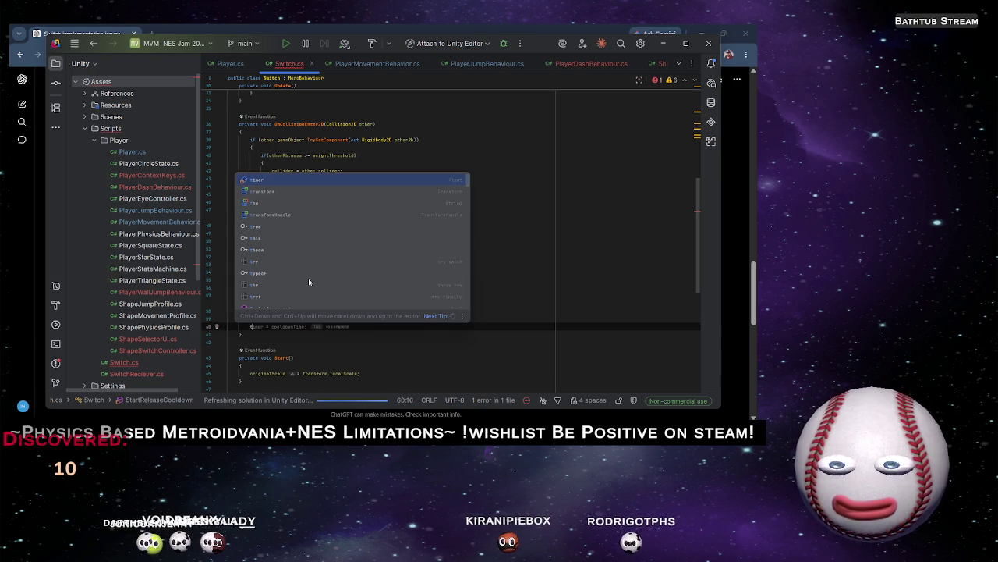
text(imer = cooldownTime;)
key(alt+Tab)
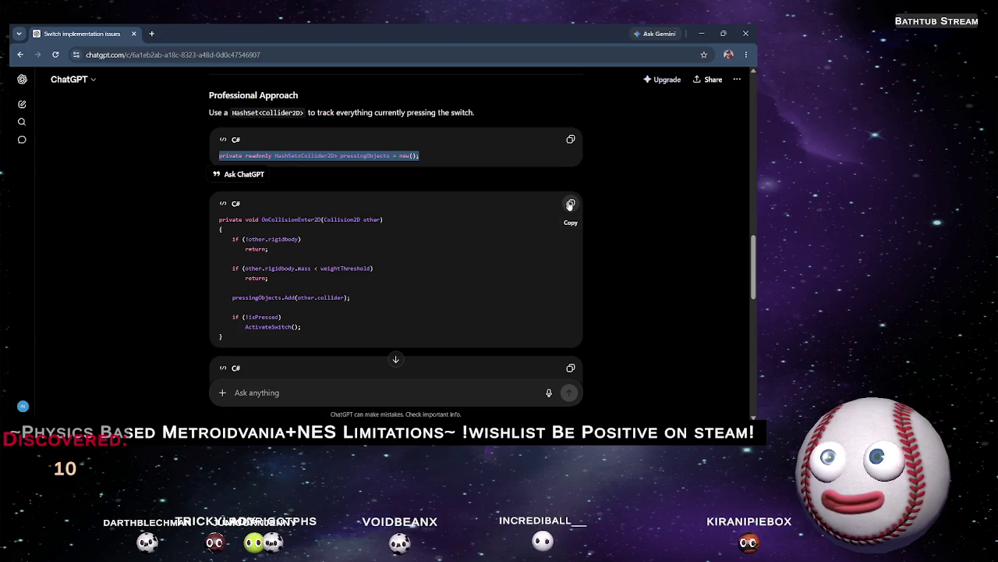
Paste ChatGPT's OnCollisionEnter2D over the old method, recompile in Unity, and start Play mode
click(568, 206)
key(alt+Tab)
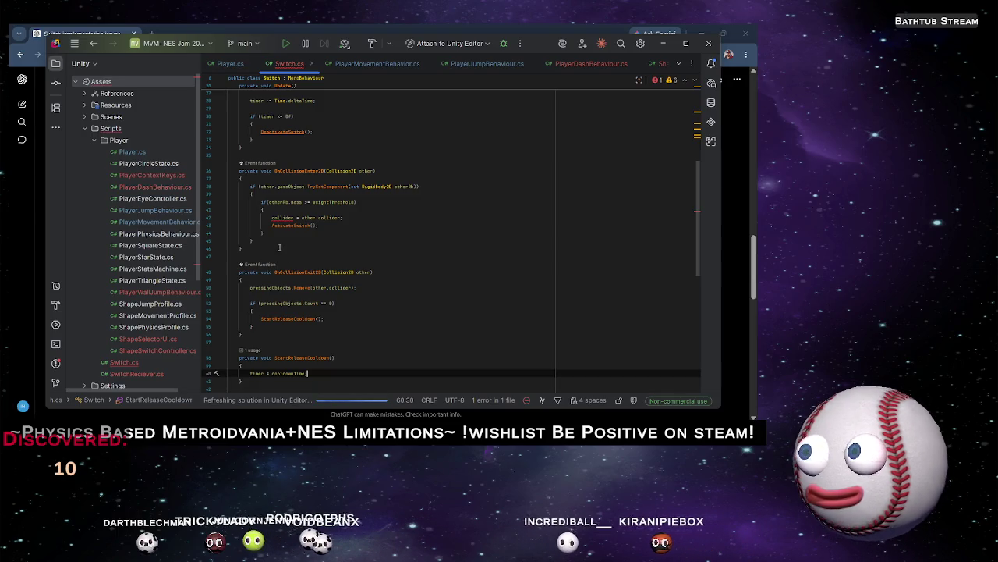
drag(251, 246, 241, 171)
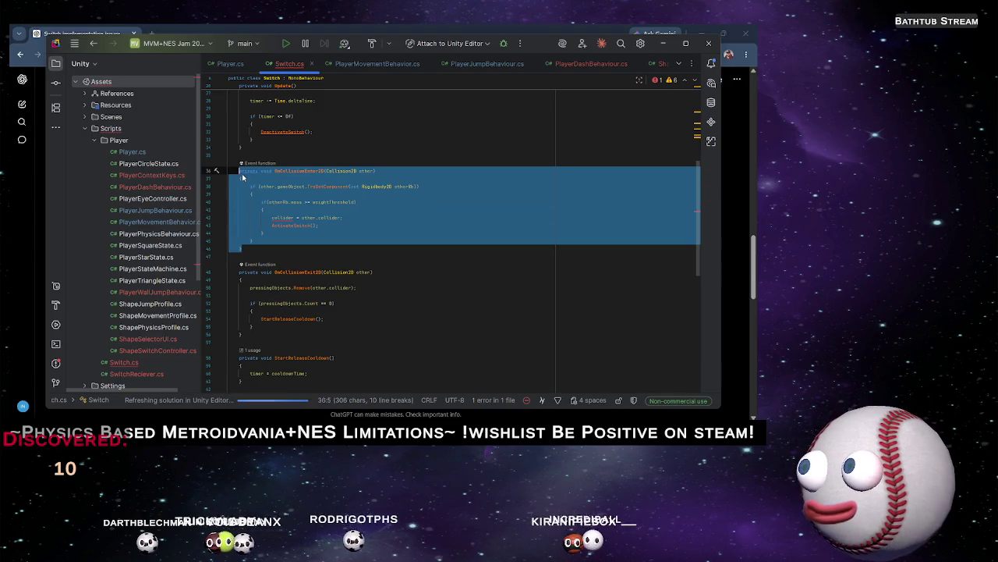
key(ctrl+v)
scroll(357, 231, down, 1)
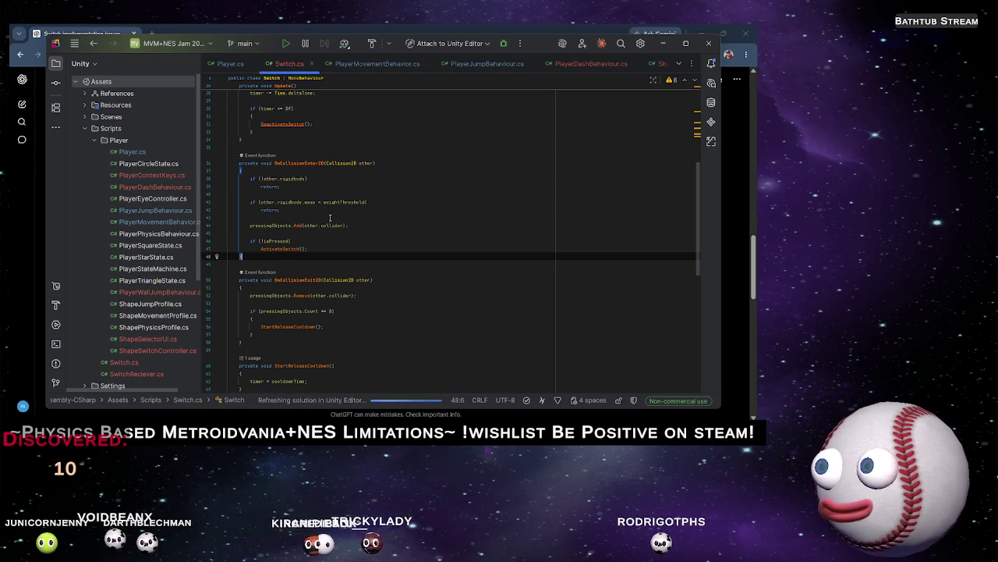
key(alt+Tab)
key(alt+Tab)
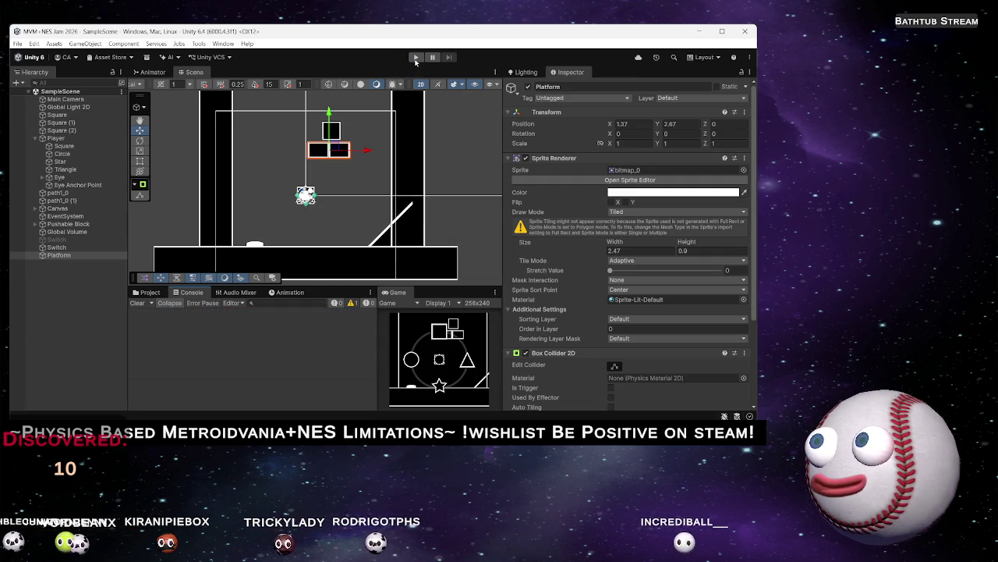
click(416, 59)
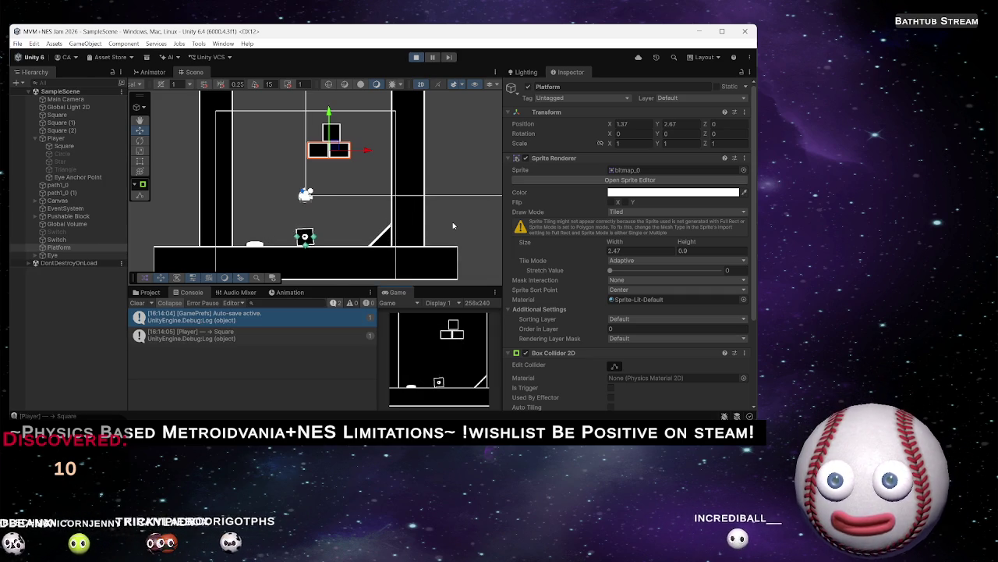
Move the player onto and off the switch to log Pressed!! and Released!!
key(space)
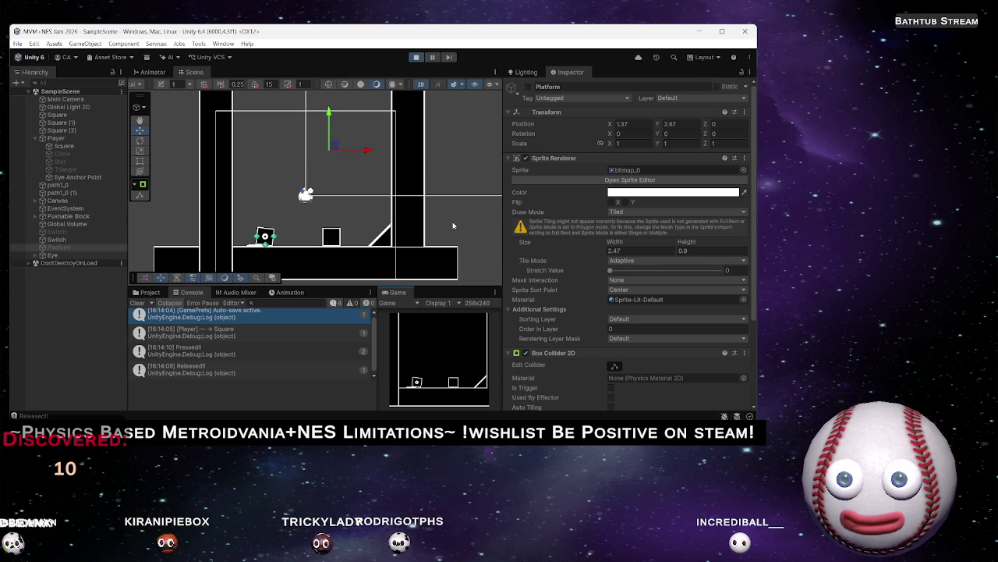
key(space)
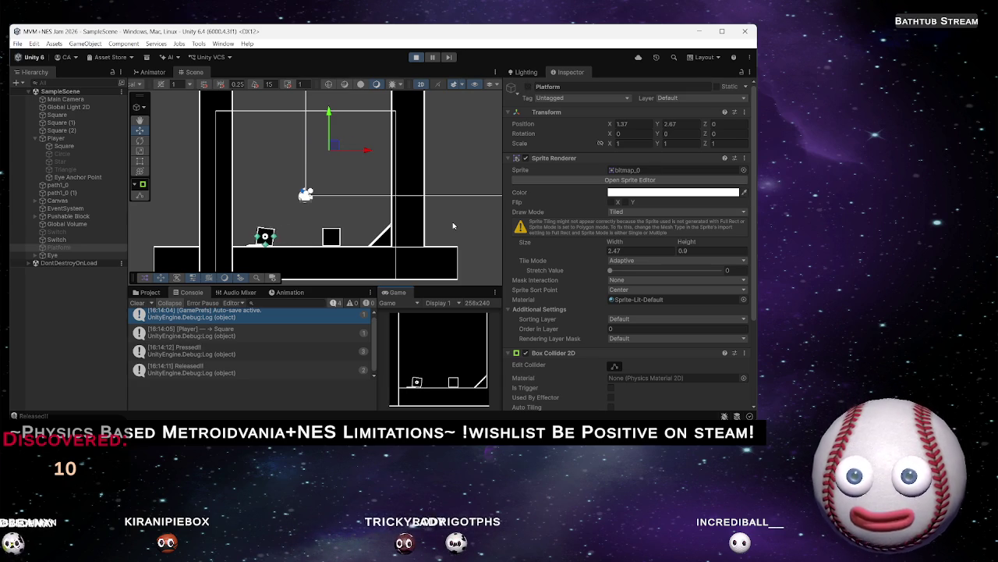
key(space)
Change the player to star, circle, then square, and move the square left
key(shift)
key(Down)
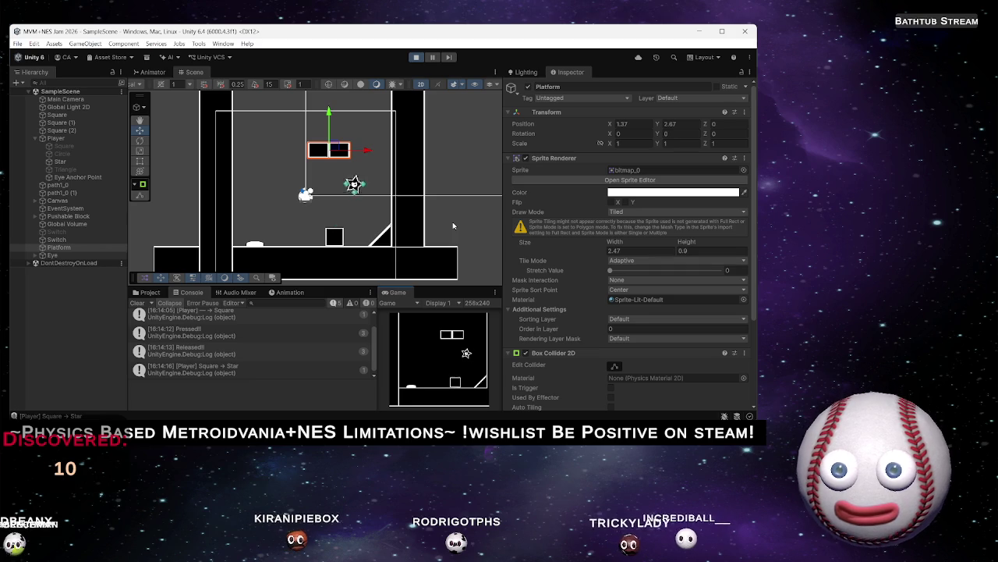
key(shift)
key(Right)
key(shift)
key(Up)
key(Left)
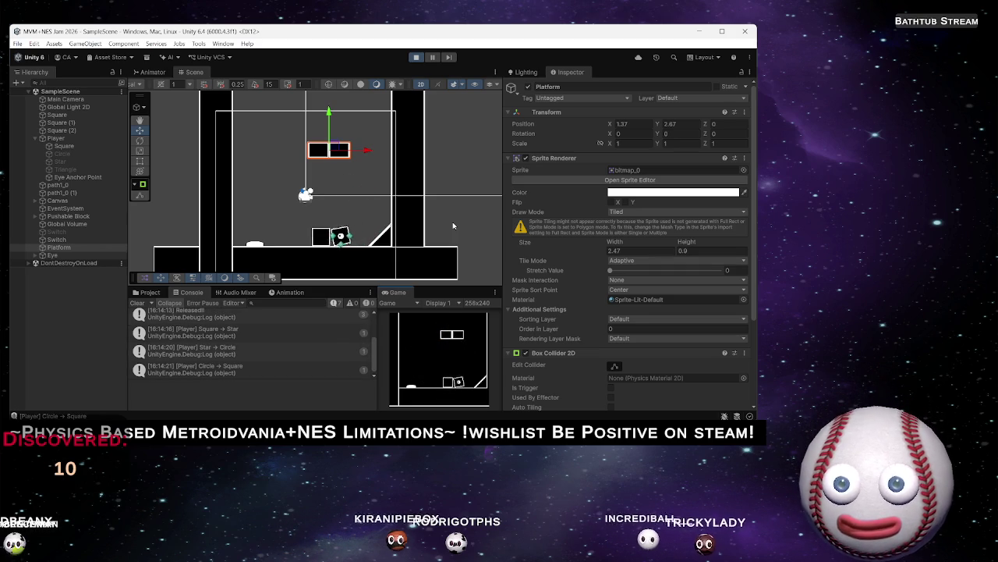
key(Left)
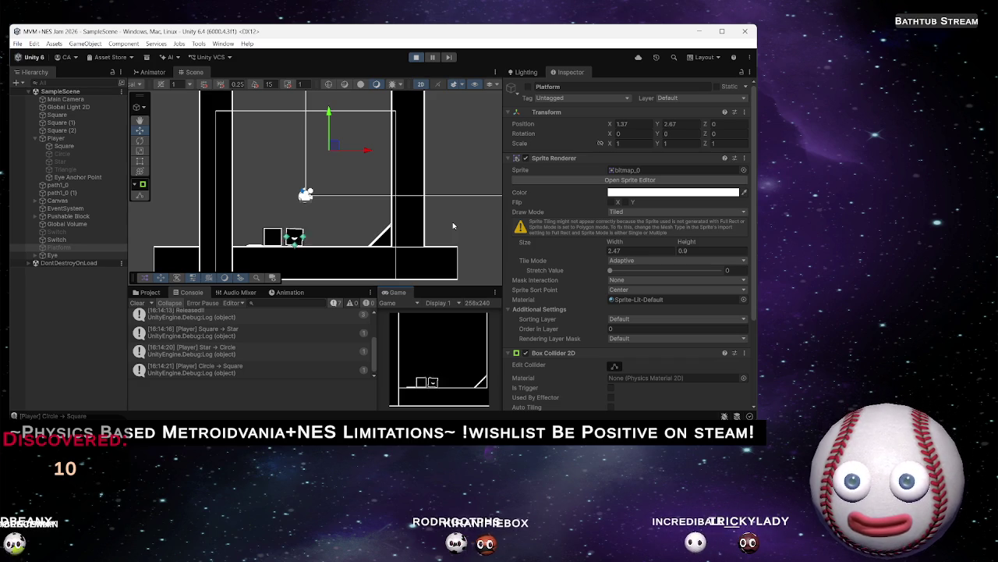
Roll a circle up the slope, then switch to triangle and move toward the switch
key(shift)
key(Left)
key(Right)
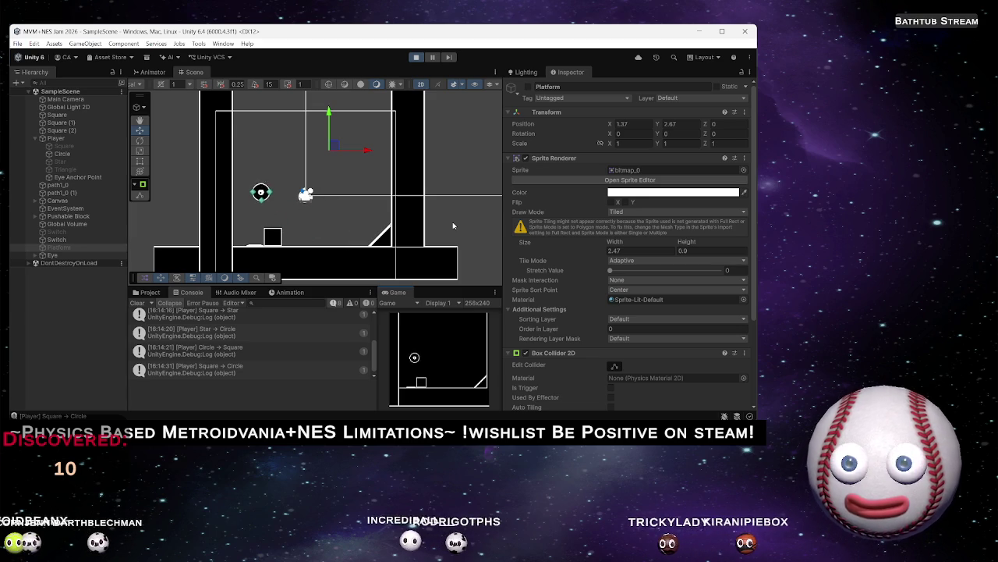
key(d)
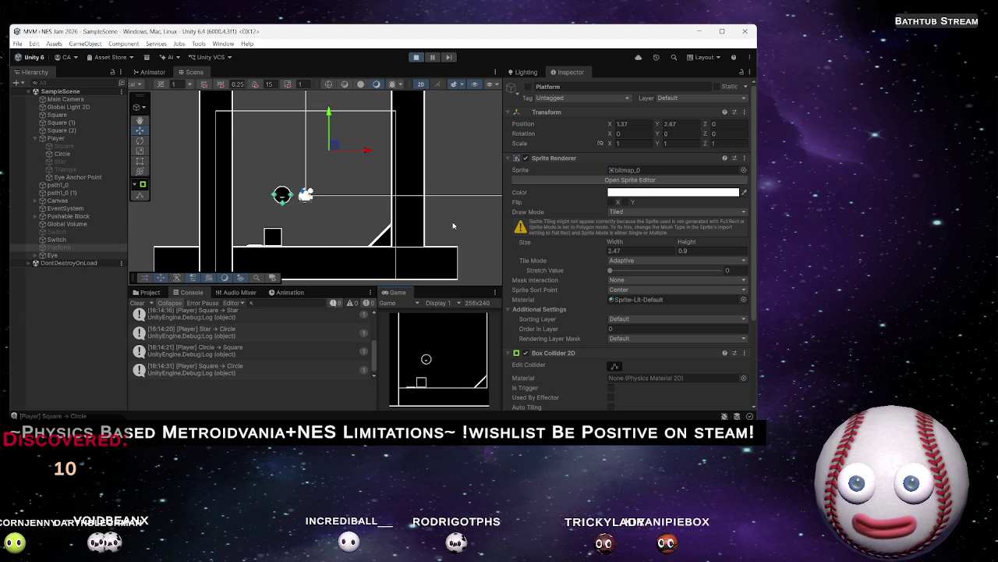
key(d)
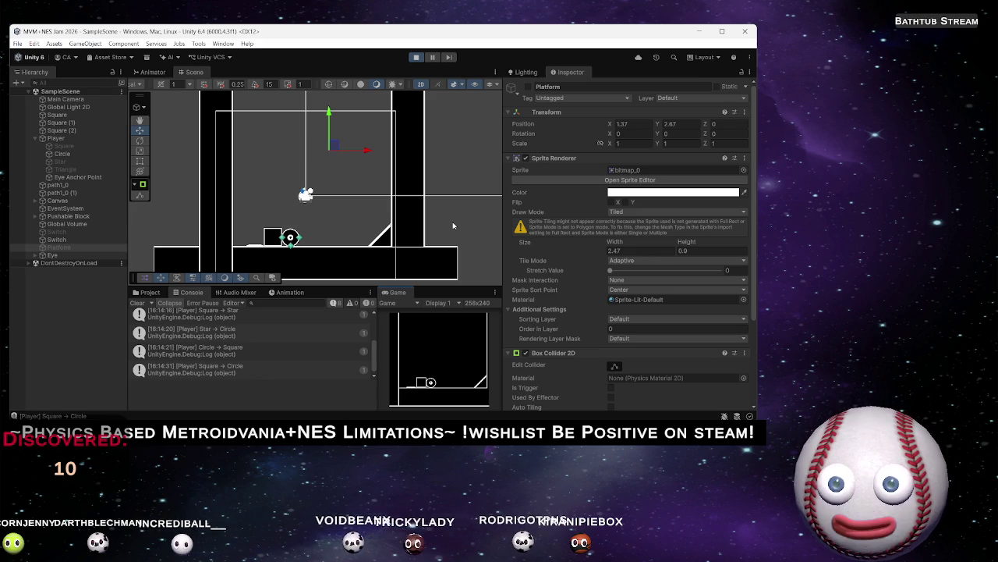
key(d)
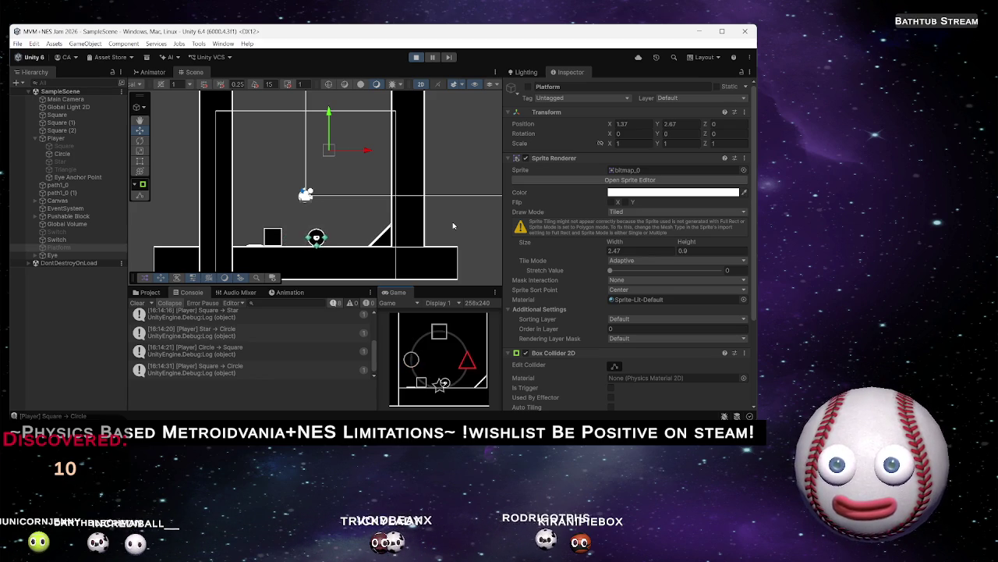
key(a)
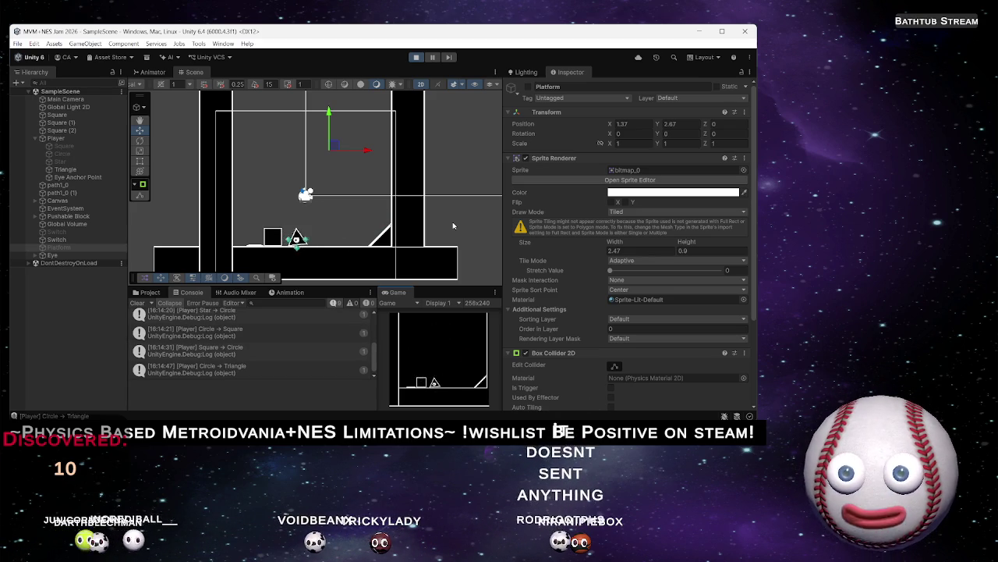
key(d)
key(a)
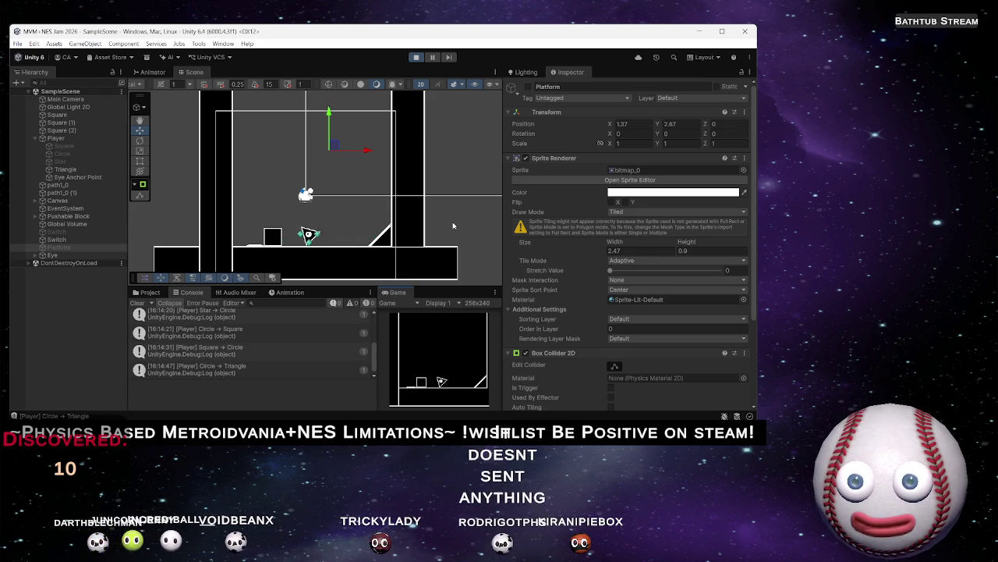
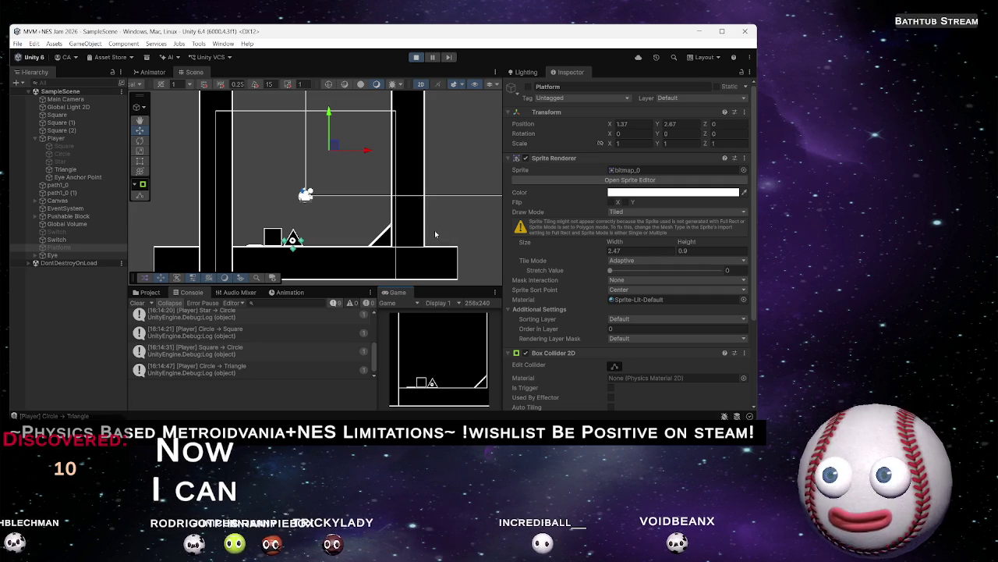
Run the triangle player back and forth across the slope, jump to reveal the floating platform, then switch to Spotify
key(d)
key(a)
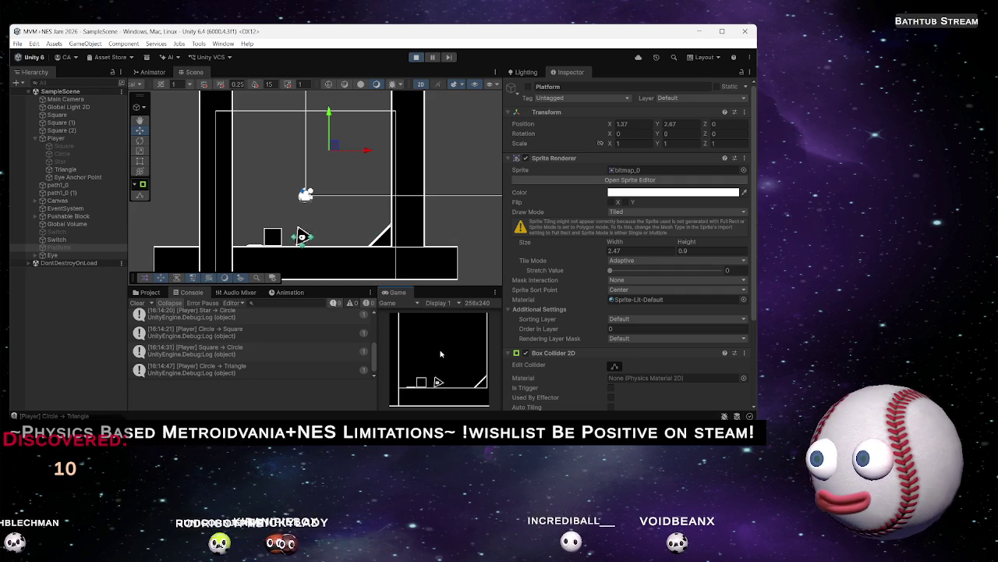
key(d)
key(a)
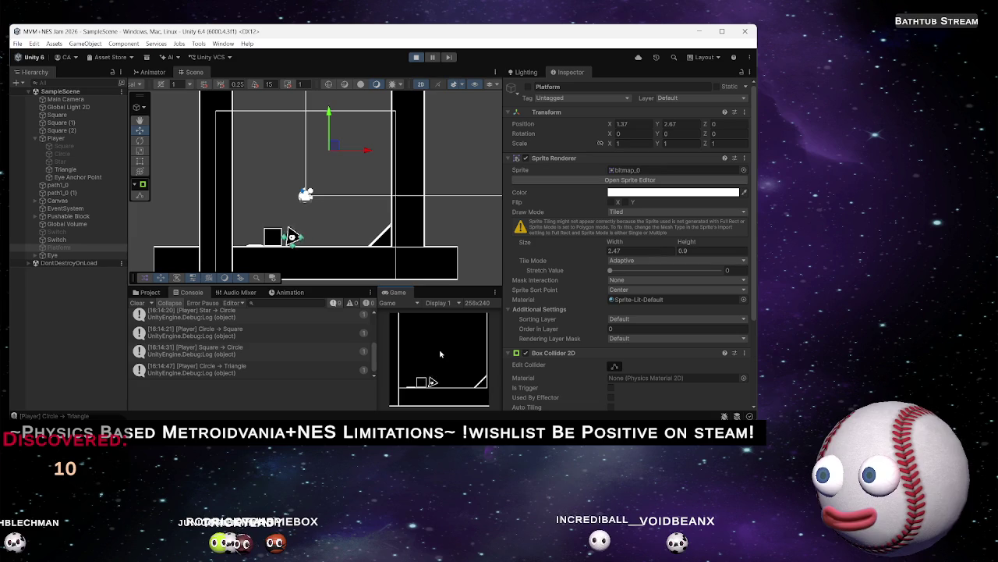
key(d)
key(a)
key(d)
key(a)
key(space)
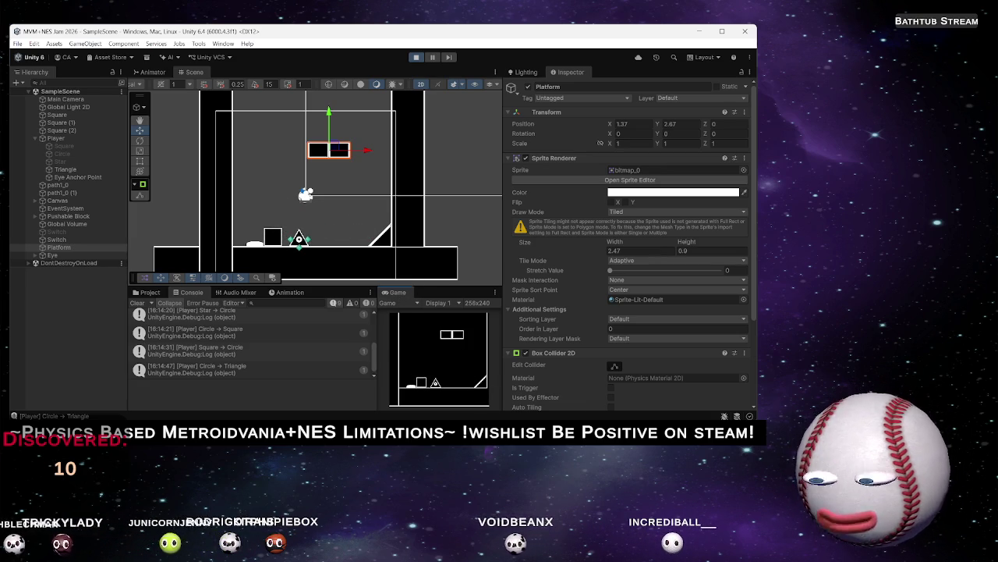
key(alt+Tab)
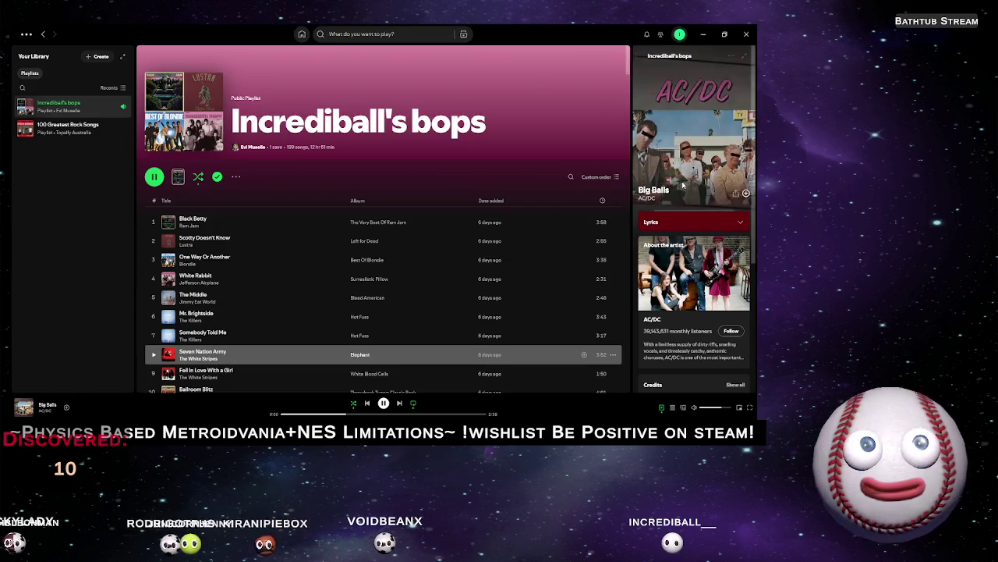
Minimize Spotify to bring the running Unity game back into view
click(706, 35)
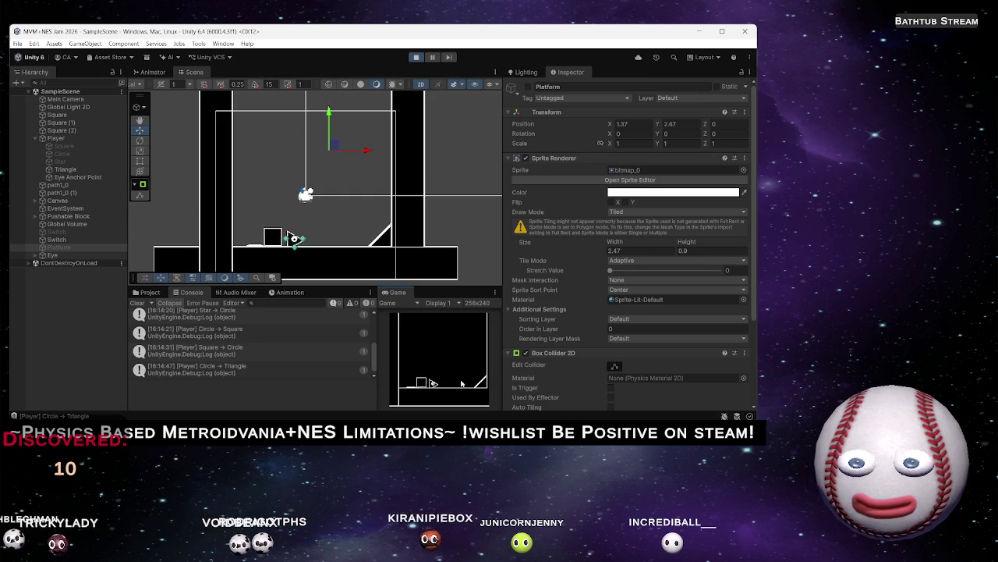
Hop onto the square block, then swap the triangle for the circle shape and jump
key(Left)
key(space)
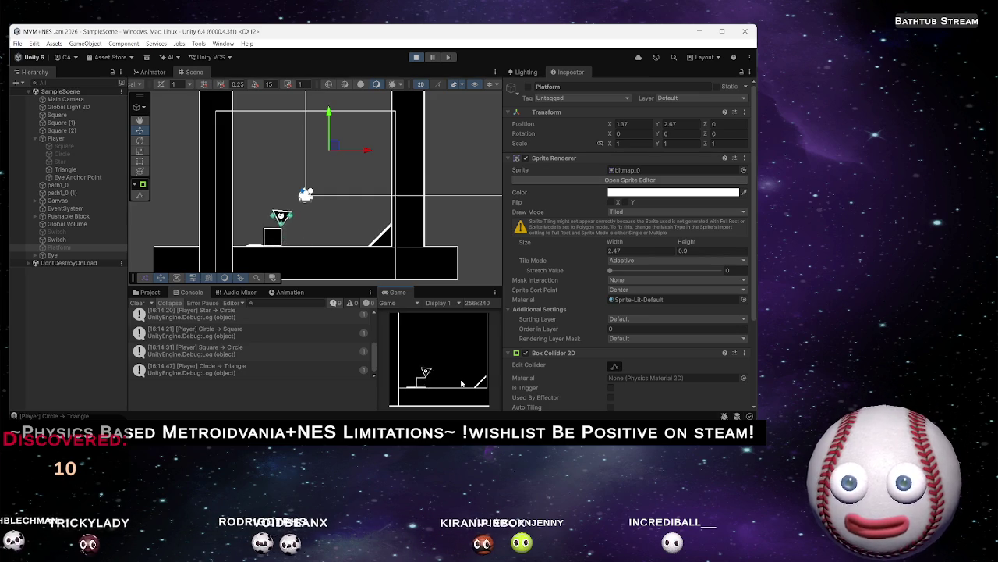
key(Right)
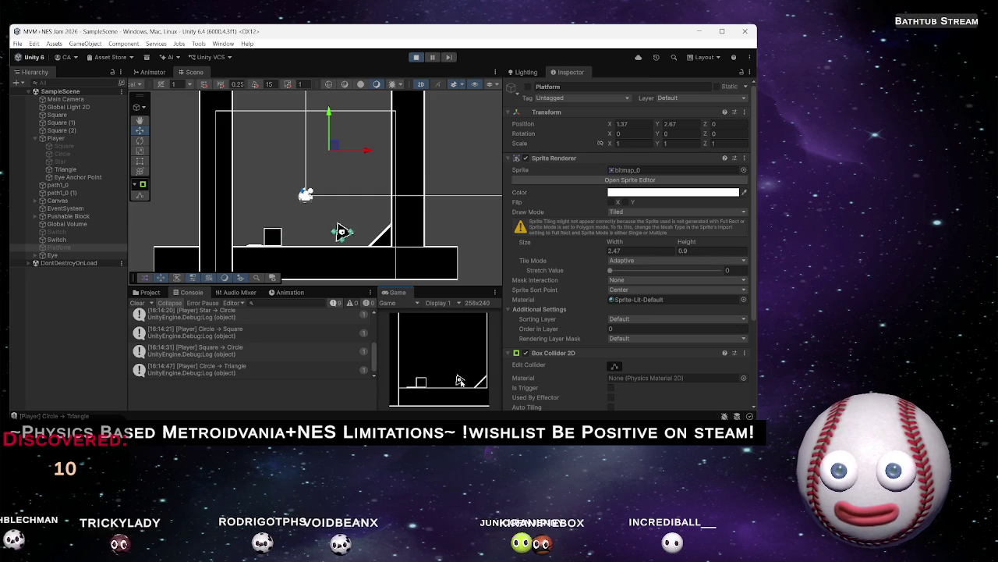
key(q)
key(Left)
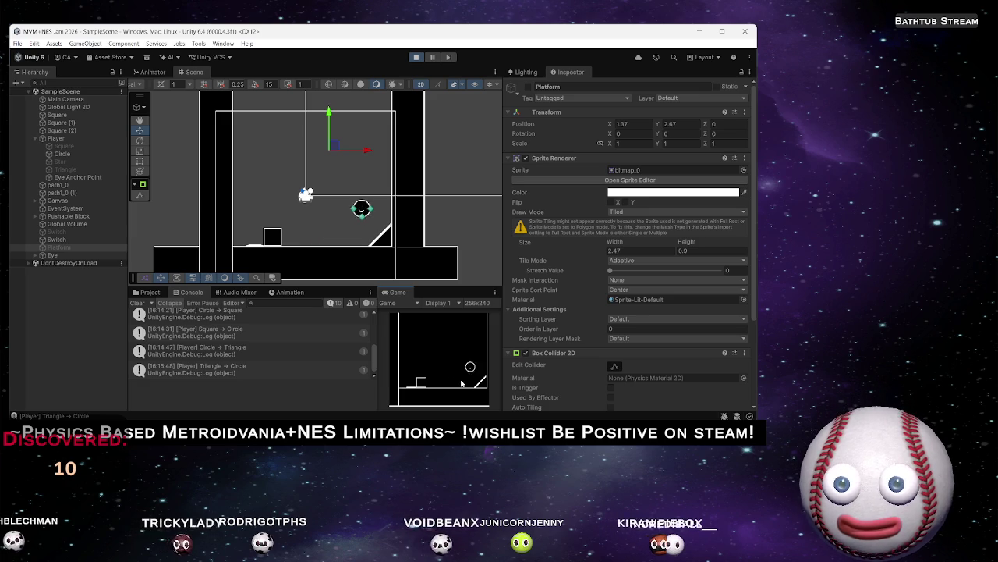
key(space)
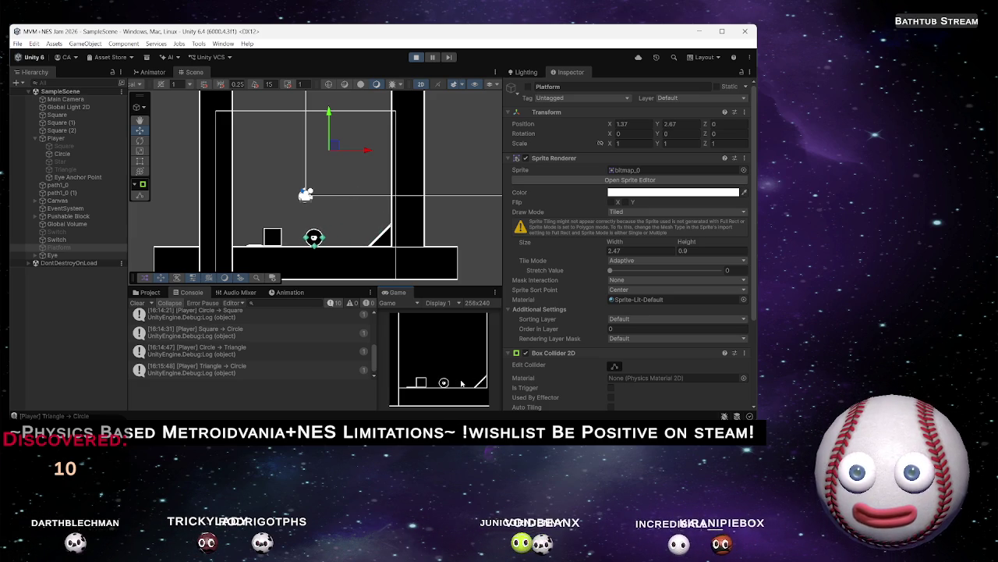
Cycle the player through square, star and back to square, move right, then stop Play mode
key(q)
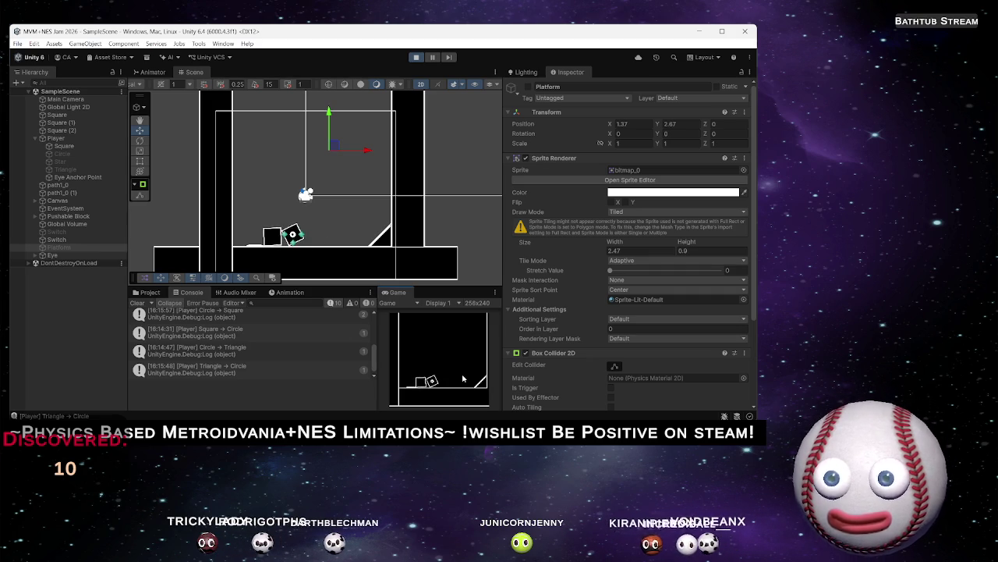
key(q)
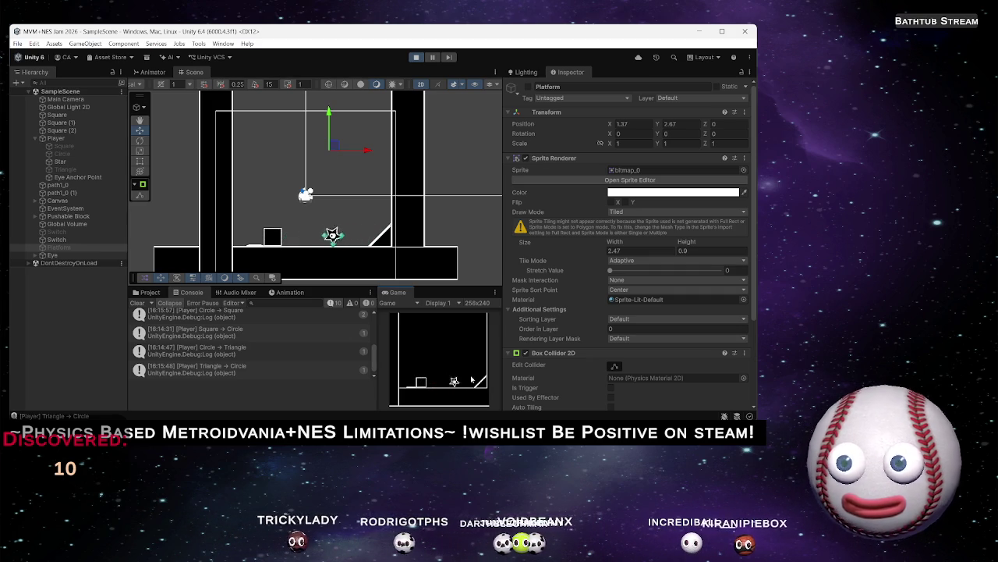
key(q)
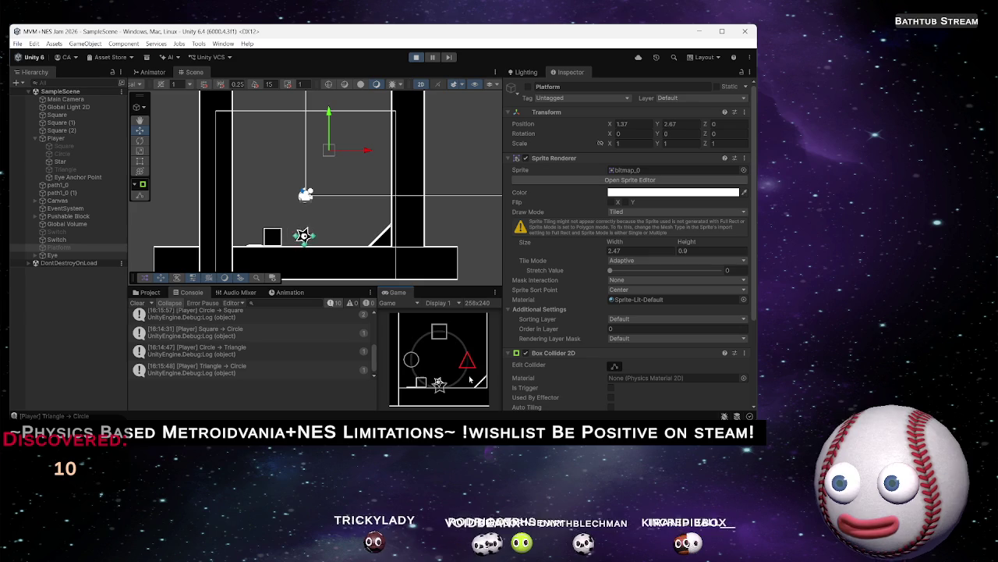
key(Up)
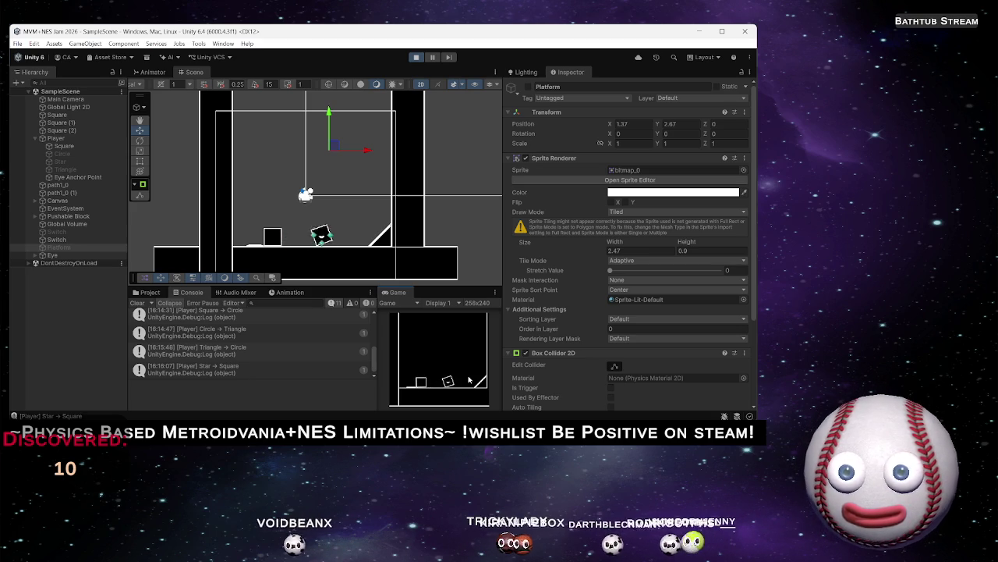
key(d)
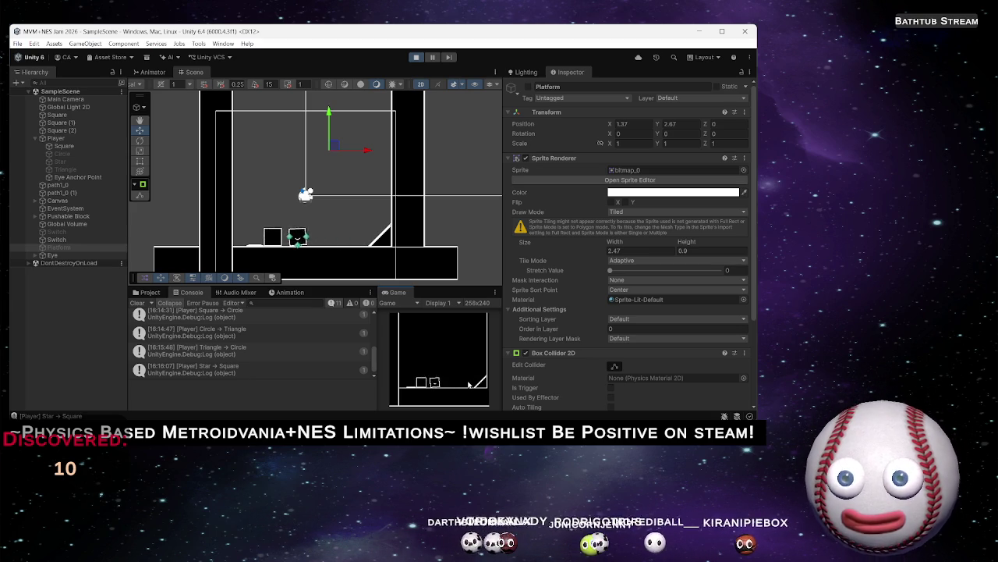
click(418, 57)
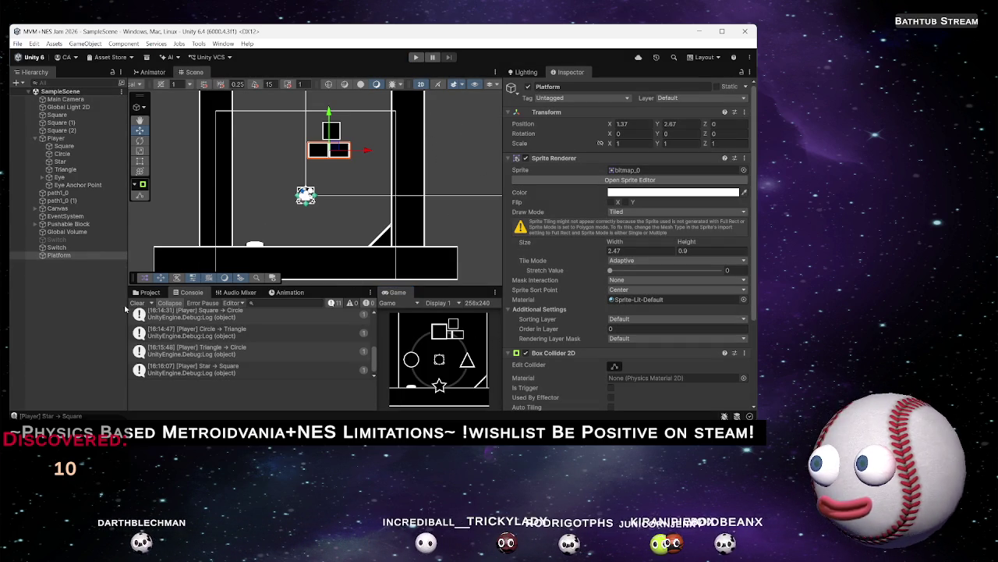
Cross off 'Spikes' in the Notepad feature to-do list with strikethrough, then minimize Notepad
key(alt+Tab)
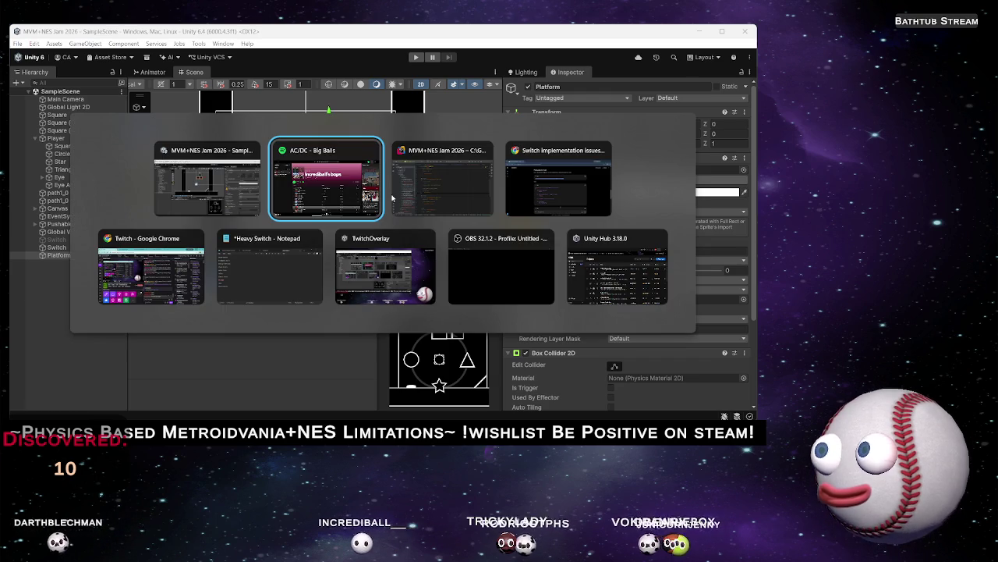
key(alt+Tab)
key(alt+Tab)
key(alt+Tab)
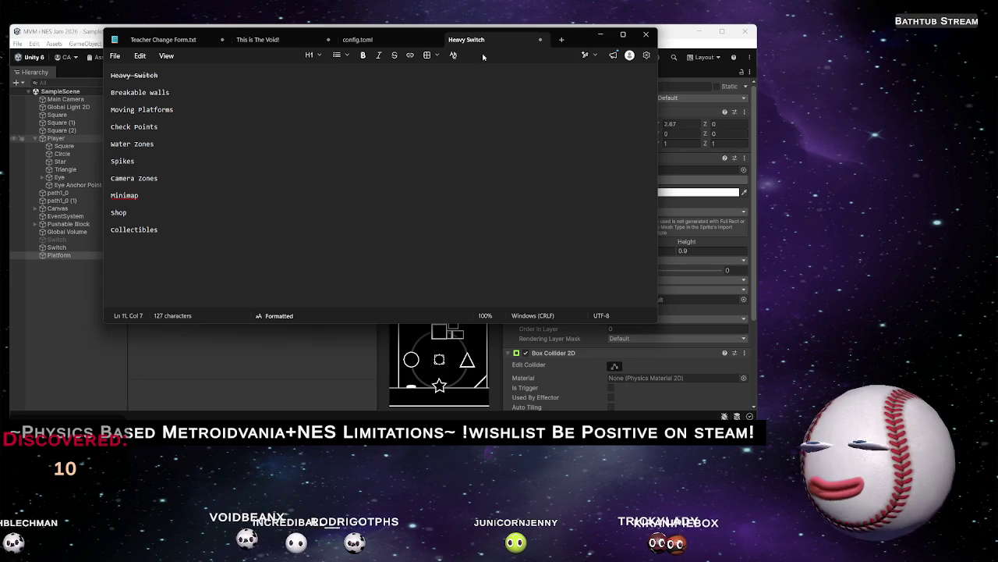
double_click(108, 163)
click(394, 56)
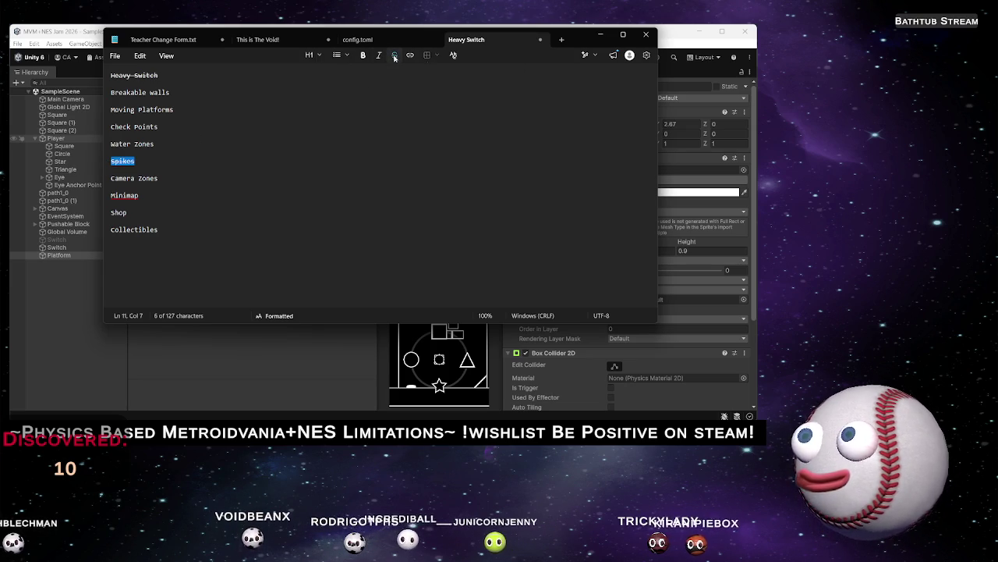
click(606, 41)
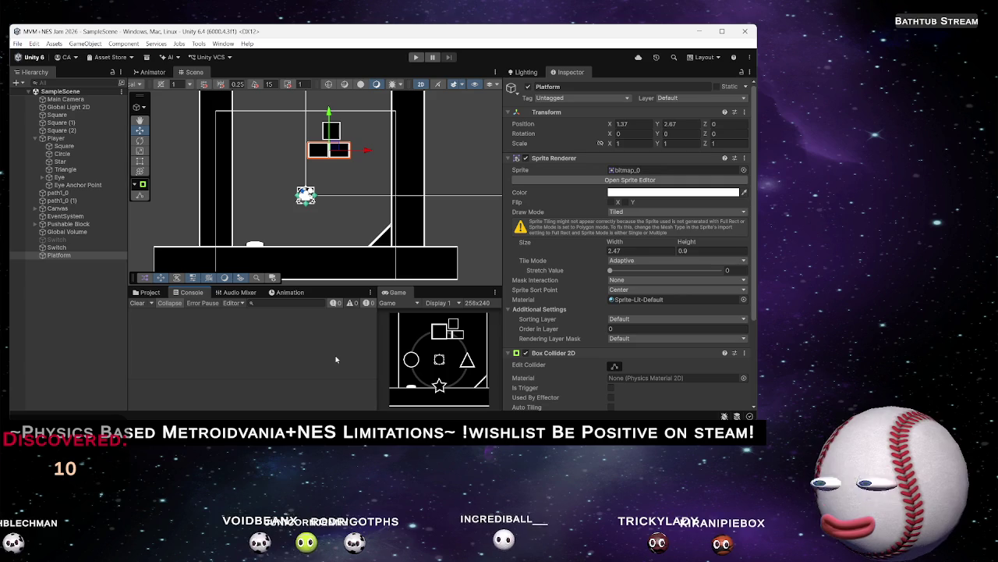
Add a MonoBehaviour script named LevelManager to the Scripts folder and open it in Rider
click(66, 312)
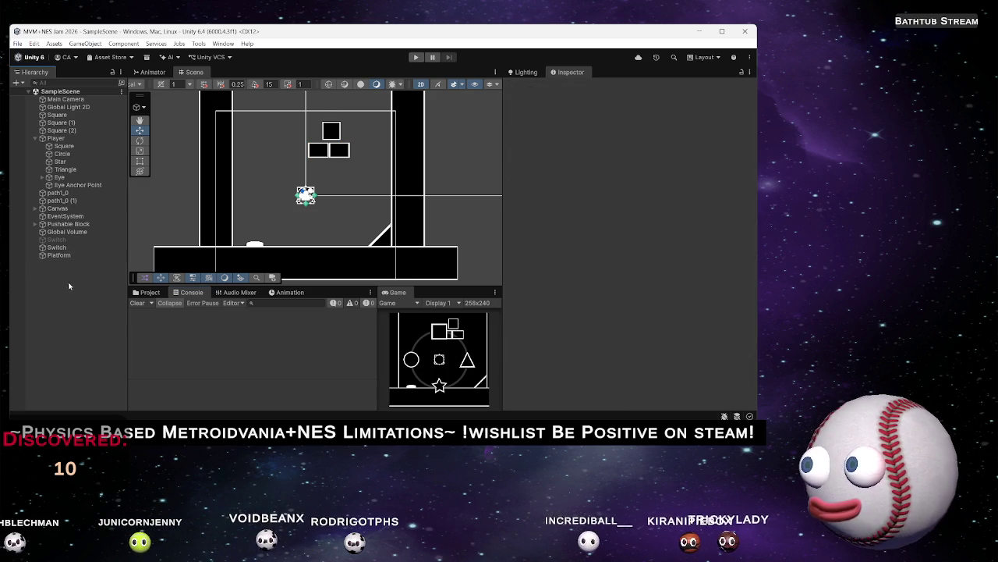
click(149, 292)
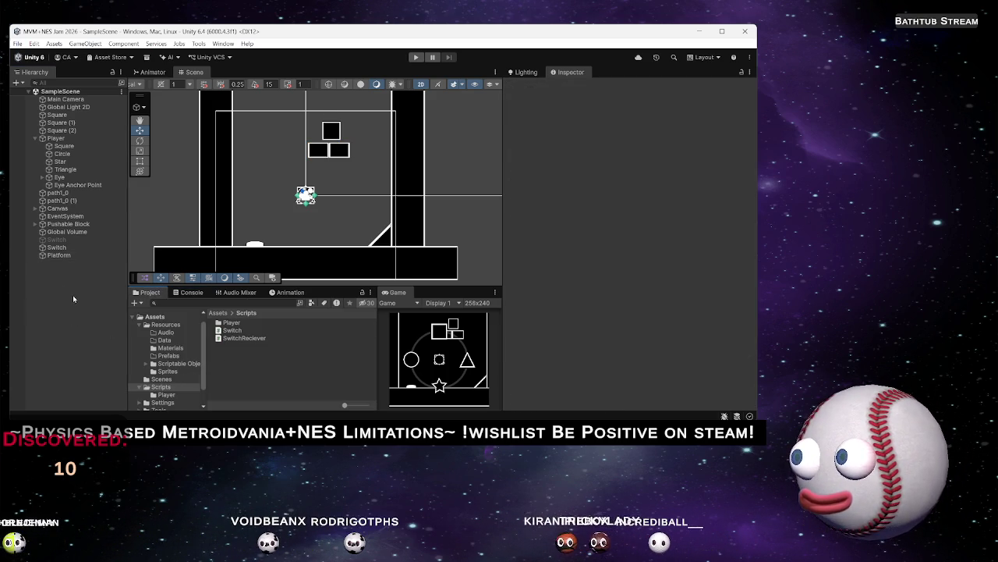
right_click(244, 366)
mouse_move(335, 106)
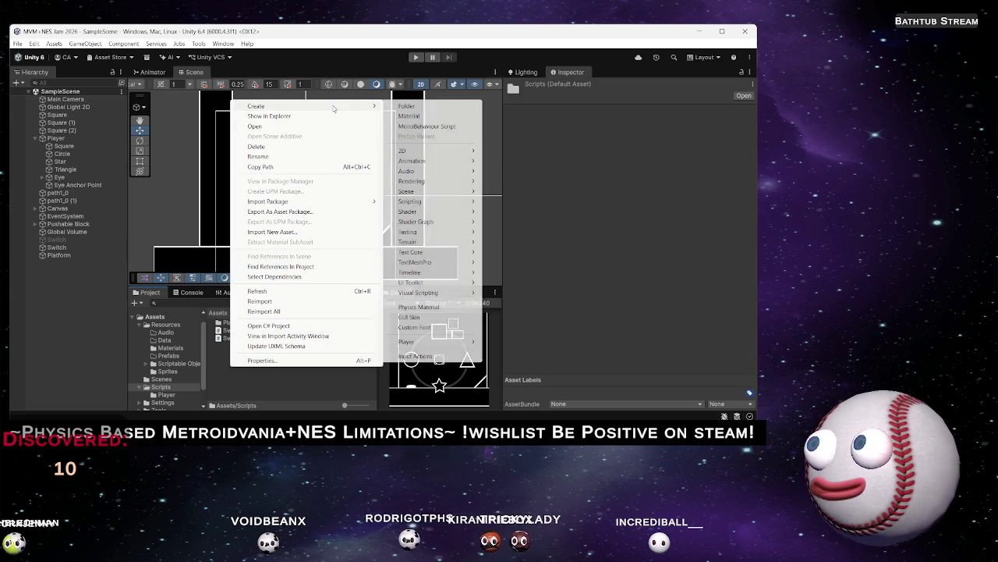
click(439, 127)
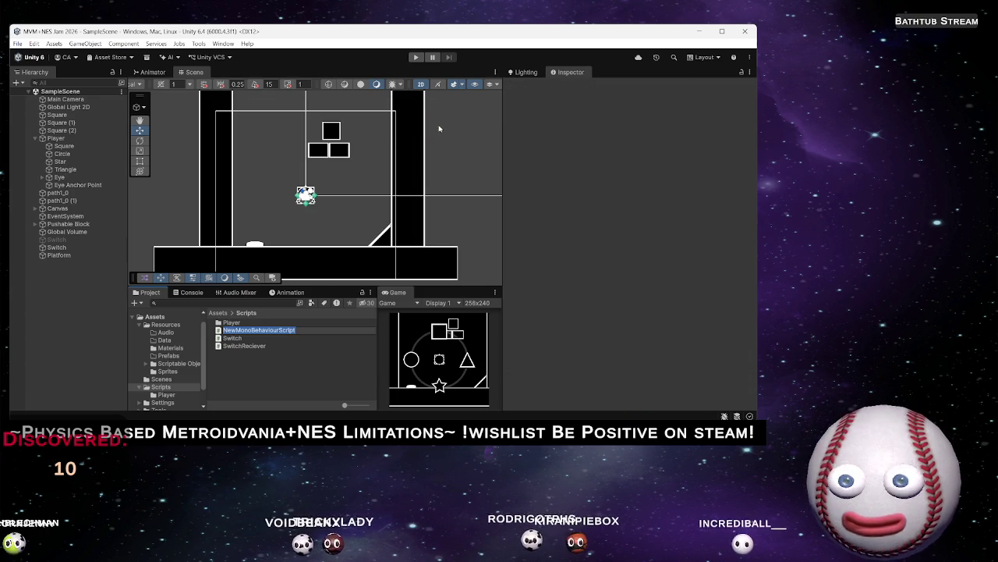
text(Le)
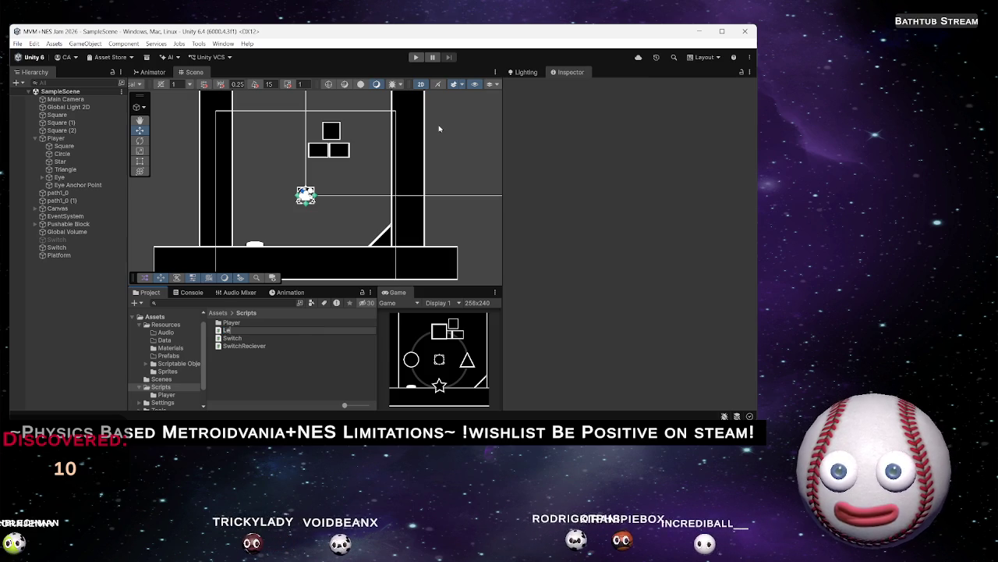
text(velManager)
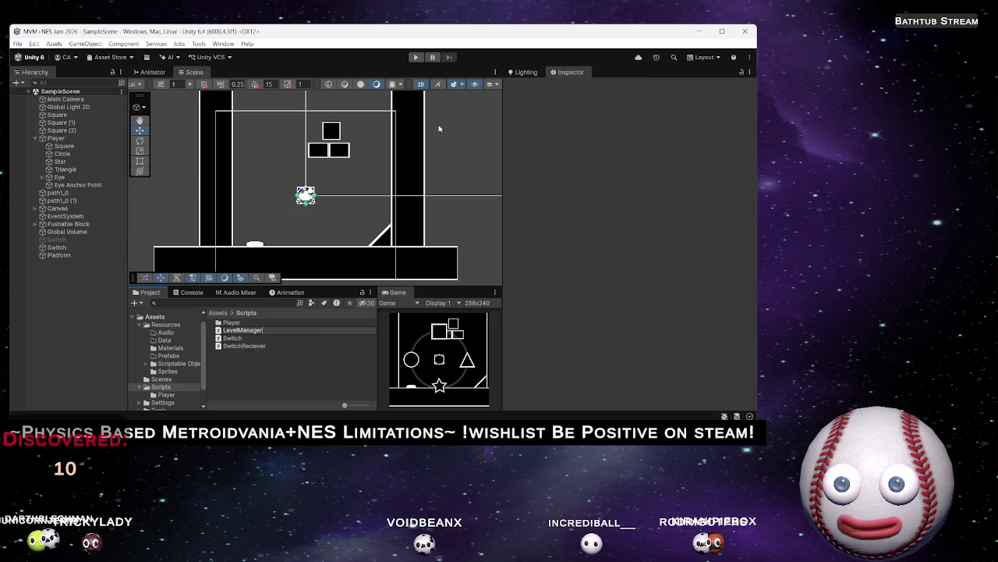
key(Return)
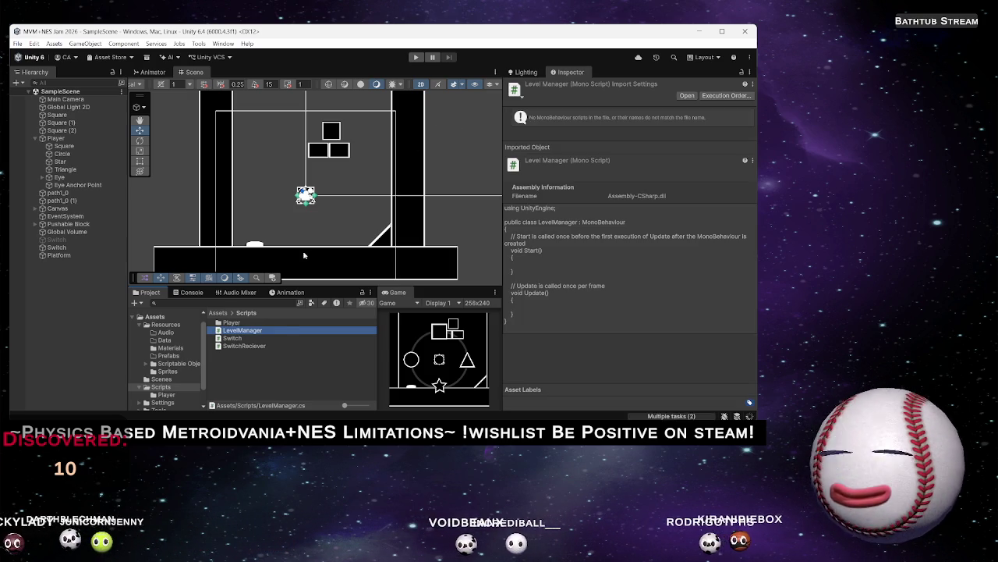
double_click(239, 333)
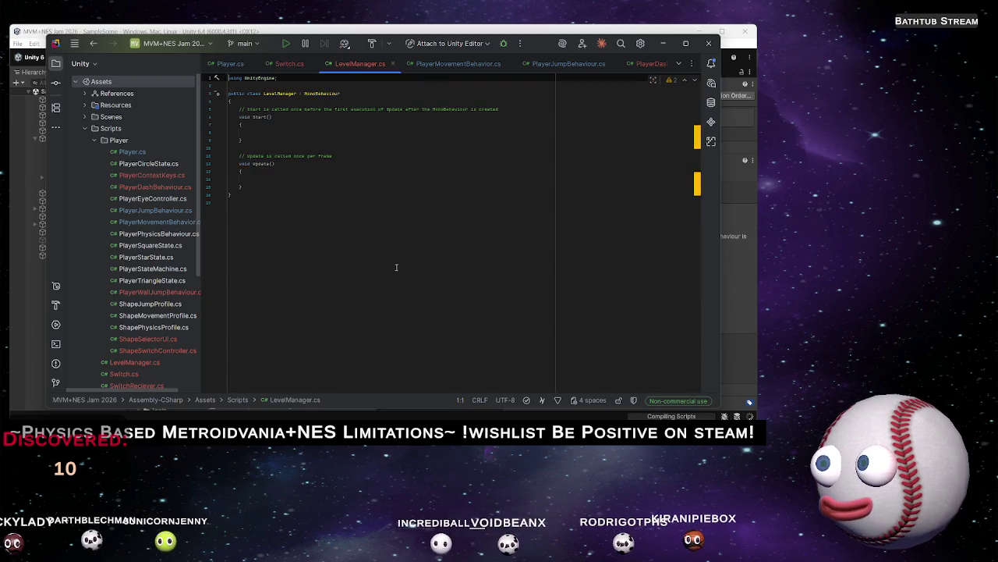
Replace the default Start and Update stubs with a [SerializeField] private Transform lastCheckpoint field
drag(250, 208, 238, 115)
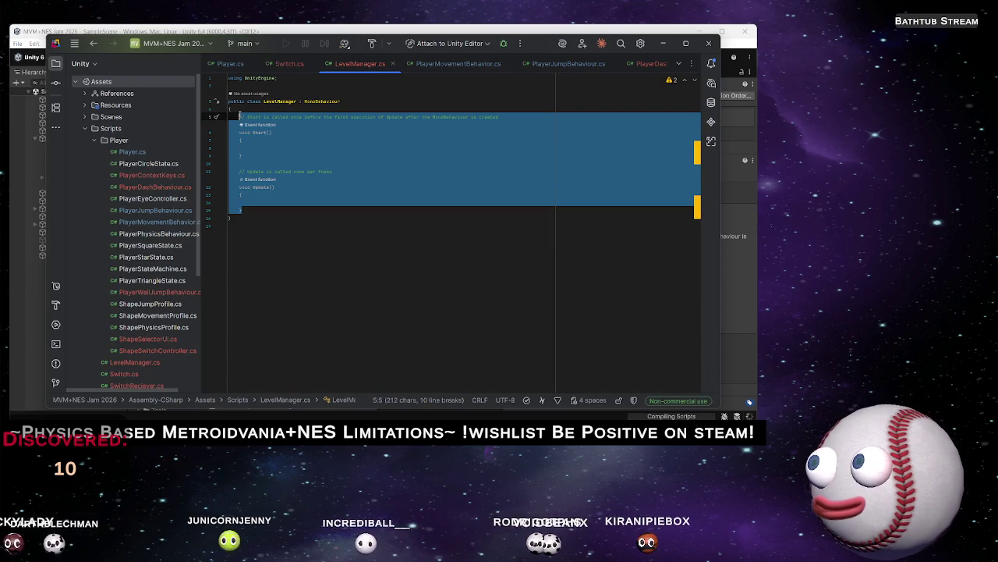
key(BackSpace)
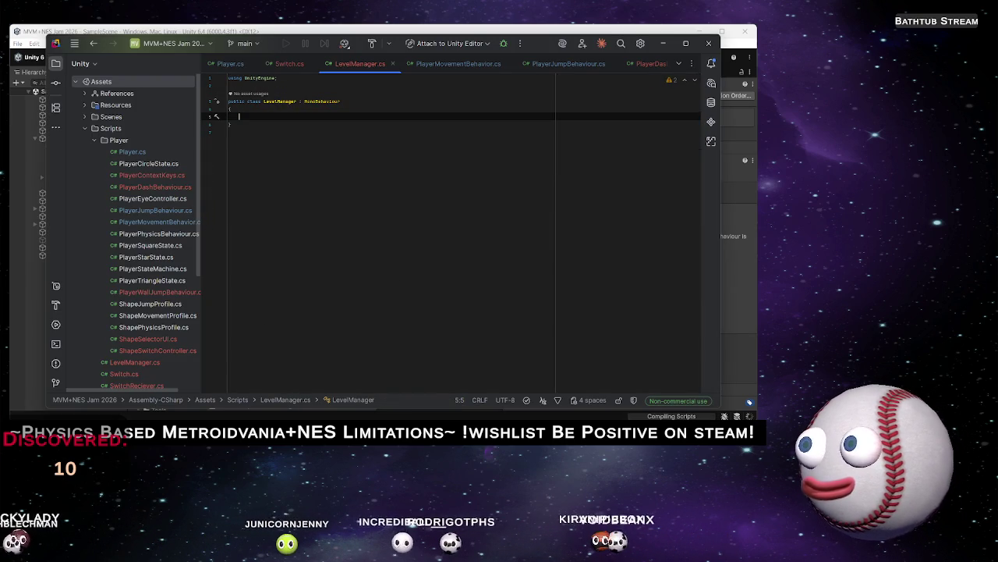
text([S)
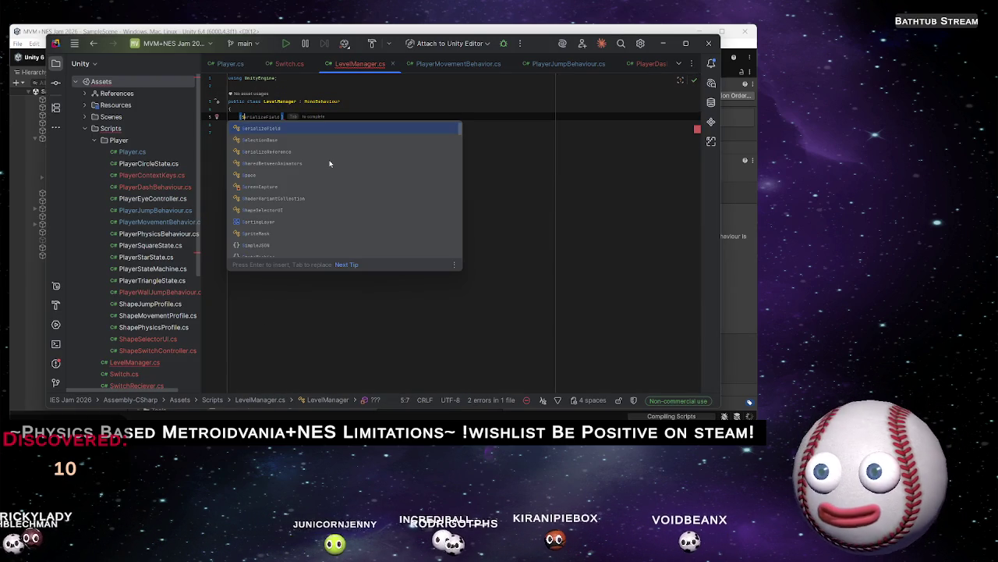
key(Tab)
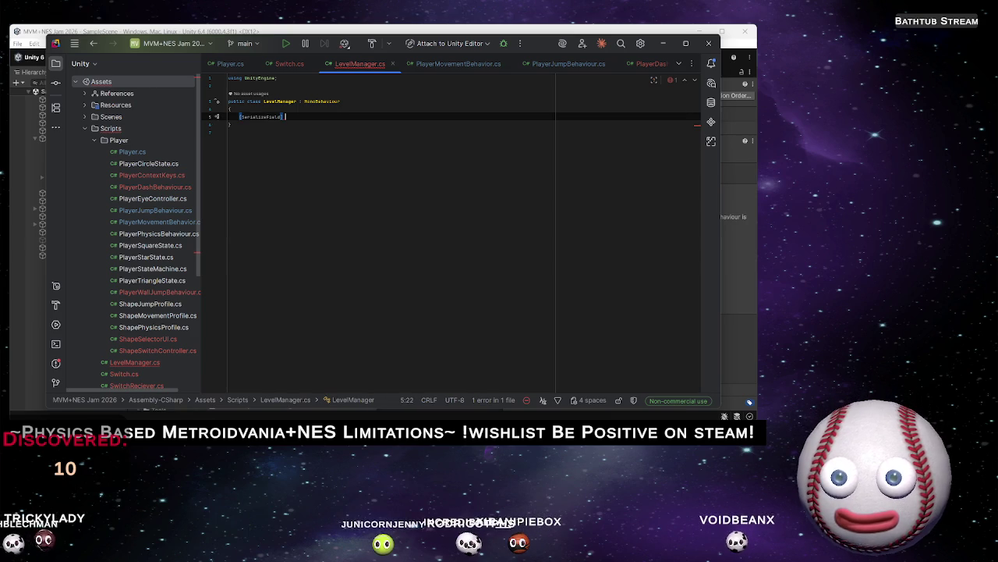
text(priva)
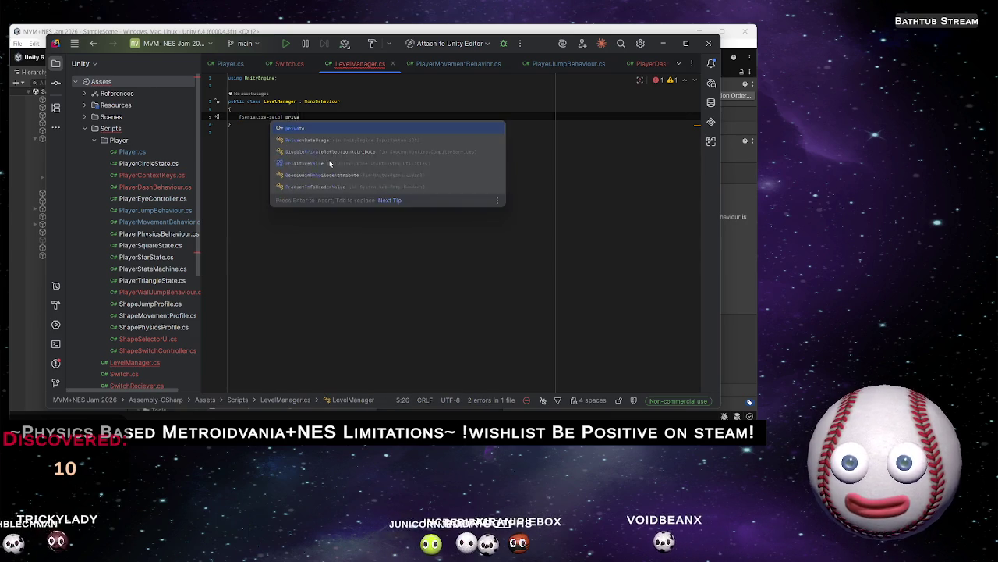
text(te Transform)
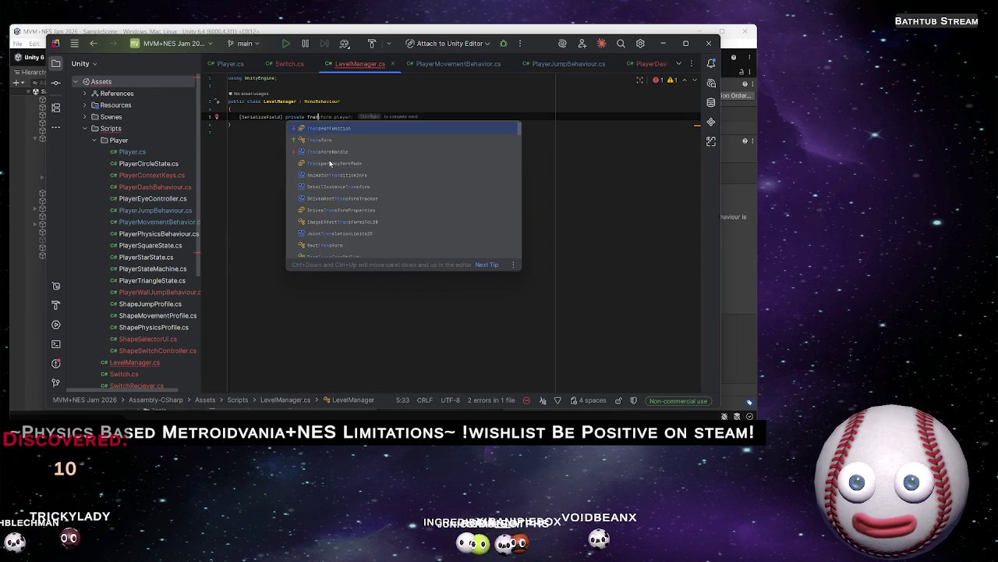
key(Escape)
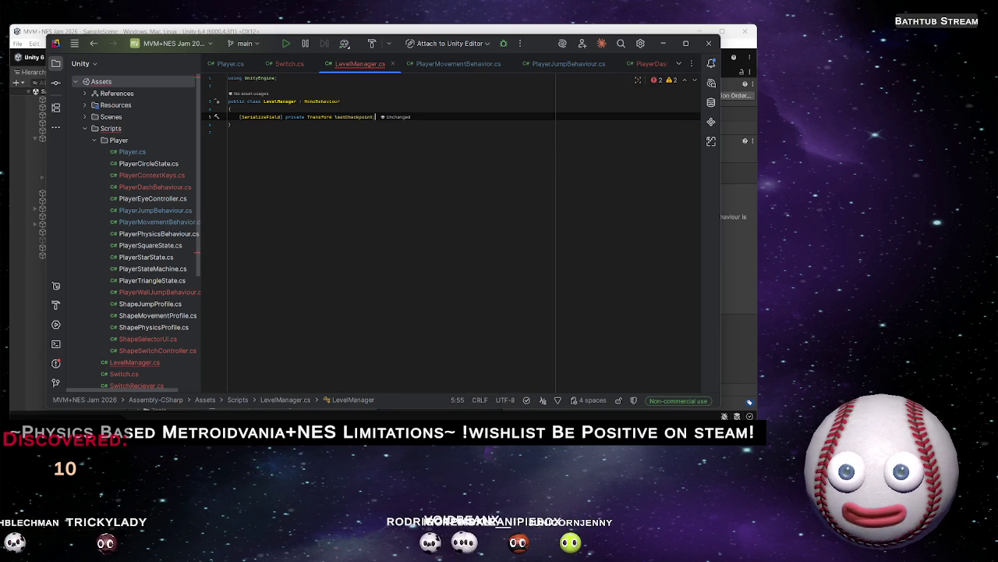
key(Return)
key(Return)
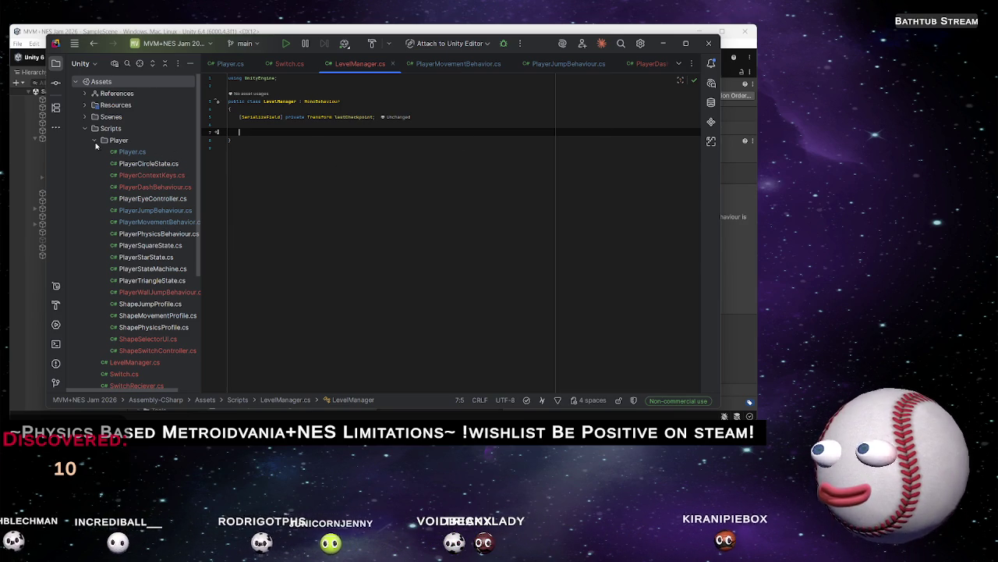
Collapse the Player folder and bring up the context menu for the Scripts folder
double_click(119, 139)
click(110, 128)
right_click(113, 128)
Create a new class file named Checkpoint in the Scripts folder, skipping the Git prompt
mouse_move(140, 136)
click(344, 137)
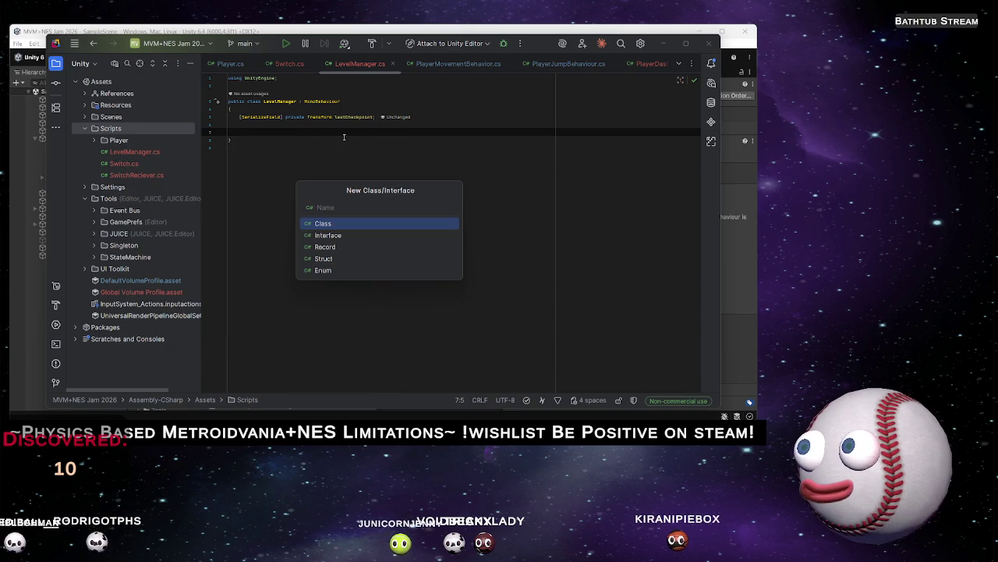
text(Checkpoint)
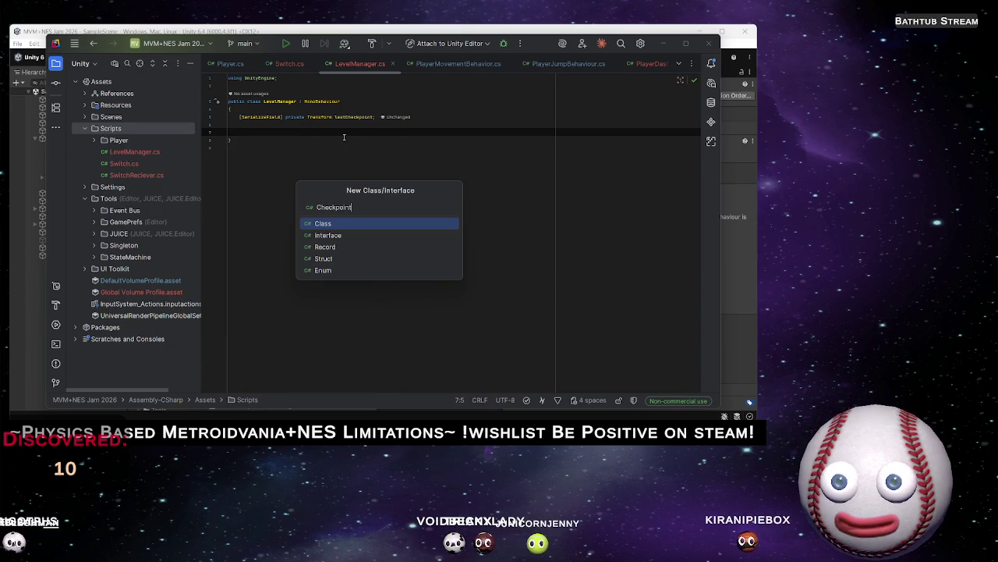
key(Return)
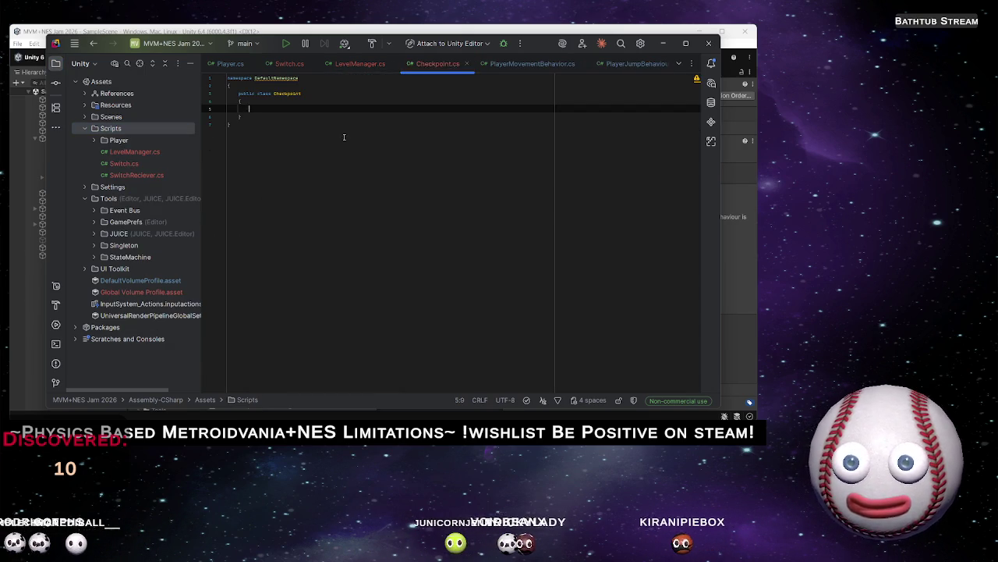
key(Escape)
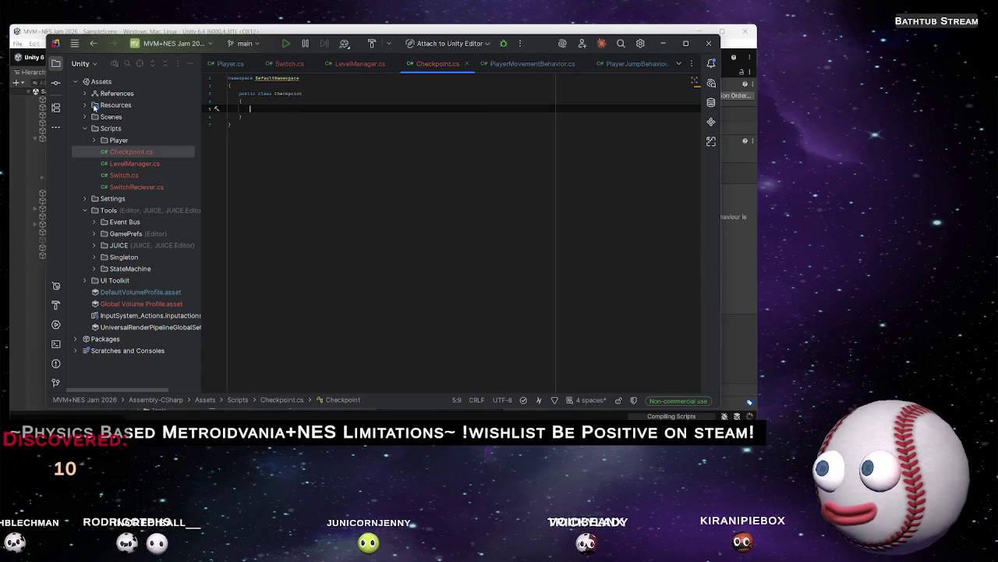
Strip the namespace wrapper from Checkpoint and make the class inherit MonoBehaviour
drag(228, 78, 230, 94)
key(BackSpace)
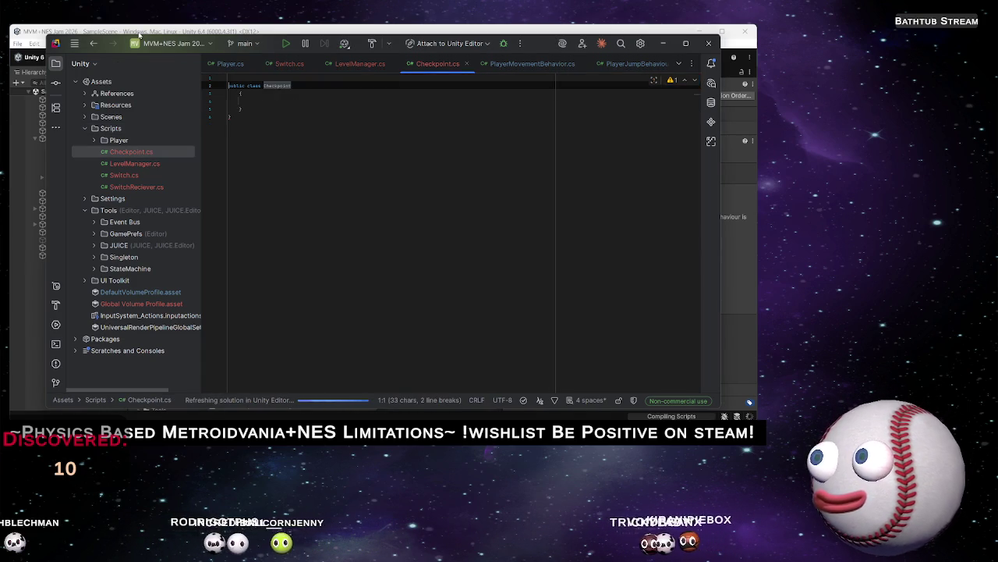
key(shift+Down)
key(shift+Down)
key(BackSpace)
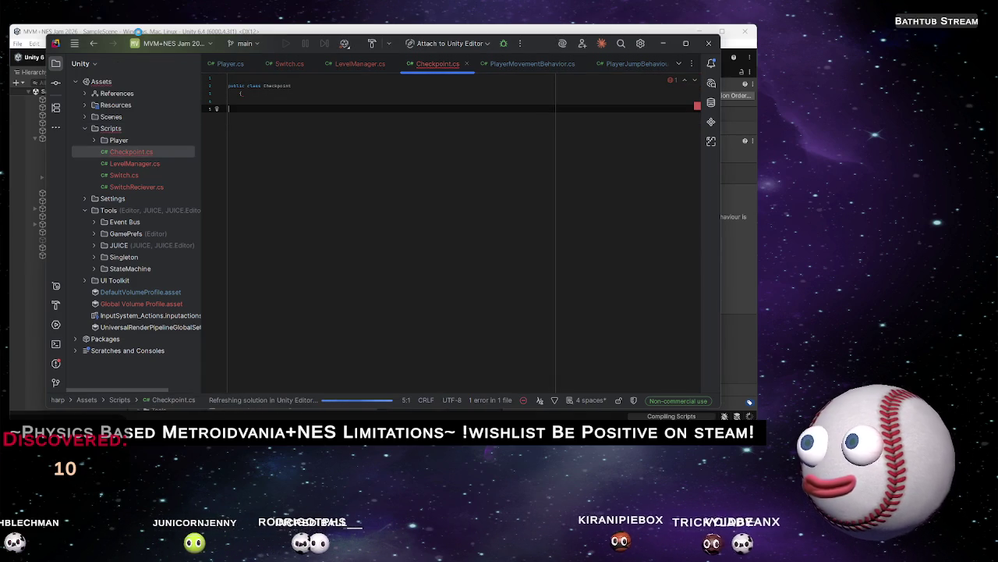
text(})
click(292, 85)
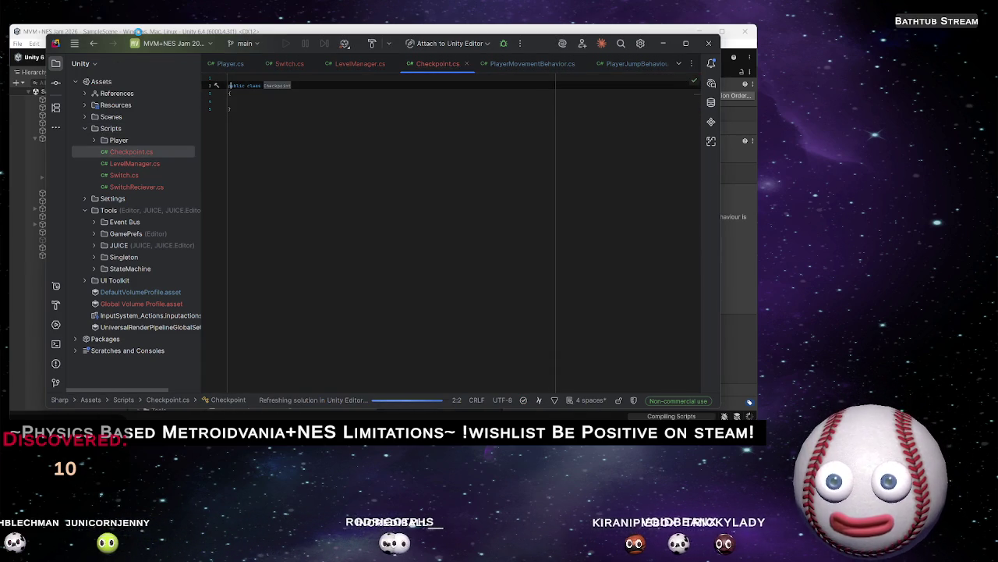
click(229, 93)
text(Mono)
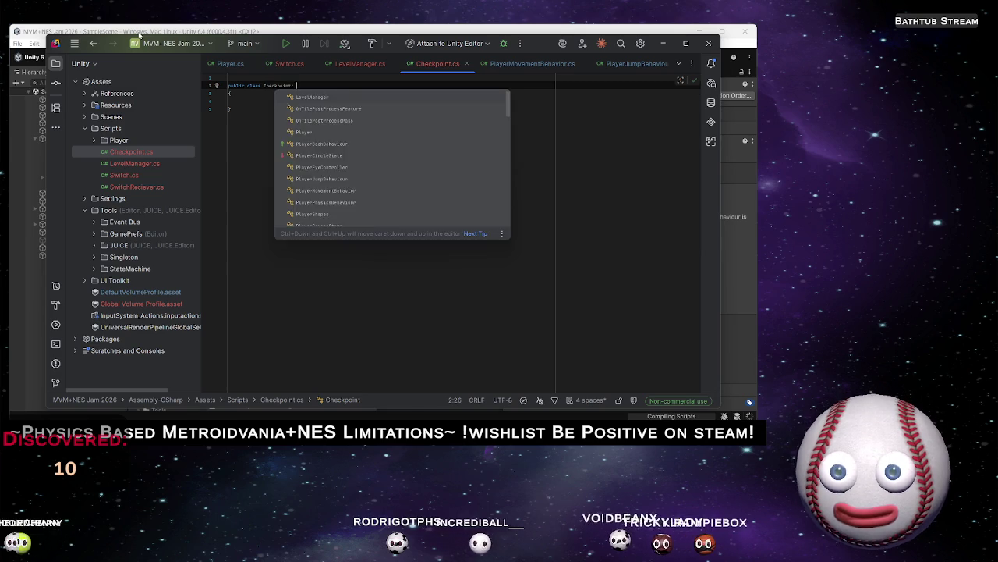
key(Return)
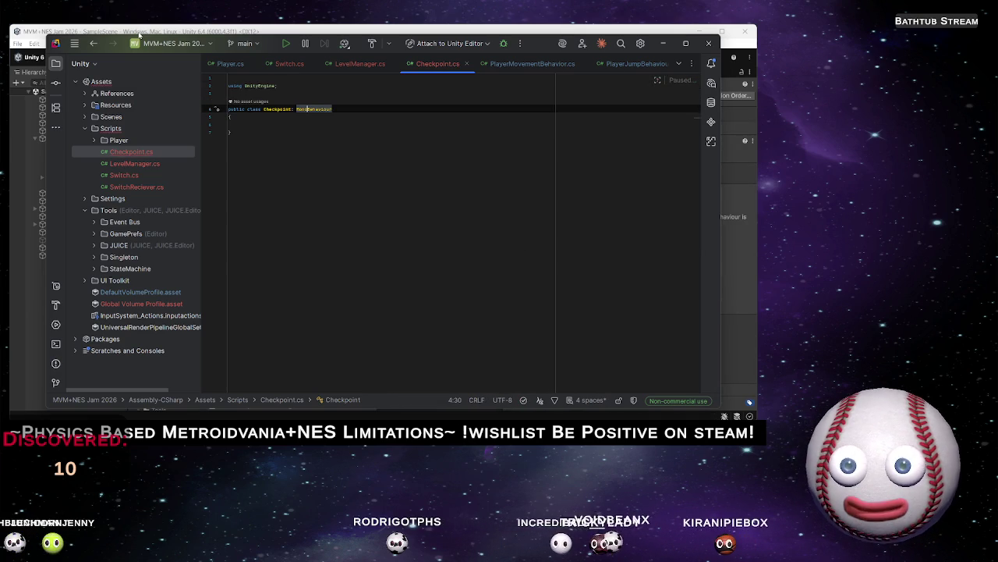
key(Down)
key(Down)
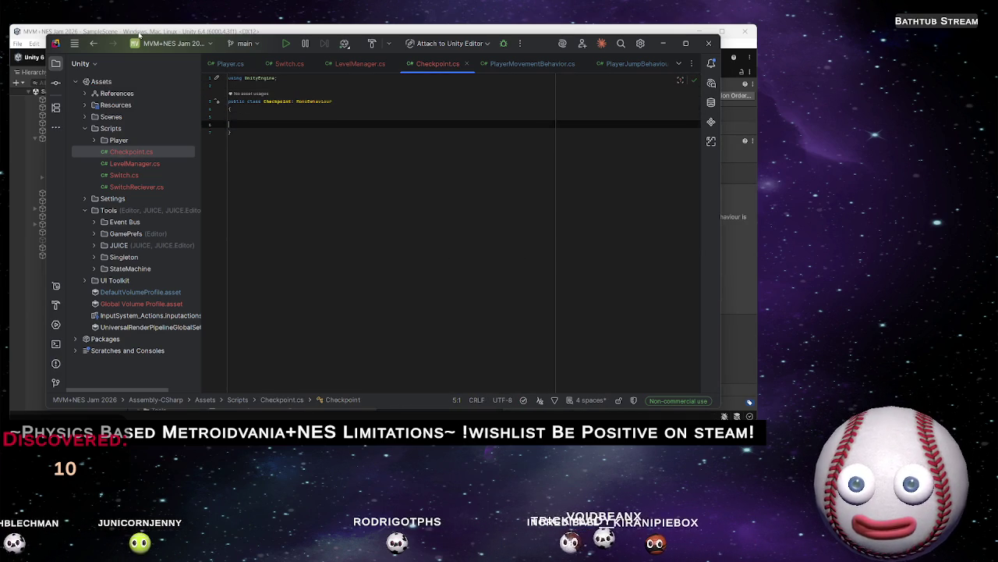
Generate OnTriggerEnter2D(Collider2D other) containing an empty if (other.TryGetComponent(out Player player)) block
key(BackSpace)
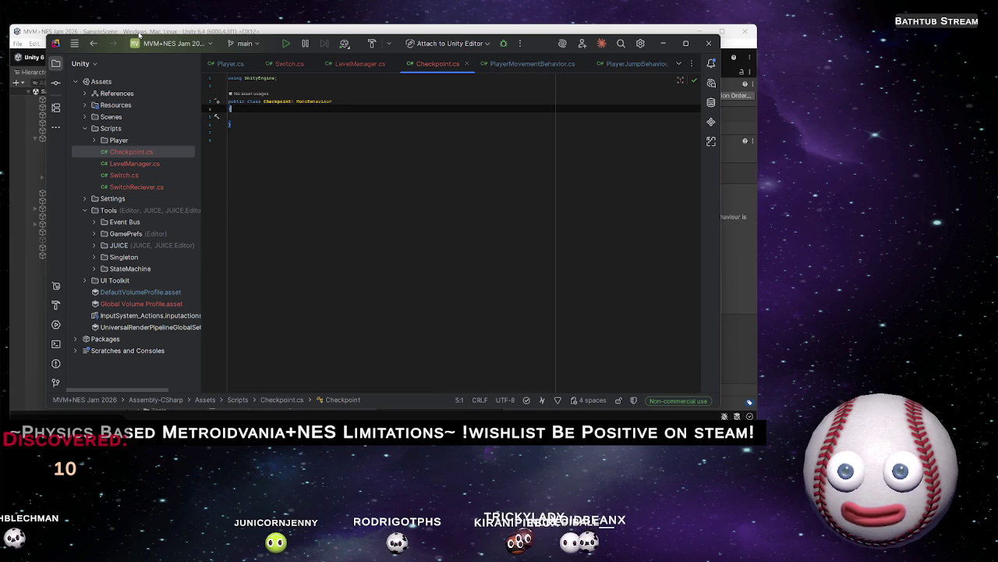
key(Return)
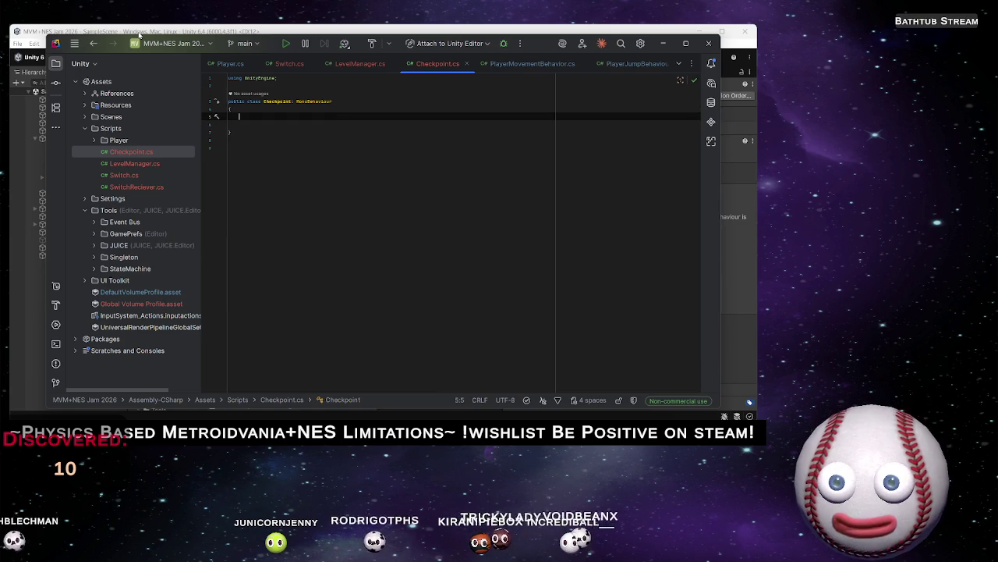
text(OnT)
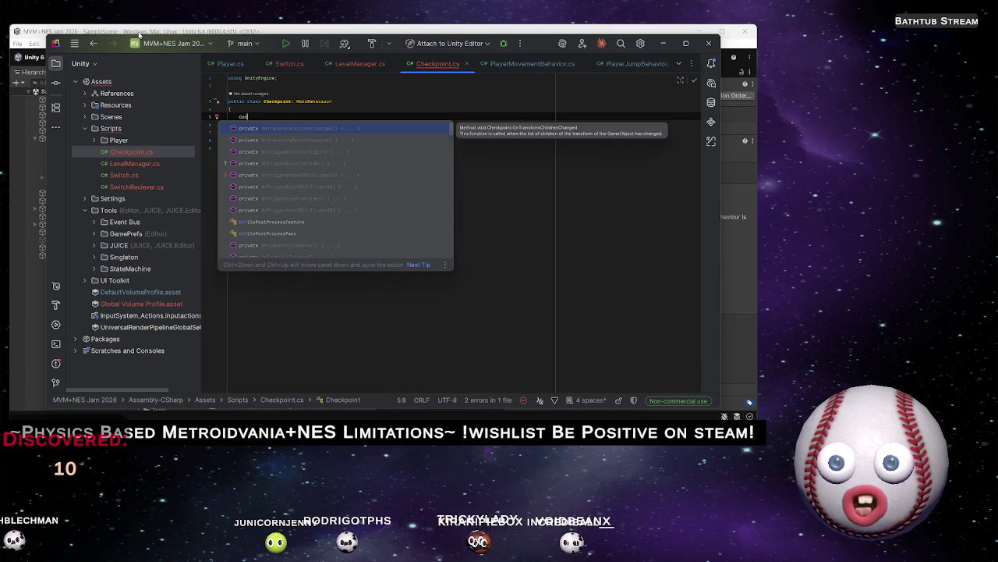
text(rigg)
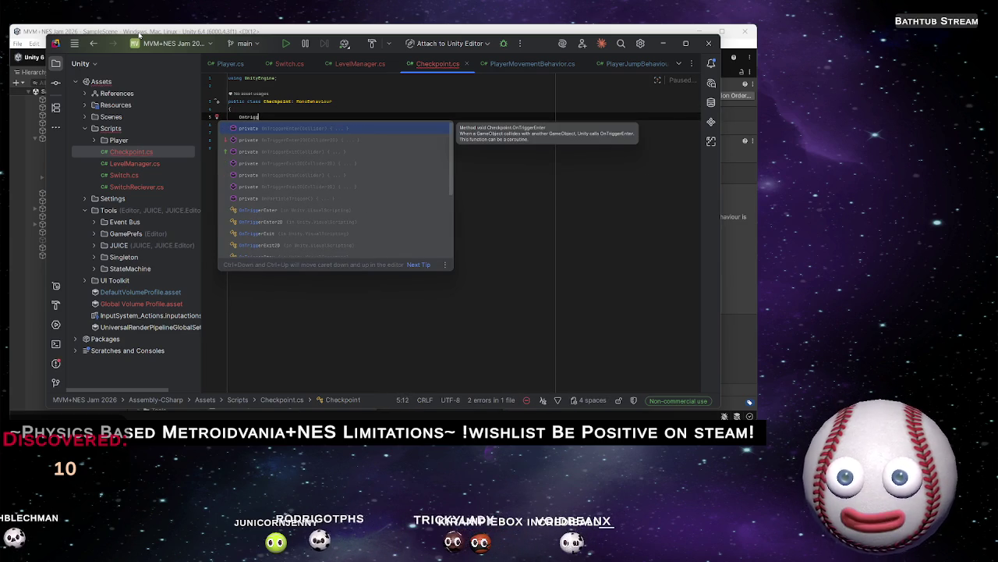
key(Return)
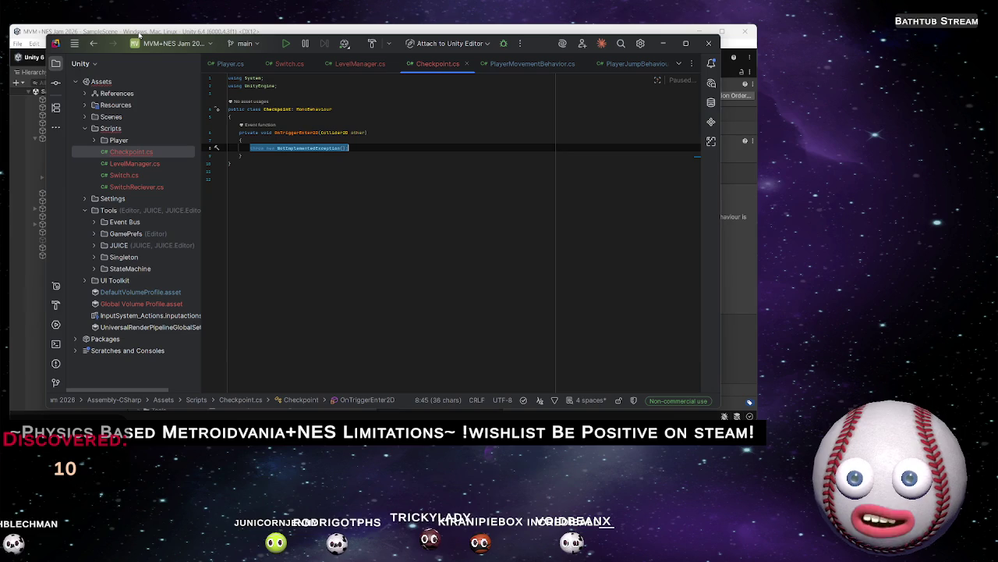
text(if()
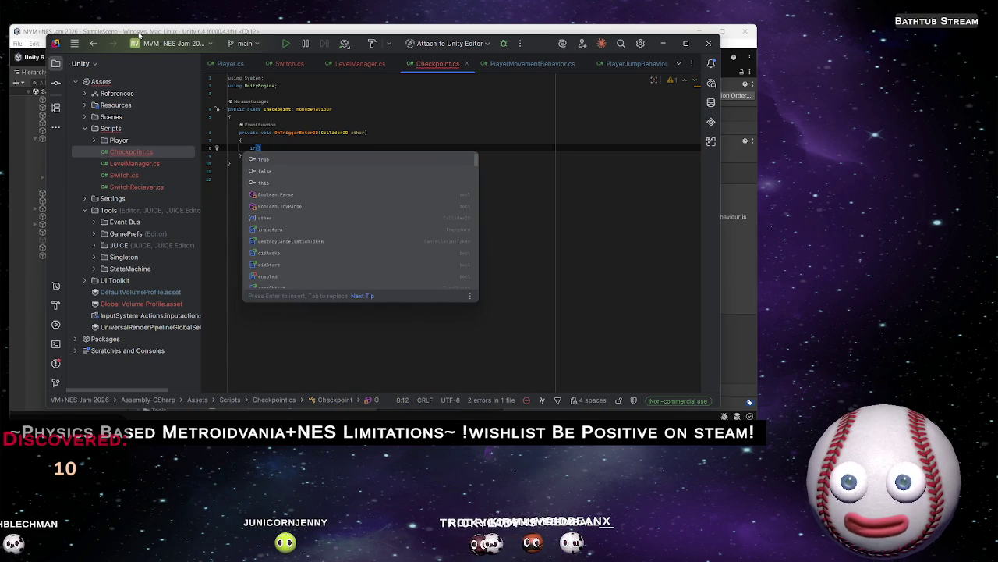
text(other.)
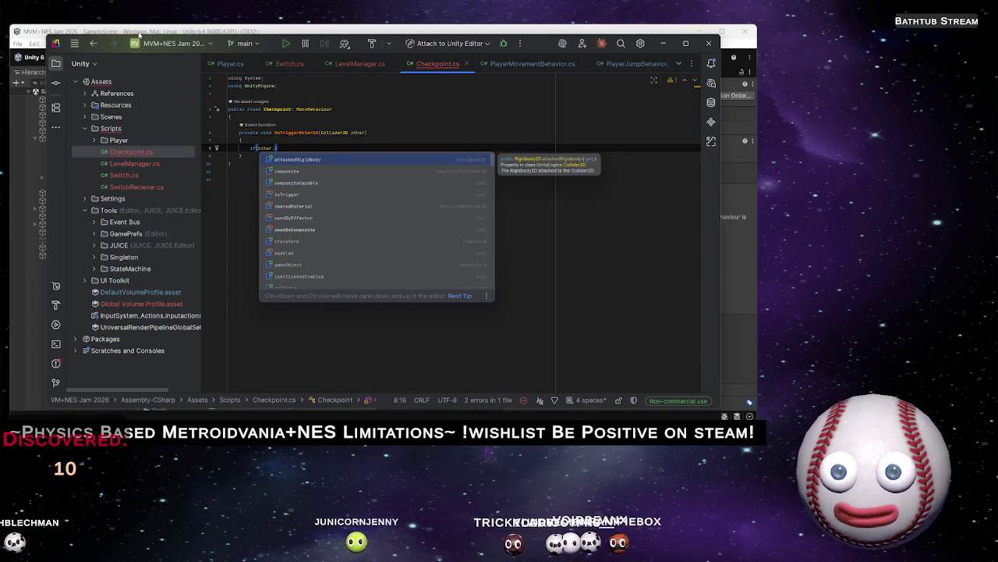
text(Try)
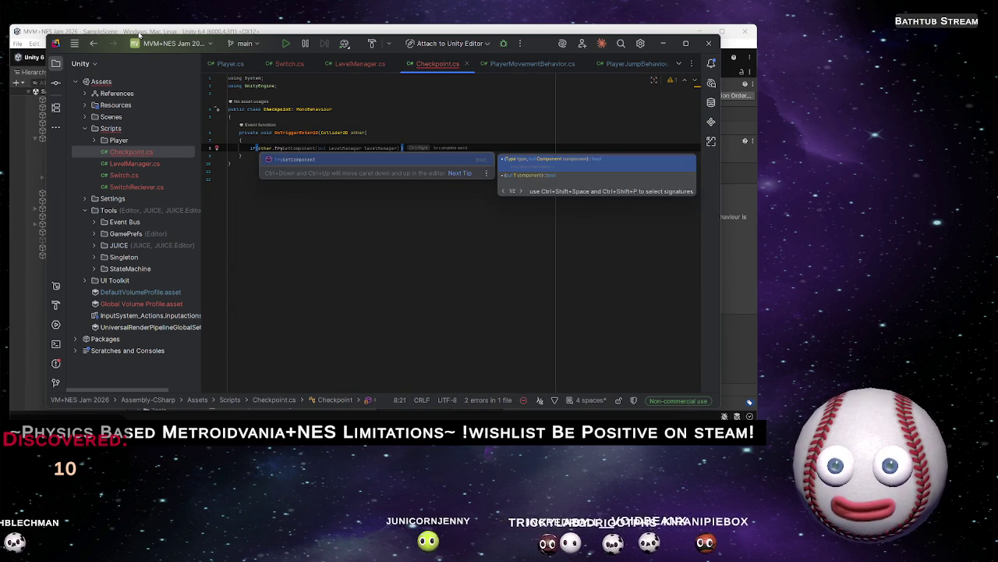
key(Tab)
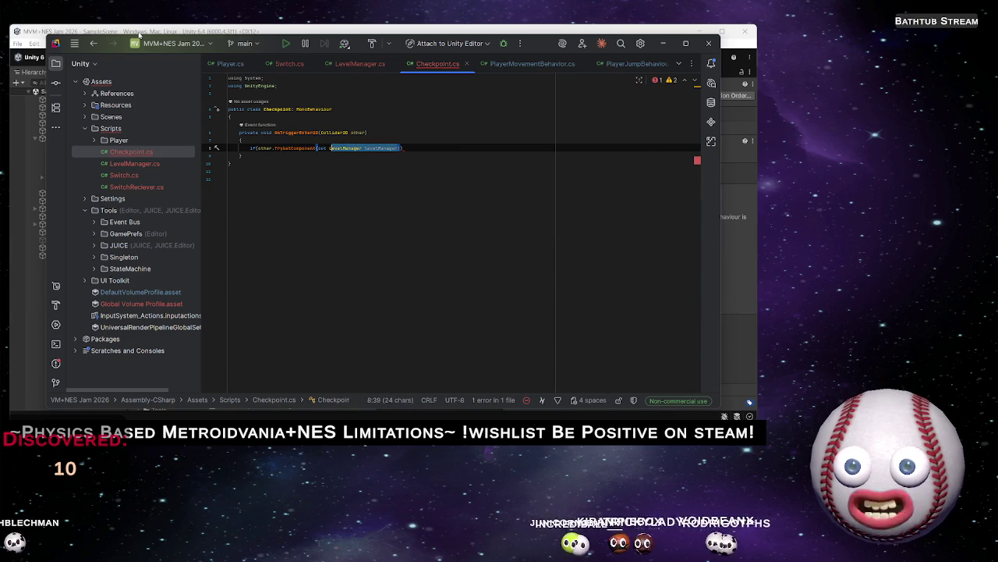
text(Play)
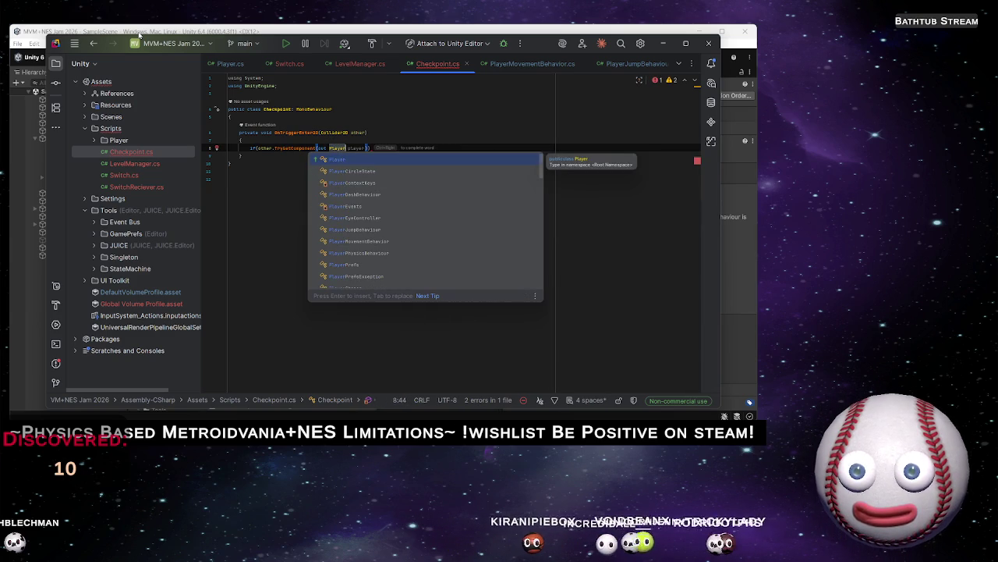
key(Return)
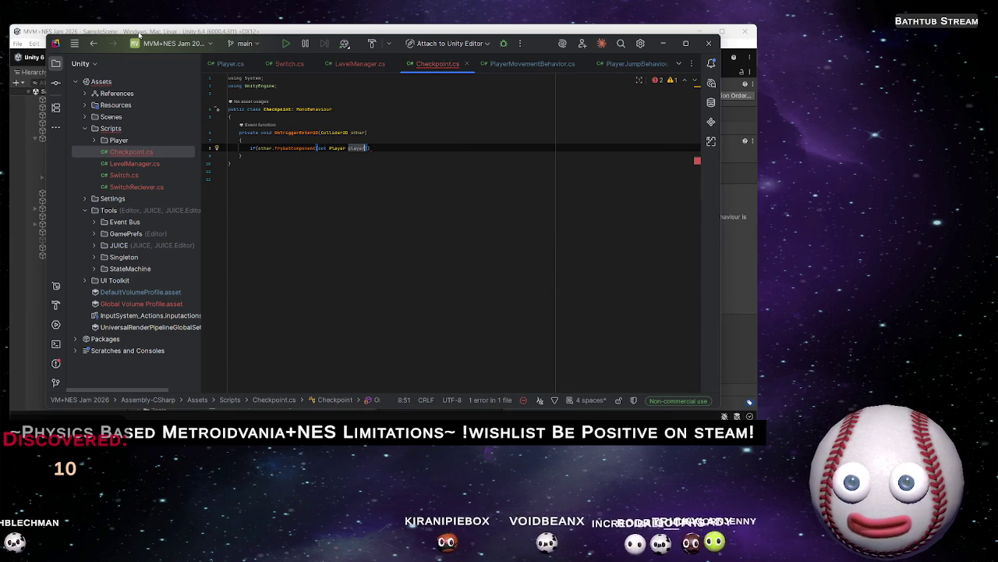
text(){)
key(Return)
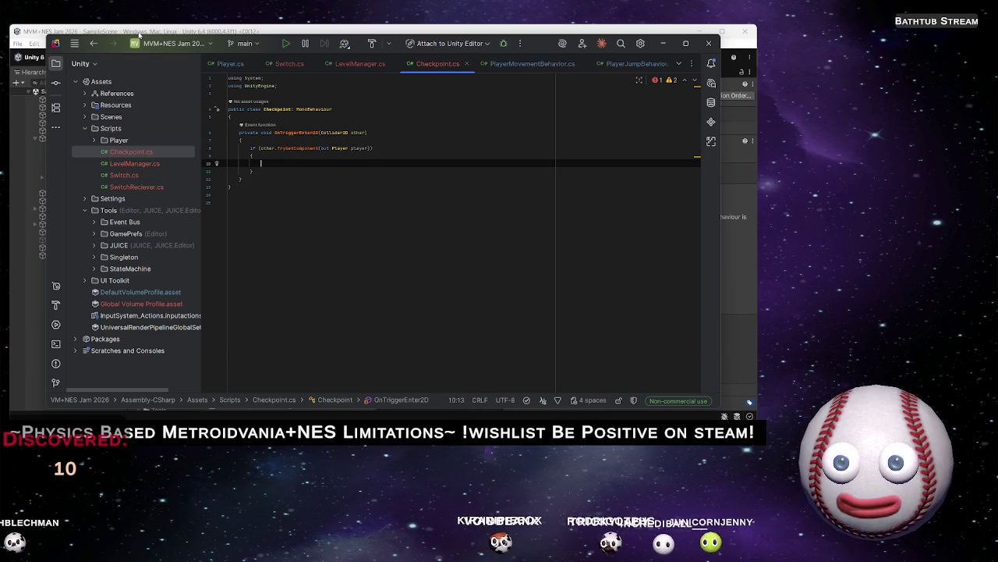
Swap the stray LevelManager line in the if block for an EventBus.Publish call
text(Level)
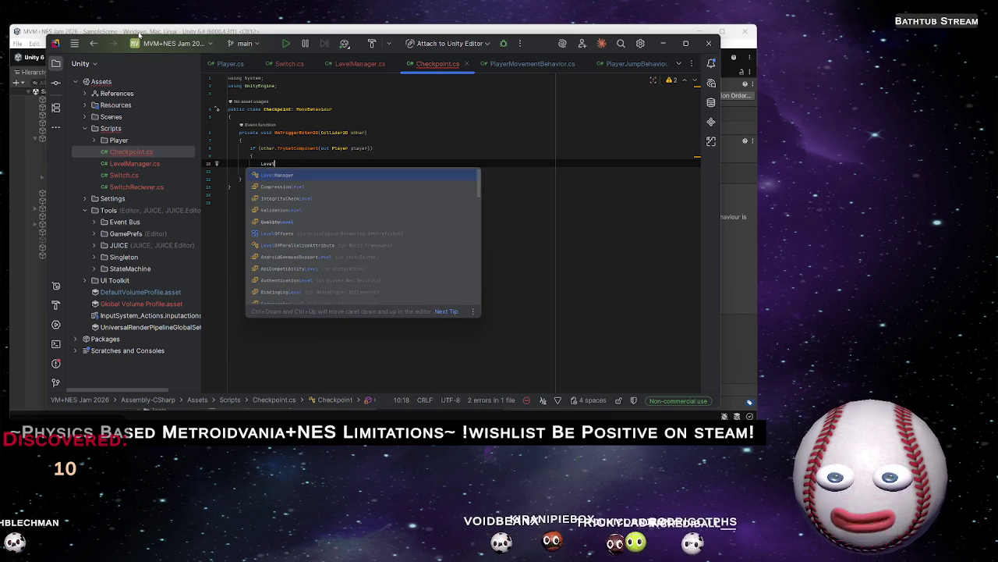
key(Return)
key(shift+Up)
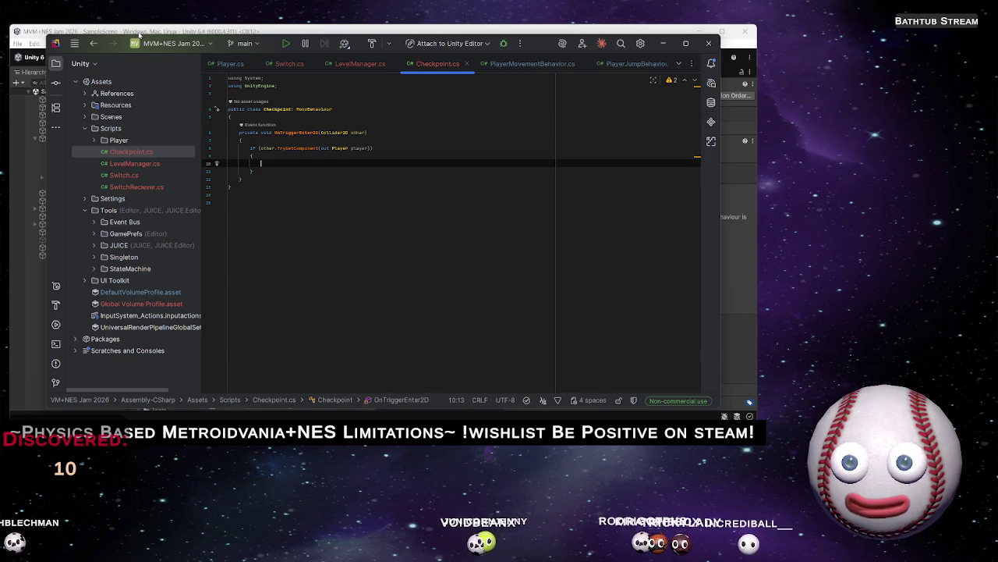
text(Even)
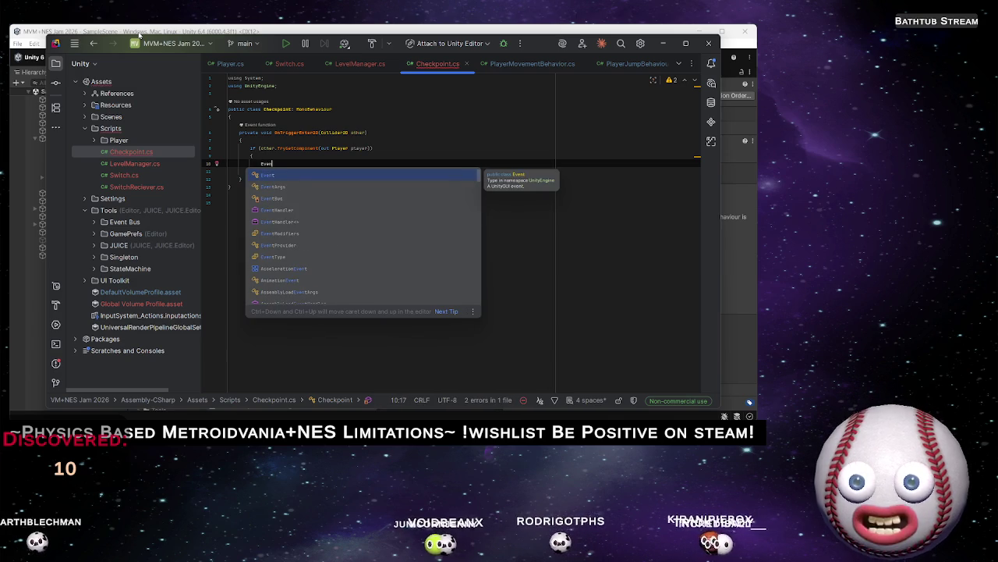
key(Return)
text(Bus.)
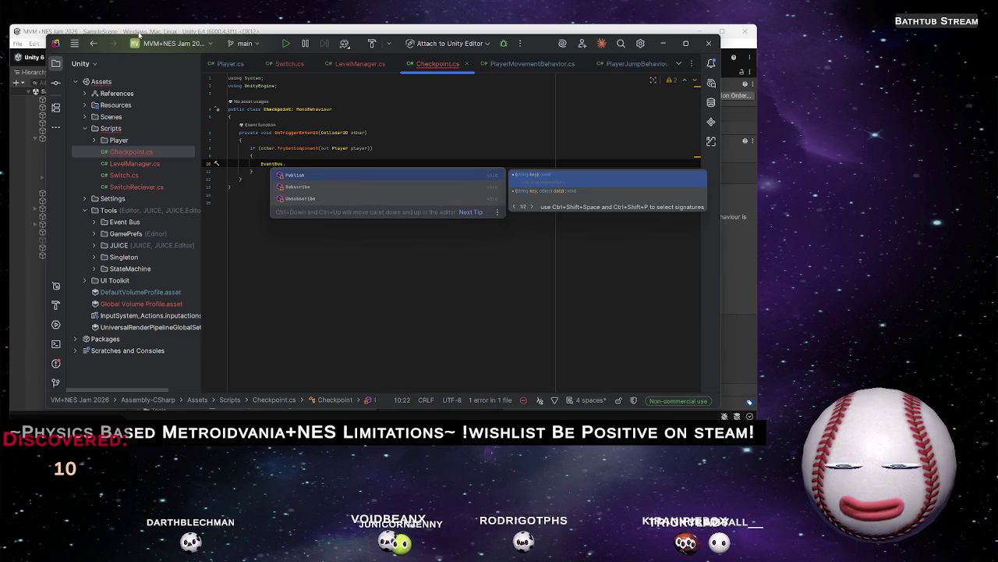
key(Return)
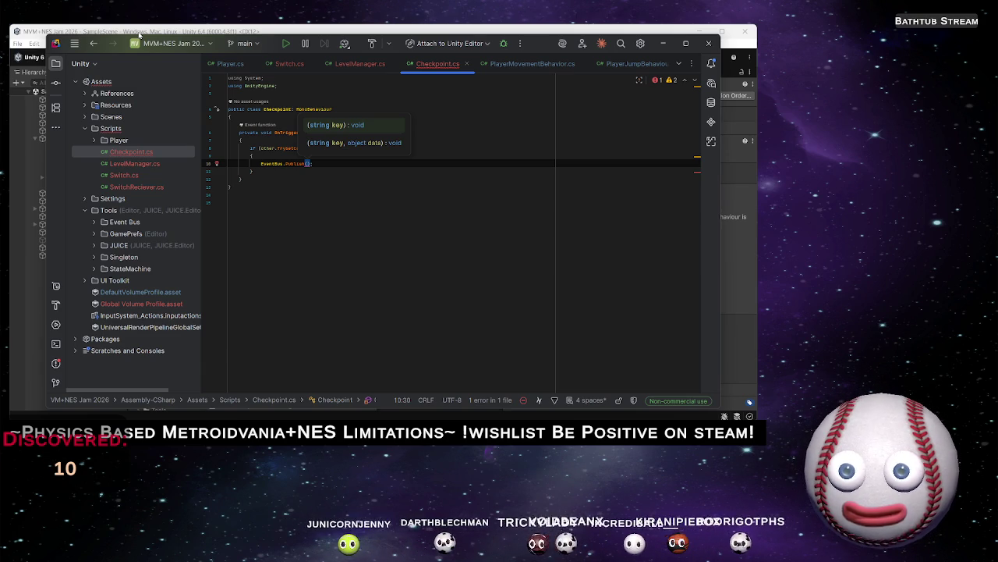
Start the Publish argument as PlayerEvents. and expand the Player scripts folder
text(Playe)
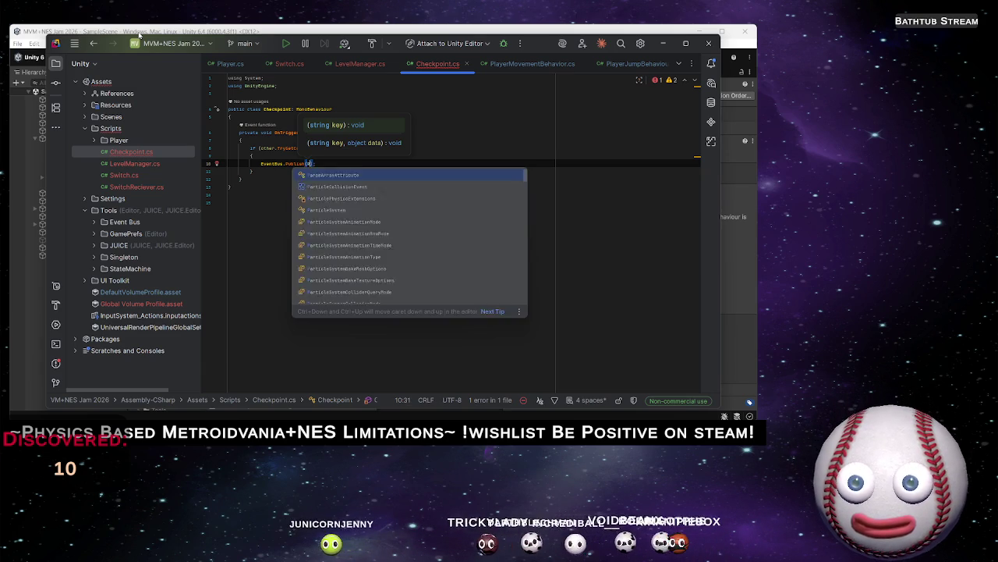
text(rE)
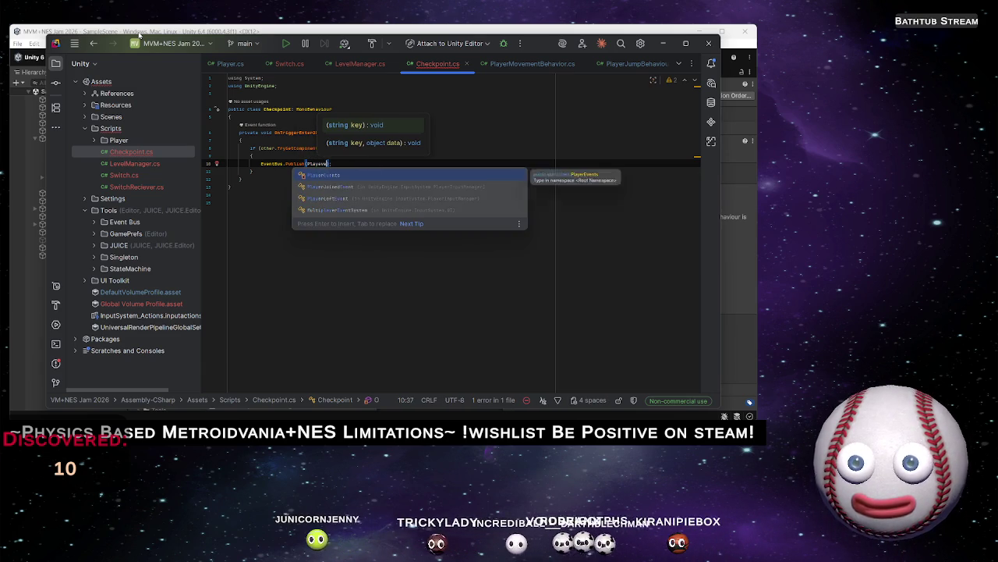
key(Return)
text(.)
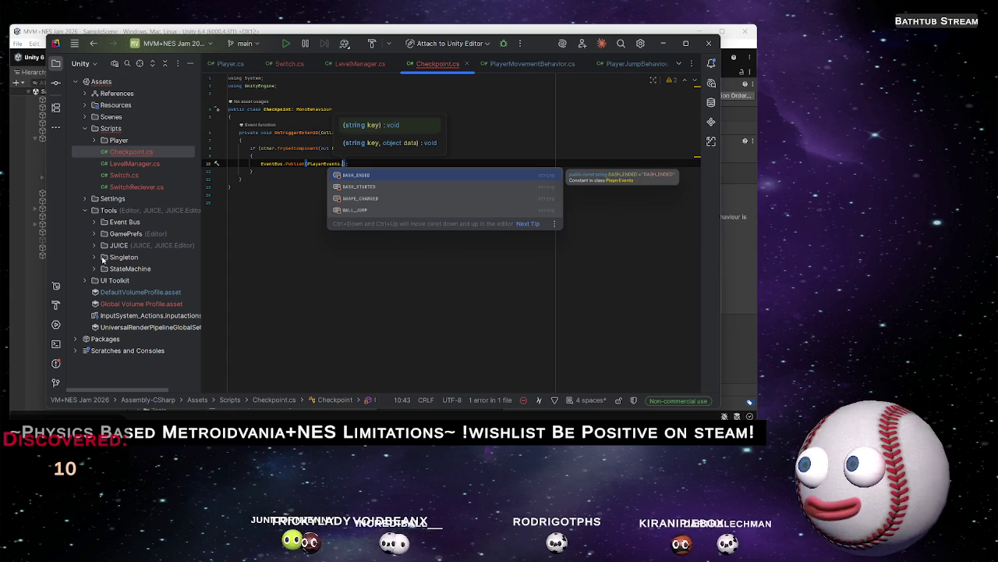
double_click(118, 139)
Add public const string CHECKPOINT = "CHECKPOINT"; to PlayerEvents in Player.cs and save
double_click(134, 152)
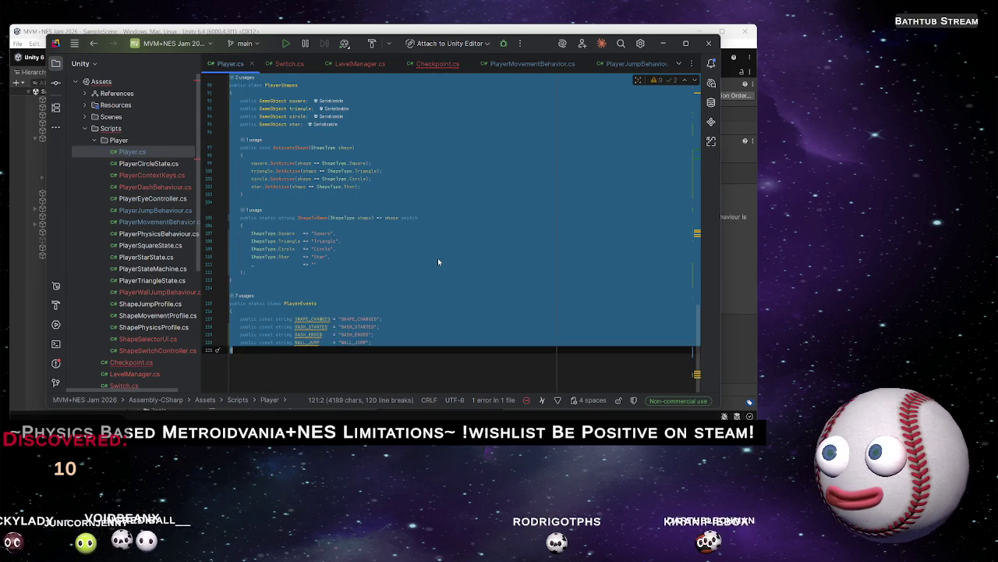
click(404, 340)
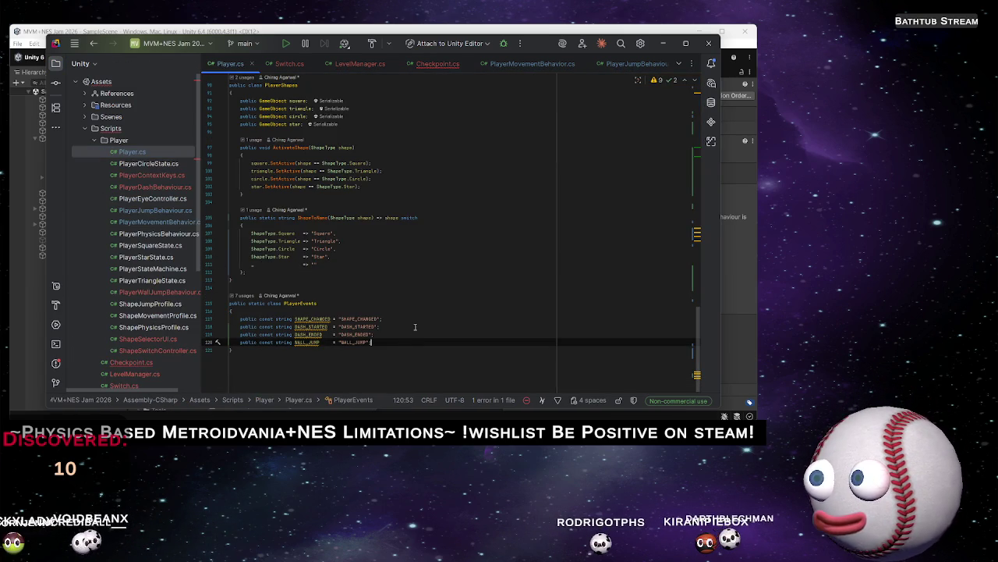
key(Return)
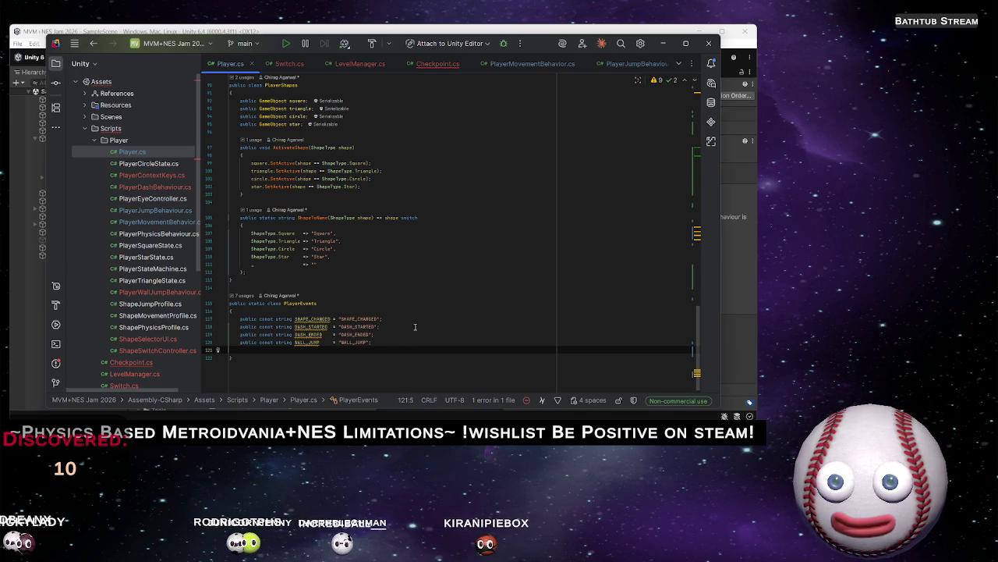
text(pub)
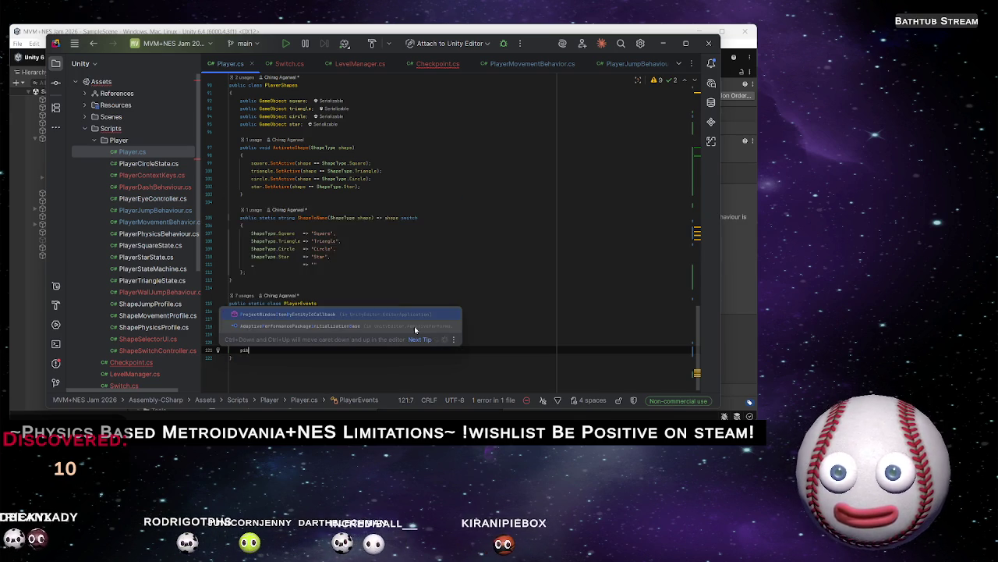
text(lic )
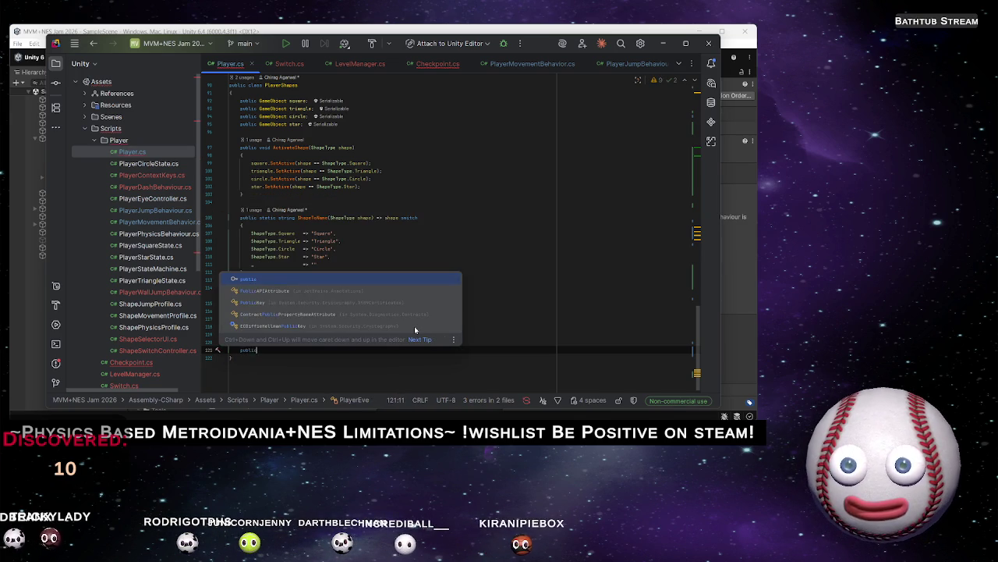
text(const )
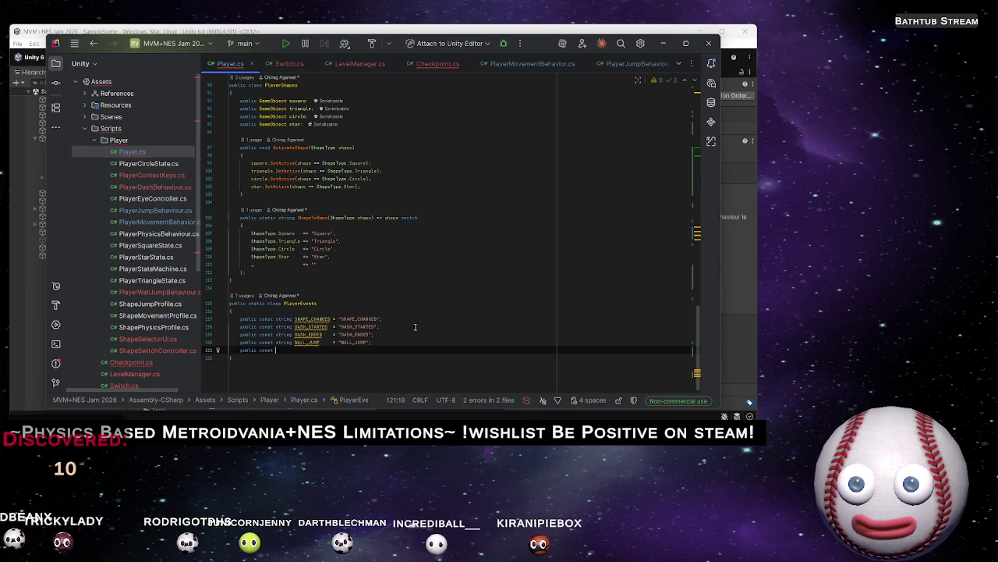
text(string)
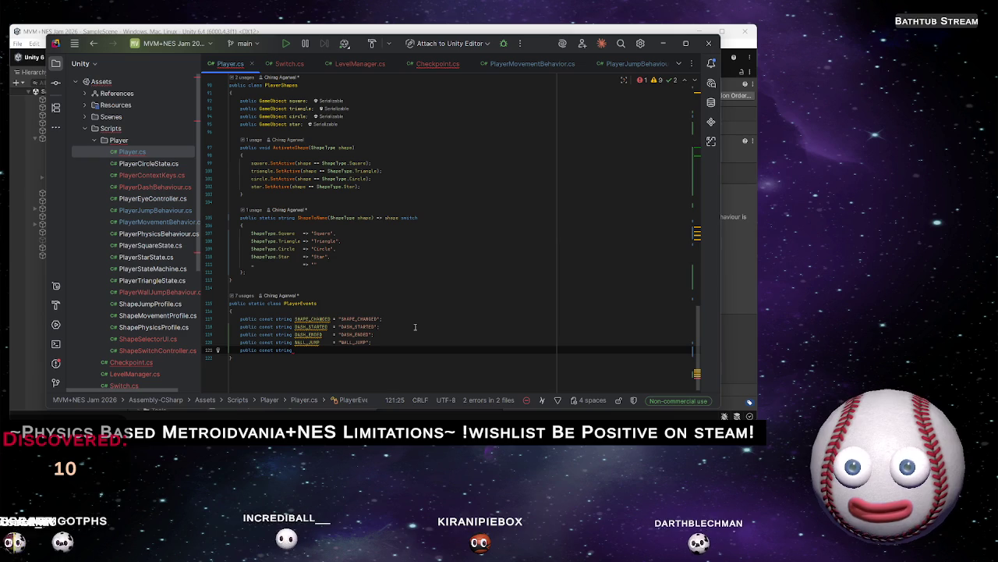
text(DI)
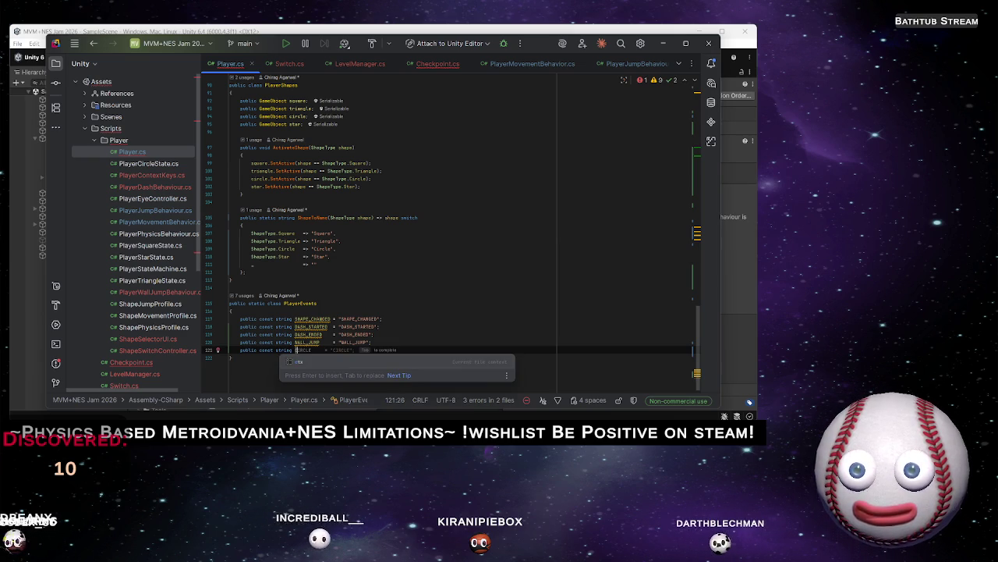
text(ECK_)
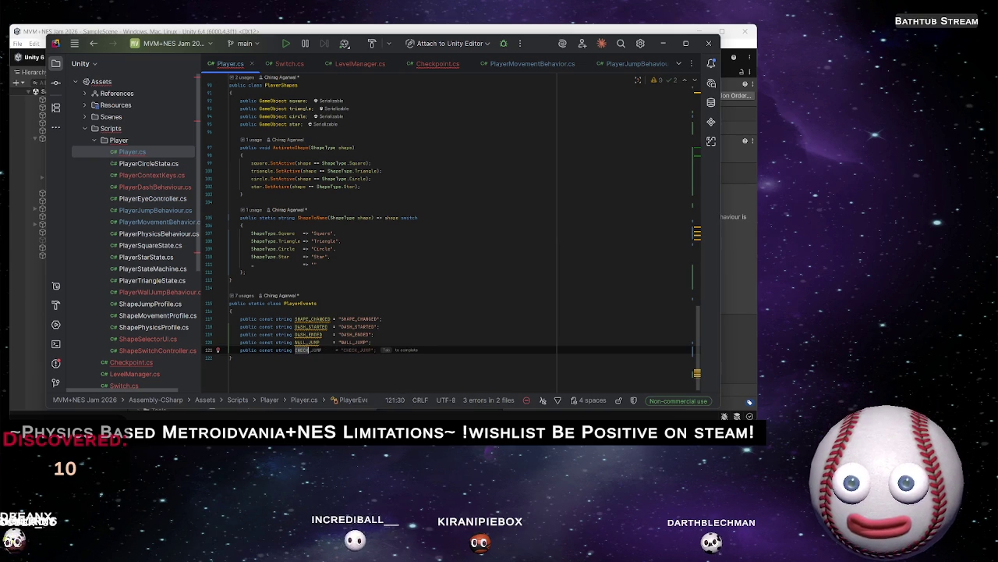
text(POI)
text( = "CHECKPOINT";)
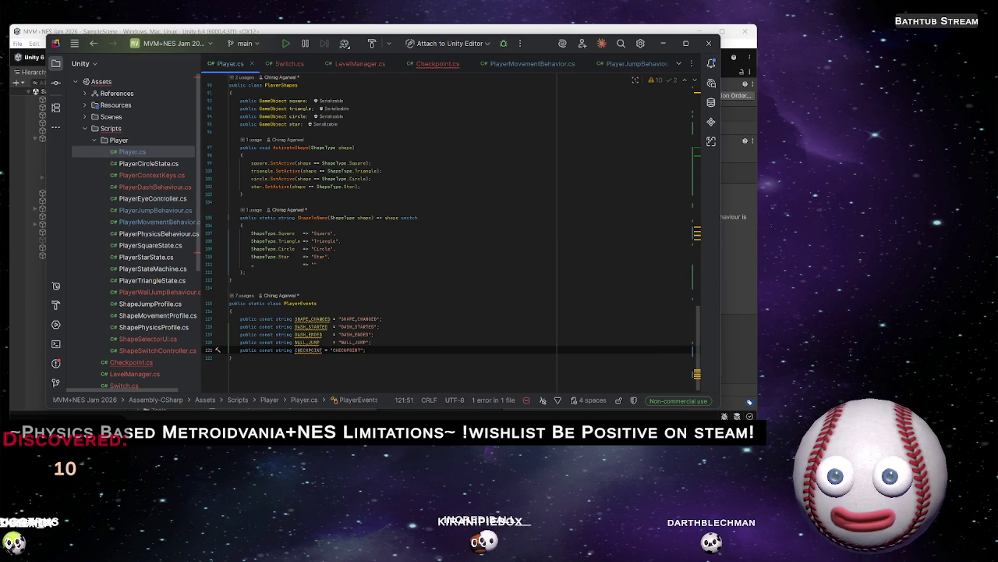
key(ctrl+s)
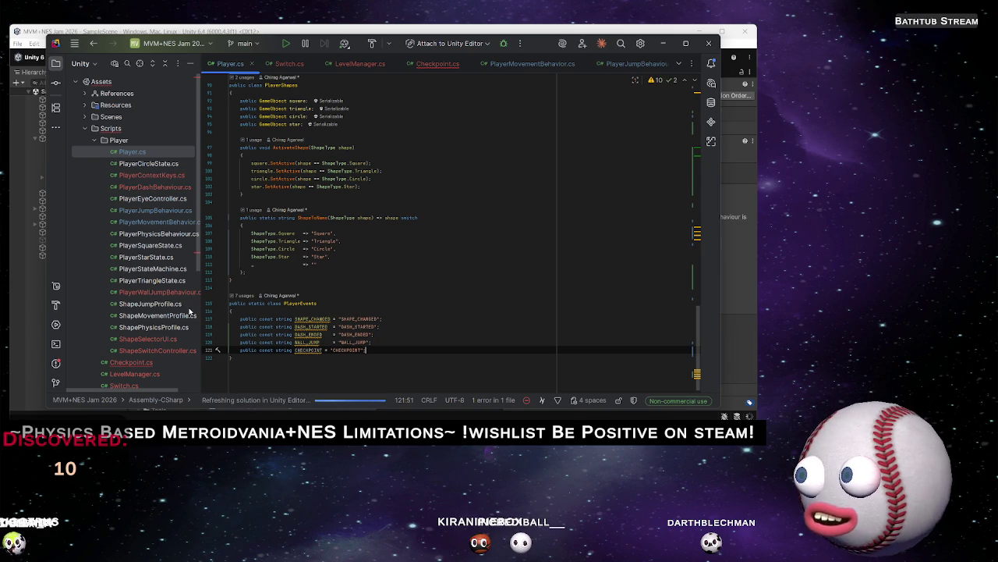
double_click(131, 364)
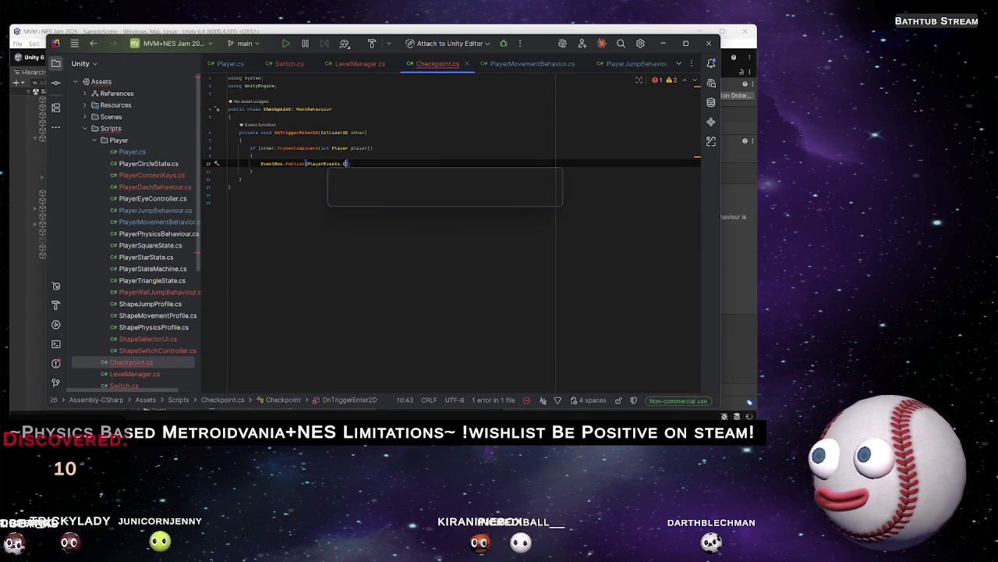
Complete Checkpoint's trigger call as EventBus.Publish(PlayerEvents.CHECKPOINT, transform)
text(Ch)
key(Return)
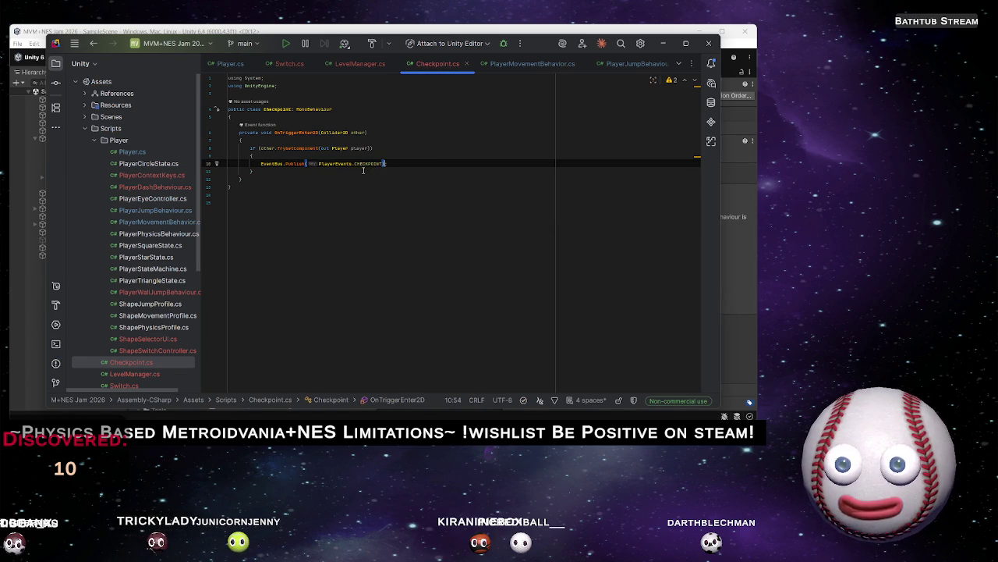
text(, player)
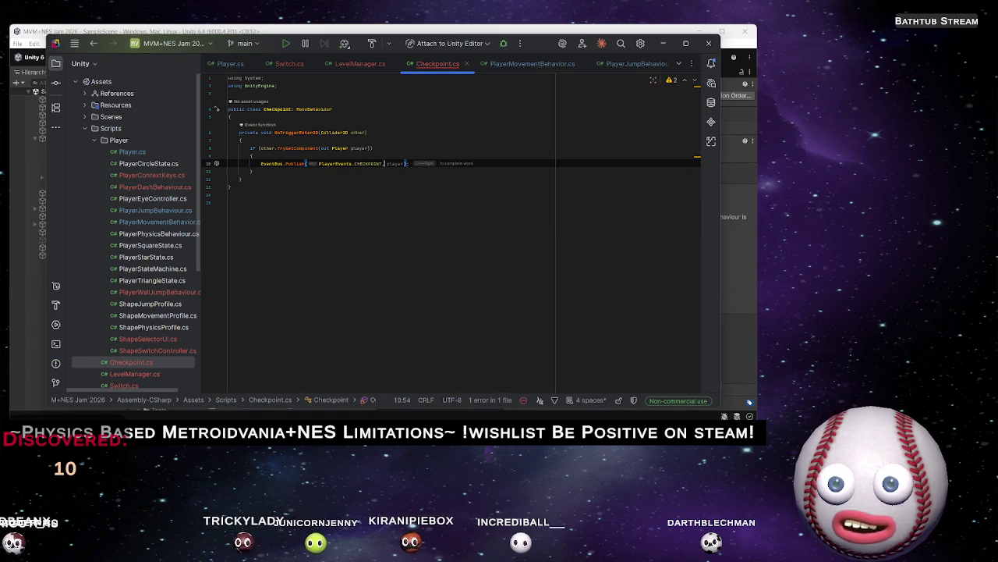
text(, t)
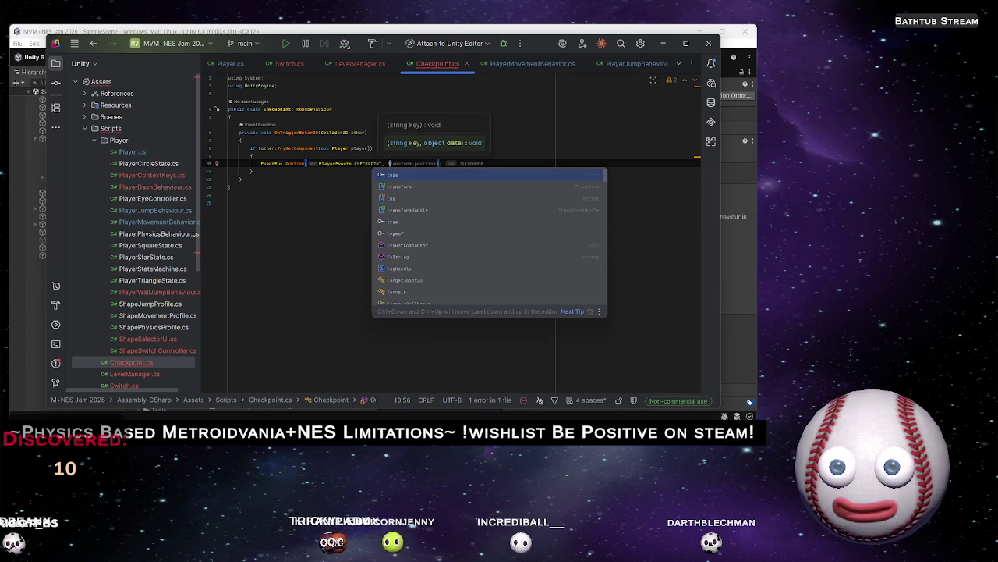
key(Down)
key(Return)
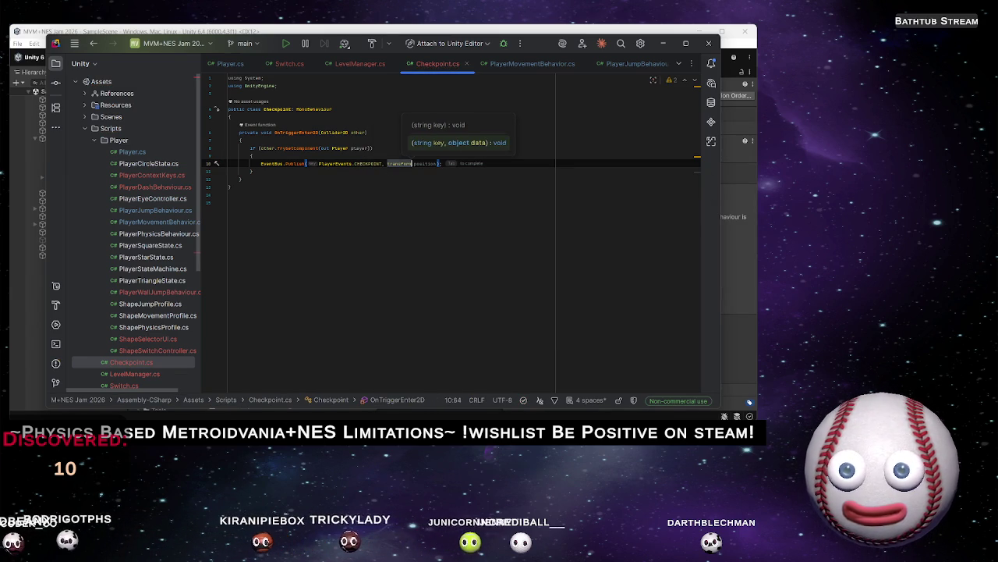
text();)
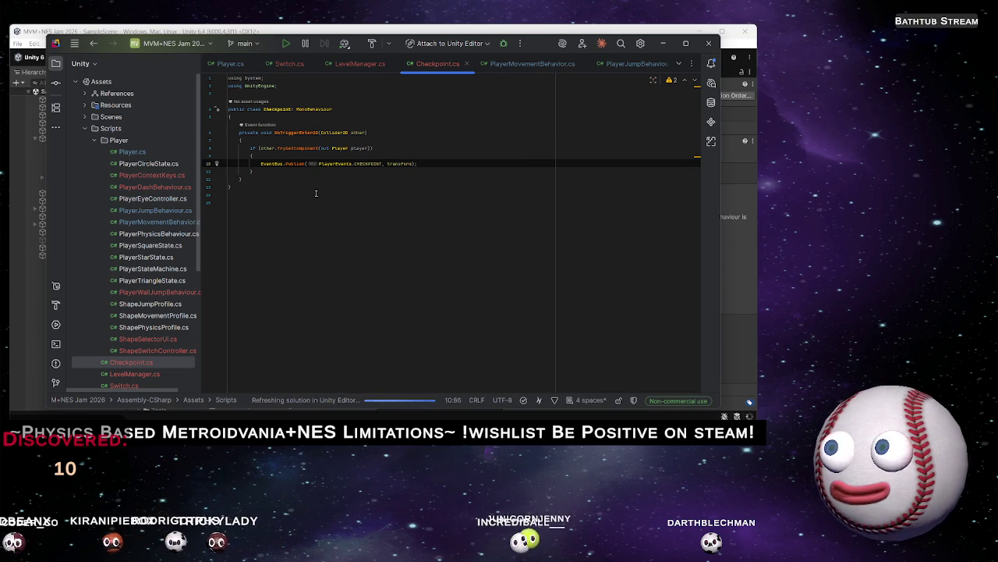
click(358, 64)
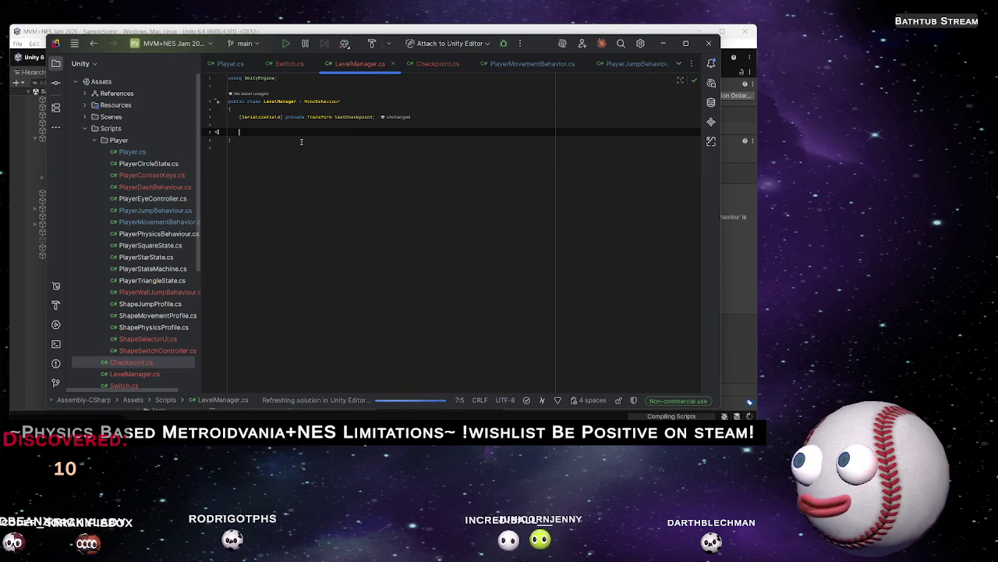
Generate an empty OnEnable method in LevelManager from code completion
text(OnEna)
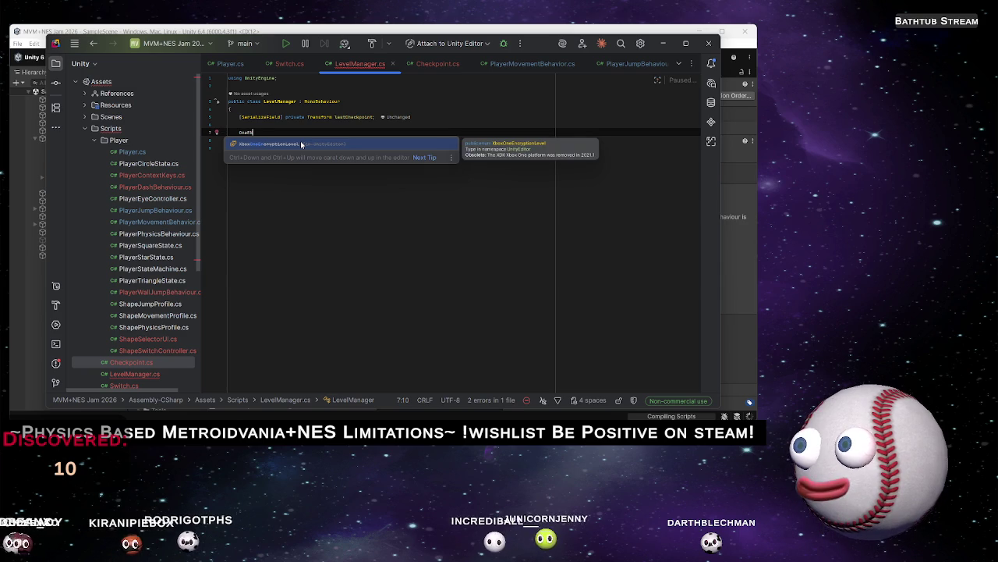
text(ble)
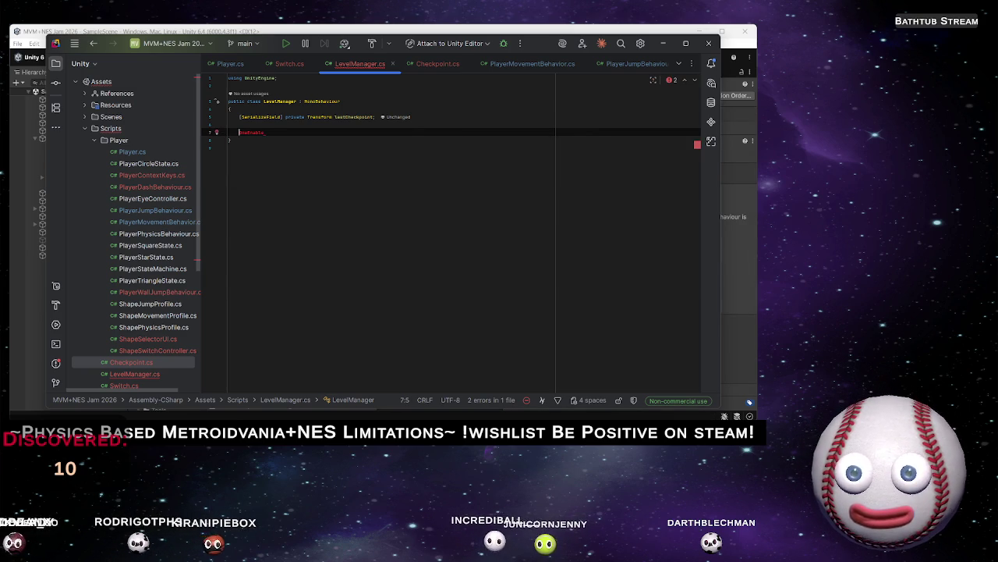
key(Home)
click(242, 132)
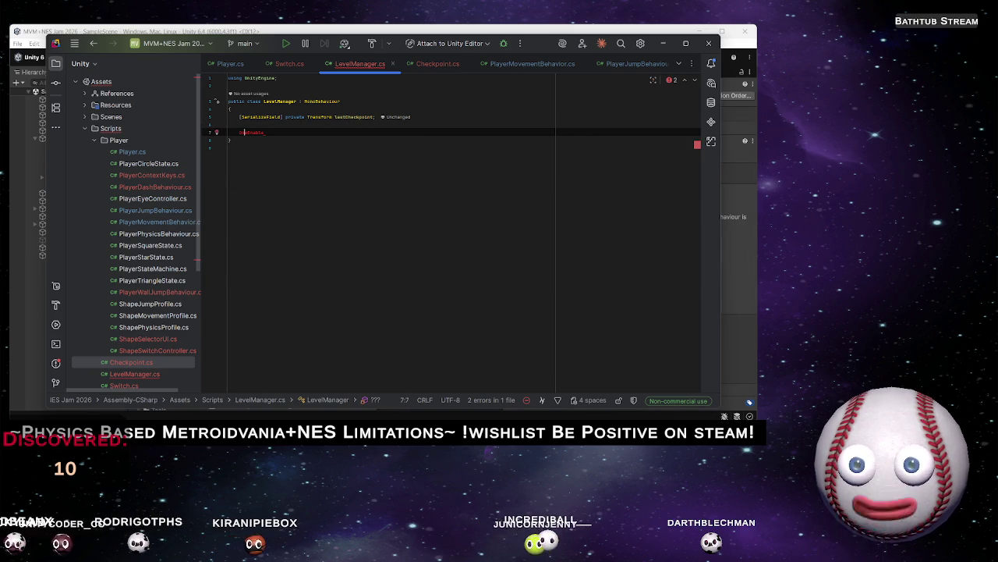
click(261, 132)
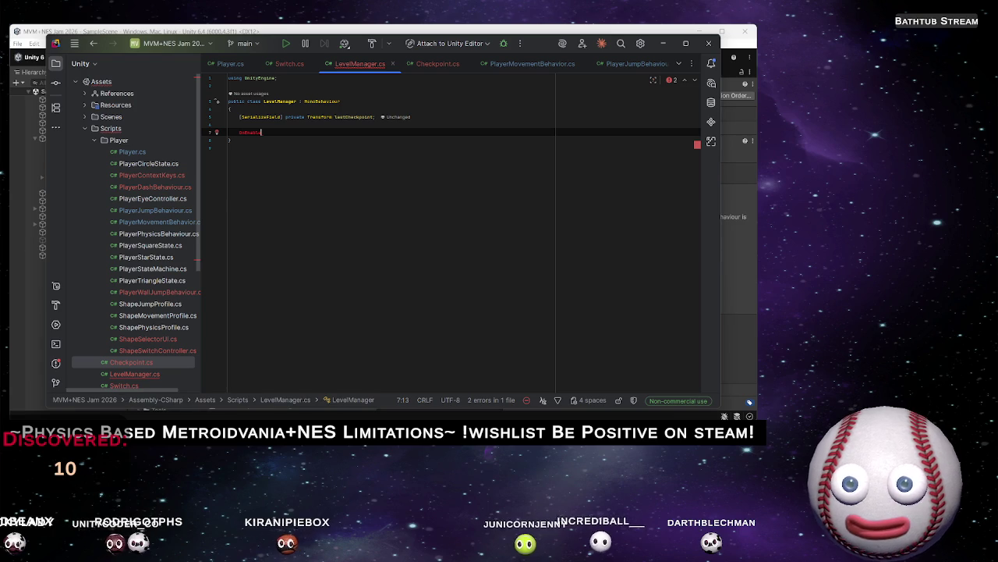
key(BackSpace)
key(Escape)
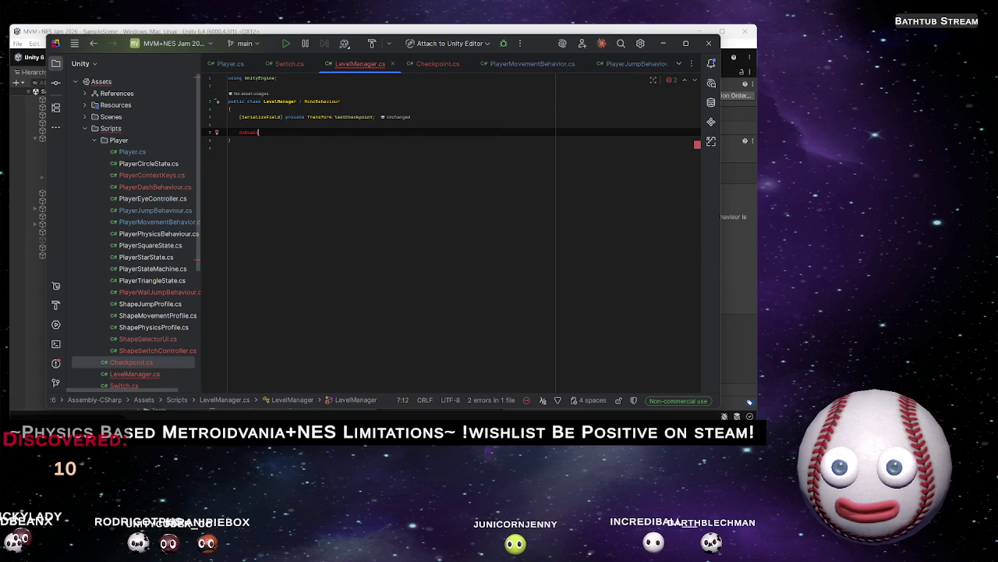
text(e)
key(Return)
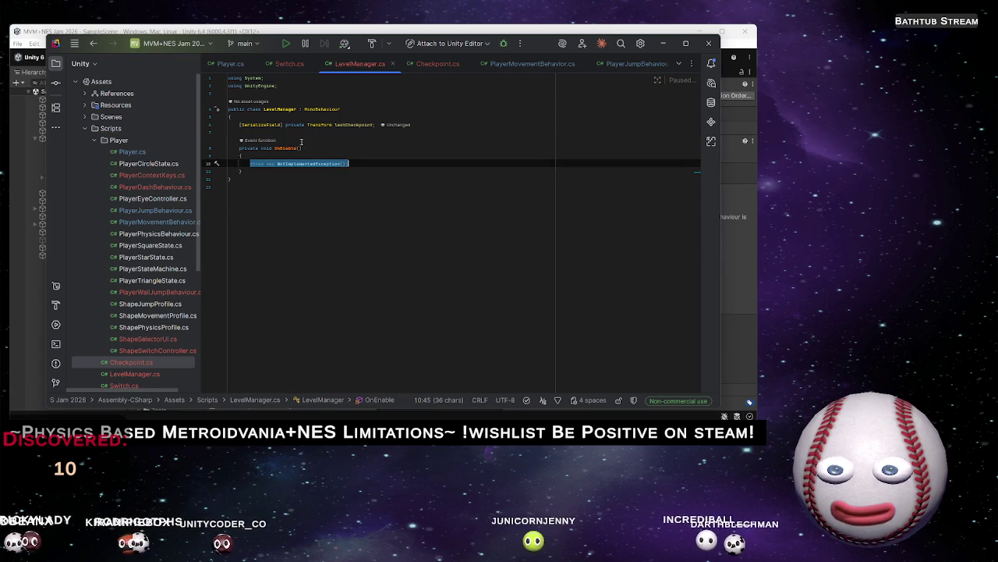
Fill OnEnable with EventBus.Subscribe(PlayerEvents.CHECKPOINT) and add blank lines below it
text(Even)
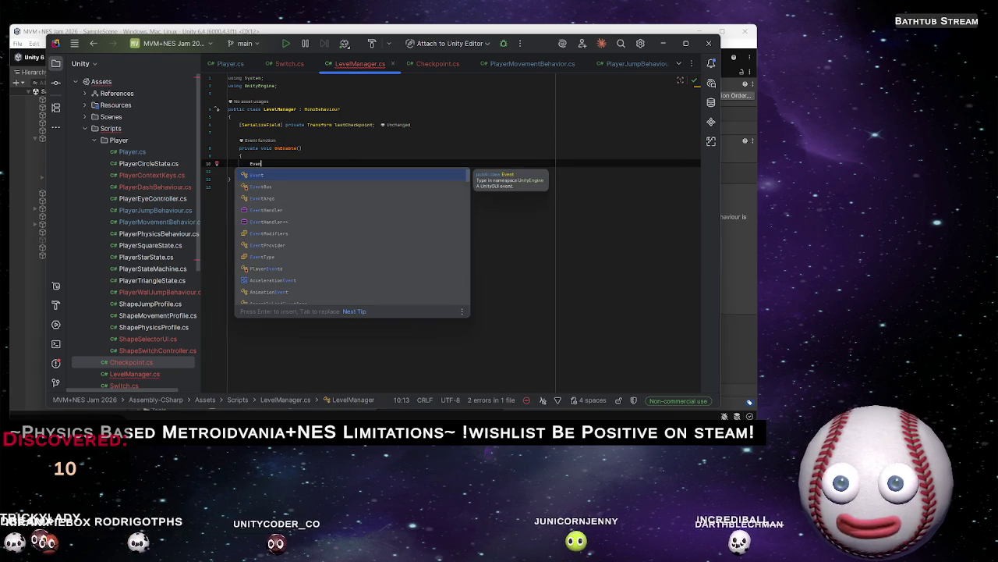
text(tBus.Sub)
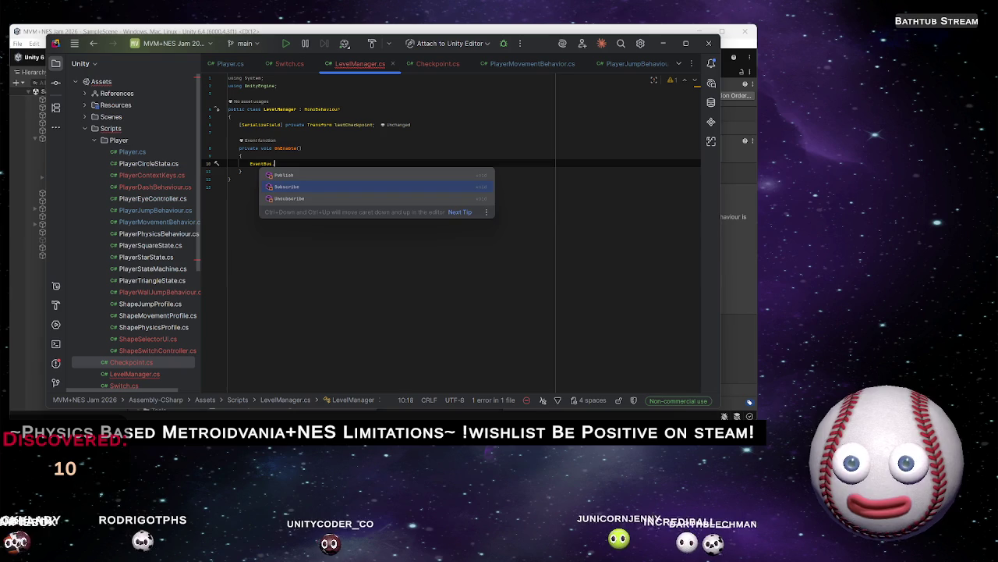
key(Return)
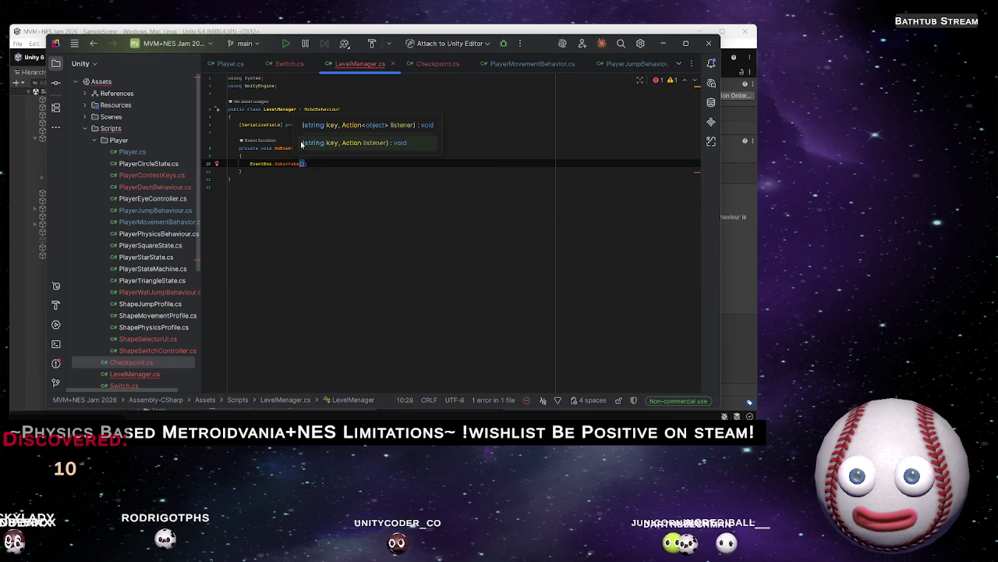
text(Player)
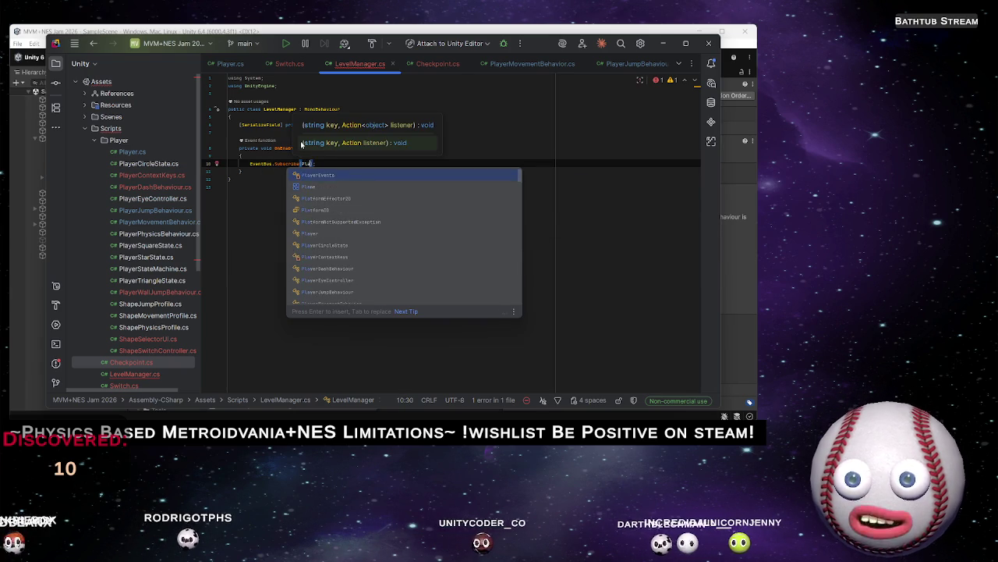
key(Return)
text(.)
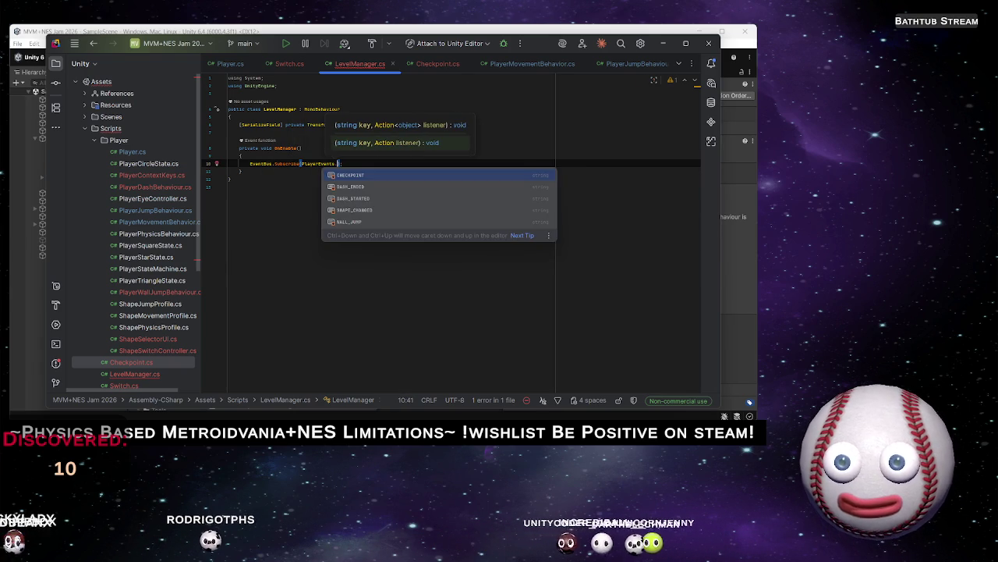
key(Return)
click(241, 170)
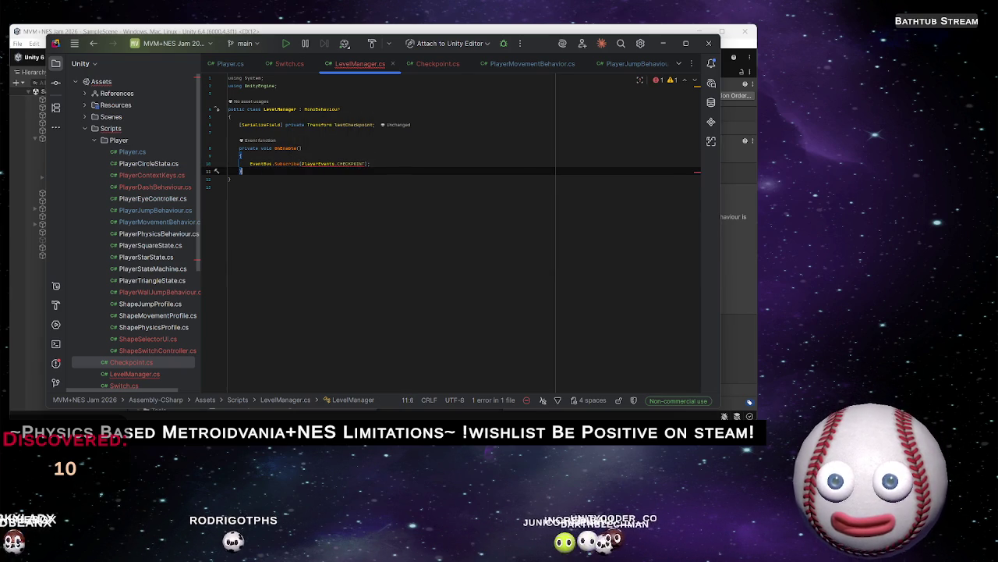
key(Down)
key(Return)
key(Return)
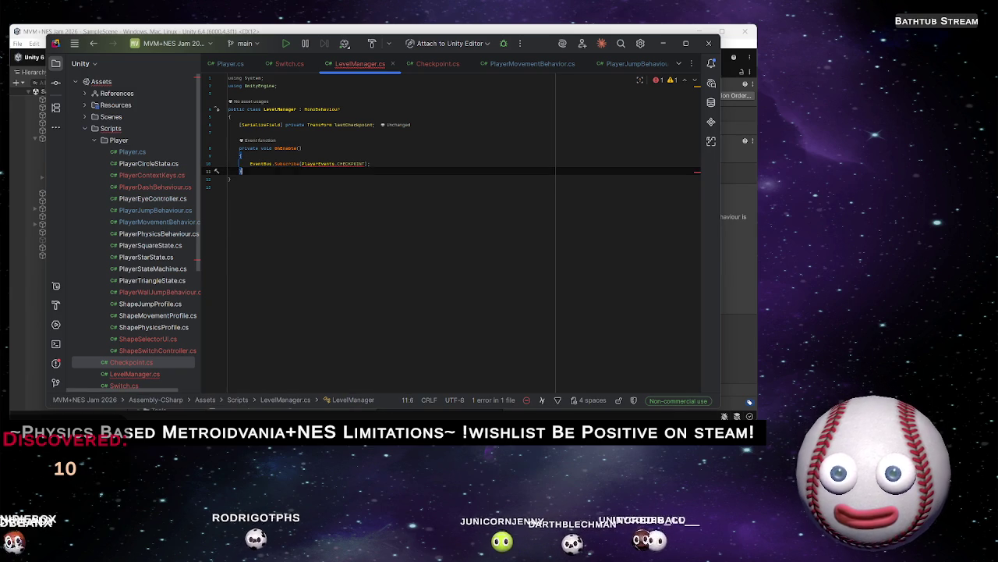
Declare the signature private void OnCheckpoint(object newCheckpoint) below OnEnable
key(ctrl+space)
key(Escape)
text(pr)
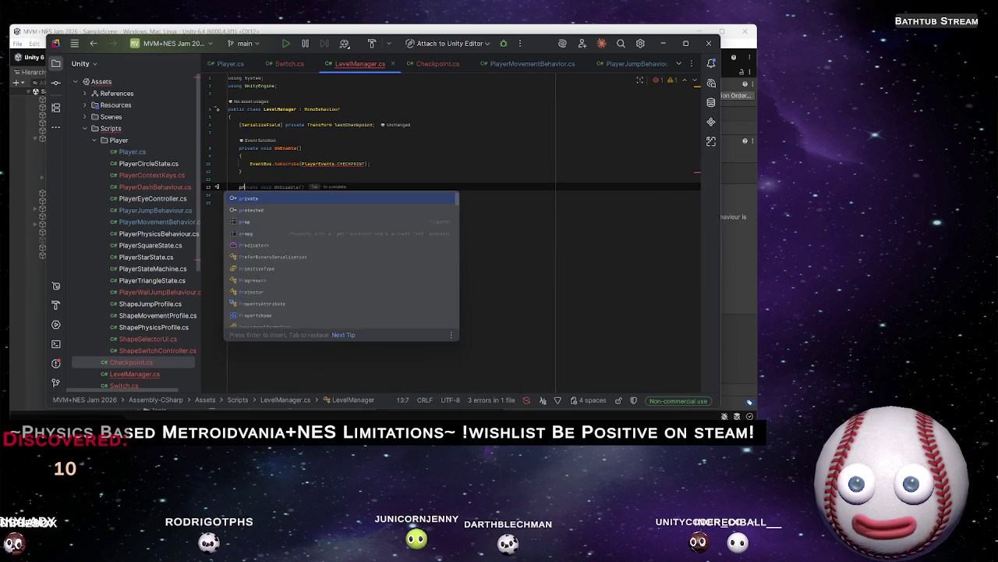
text(ivate void OnC)
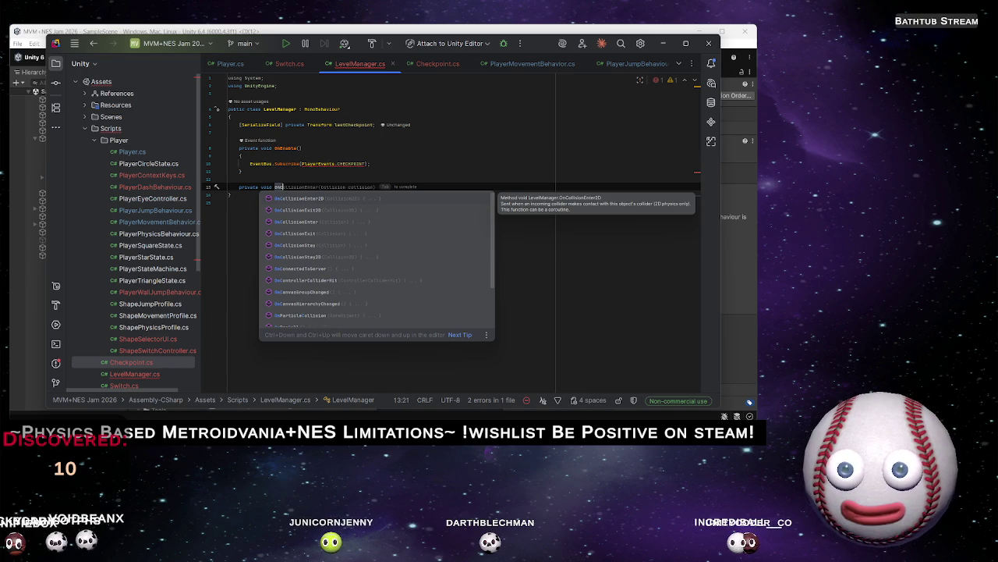
text(heckpoin)
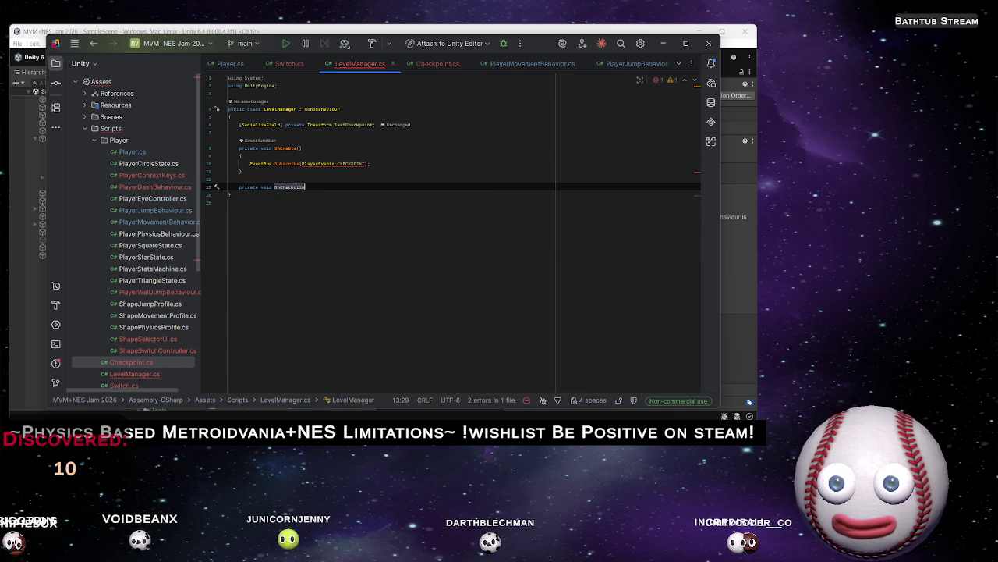
text(t)
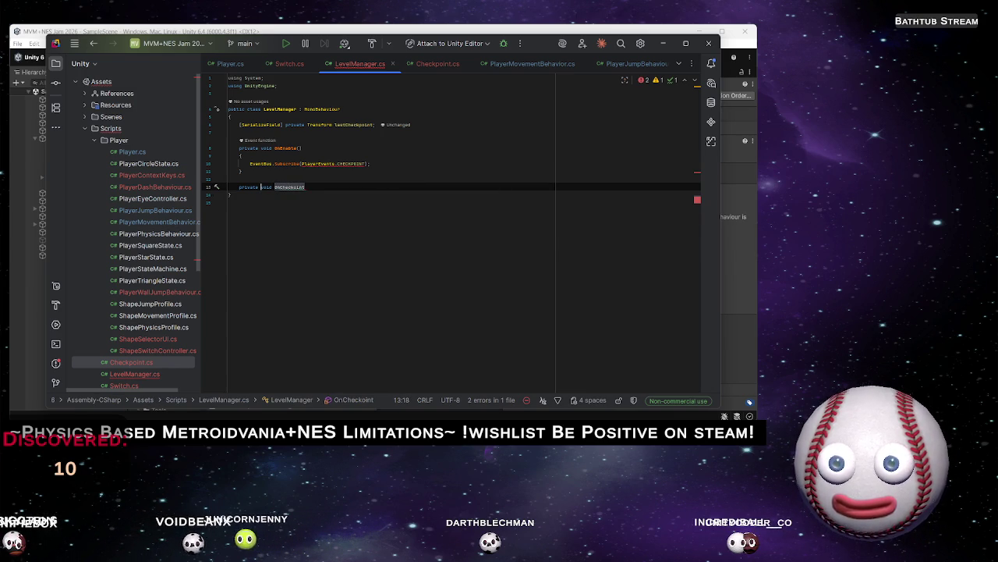
click(298, 187)
click(282, 187)
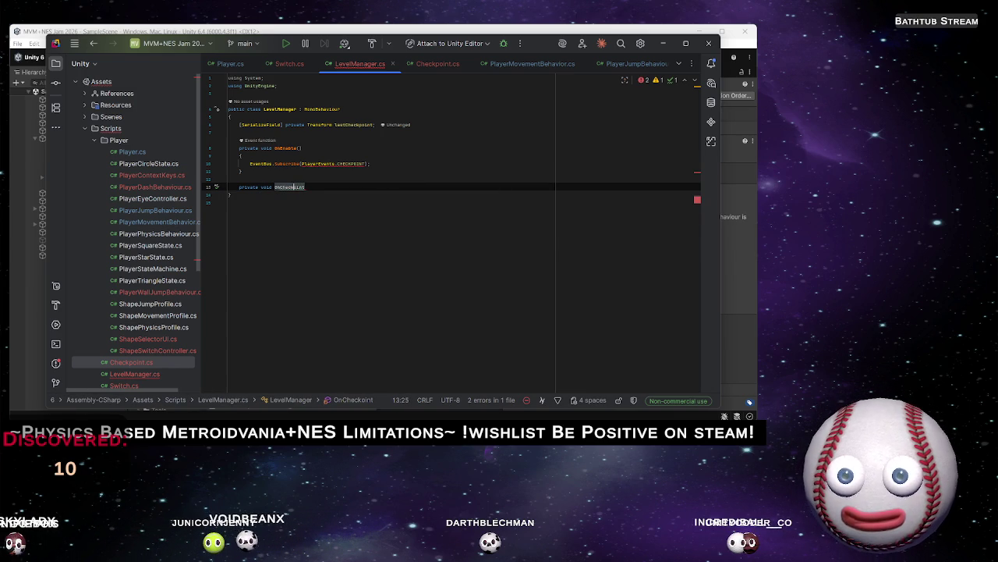
click(308, 187)
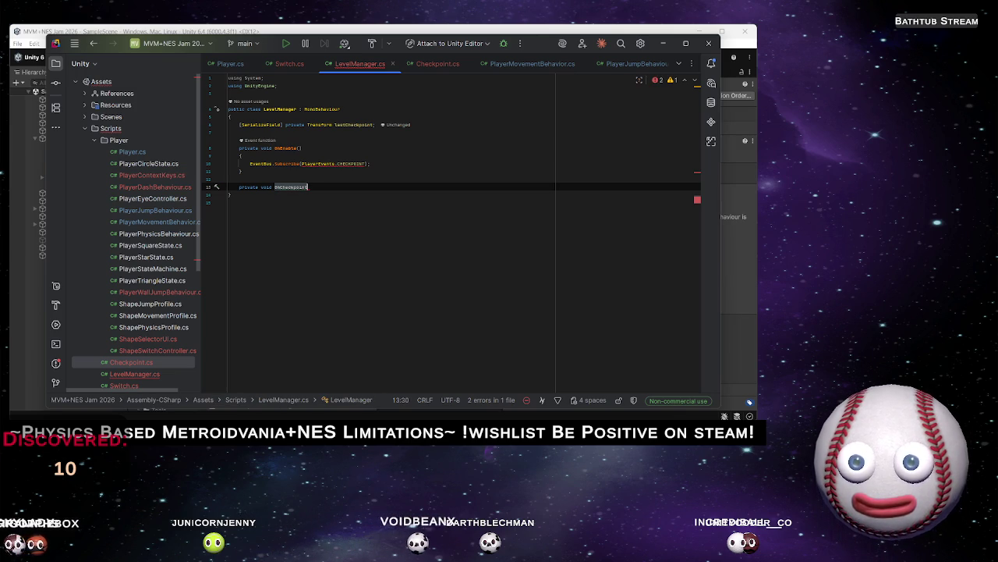
text(()
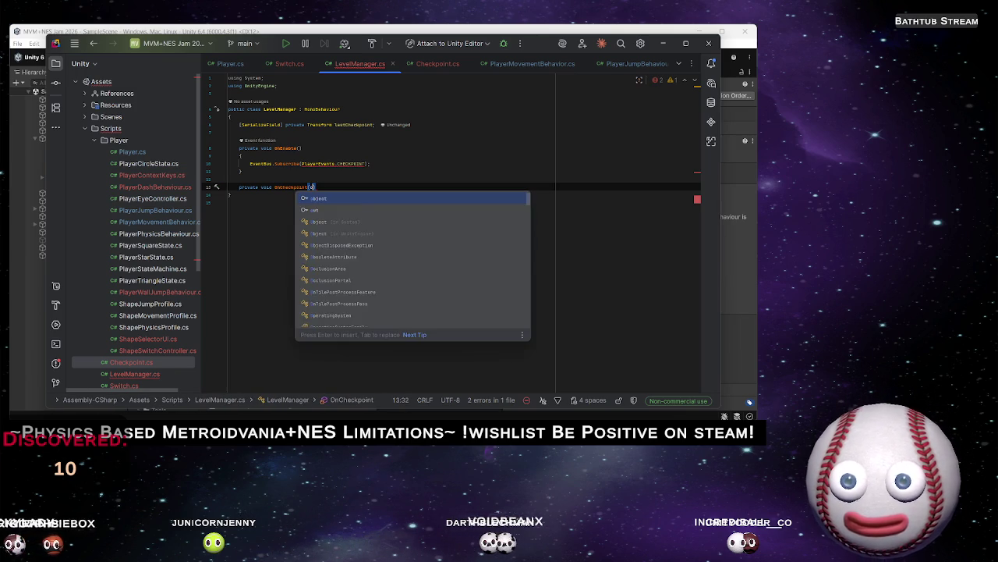
text(objer ct)
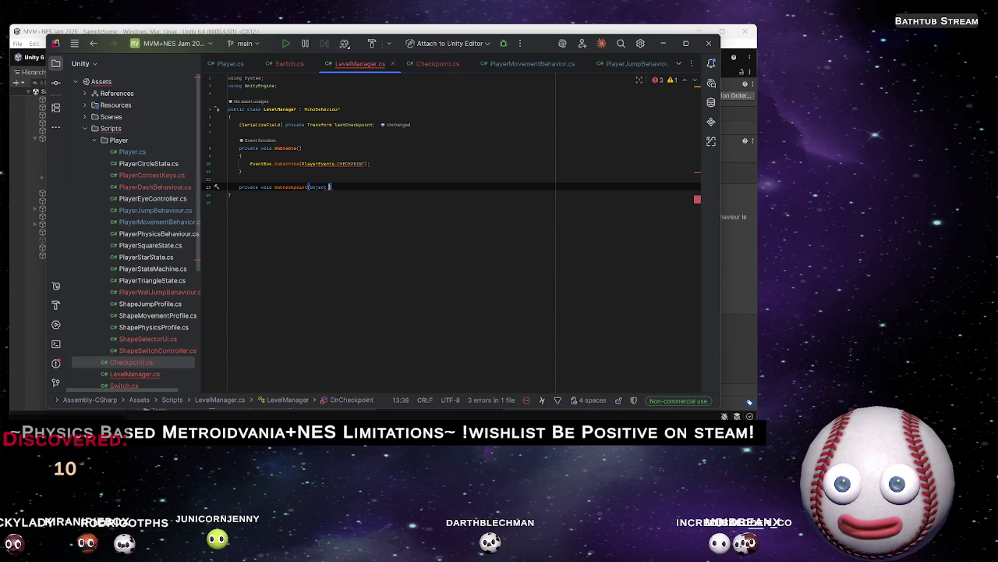
text(newCheck)
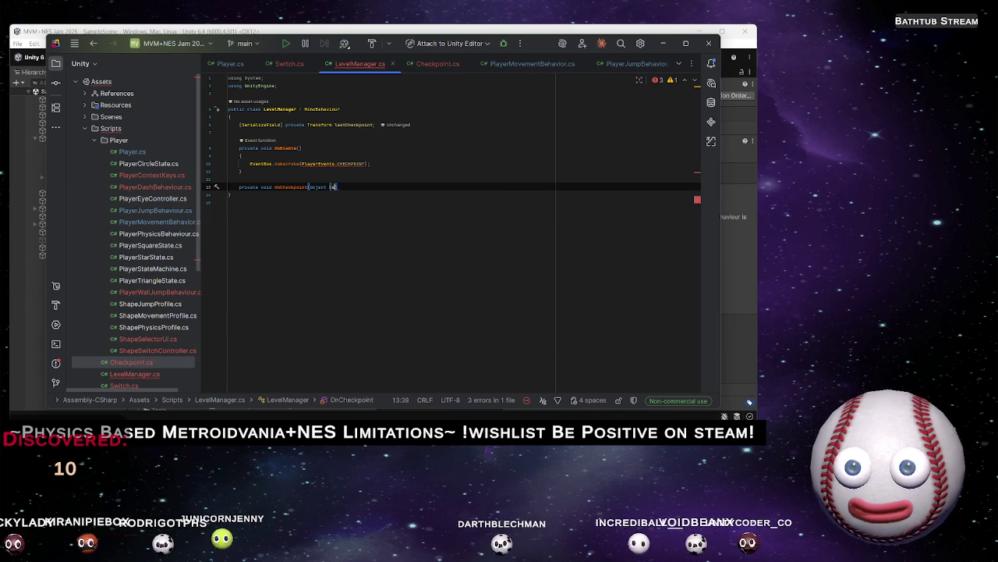
text(point)
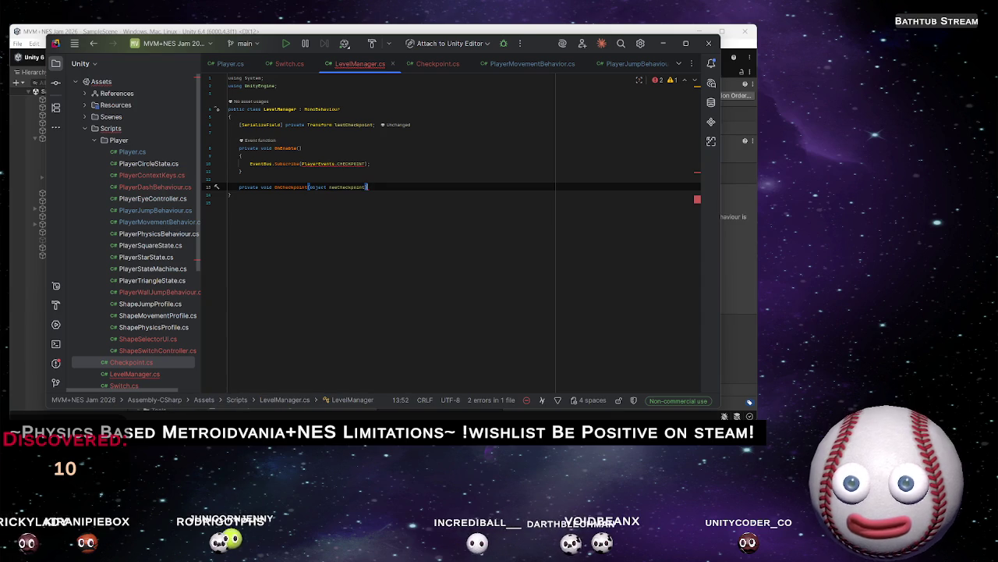
Give OnCheckpoint a body assigning lastCheckpoint = (Transform)newCheckpoint
key(End)
key(Return)
text({)
key(Return)
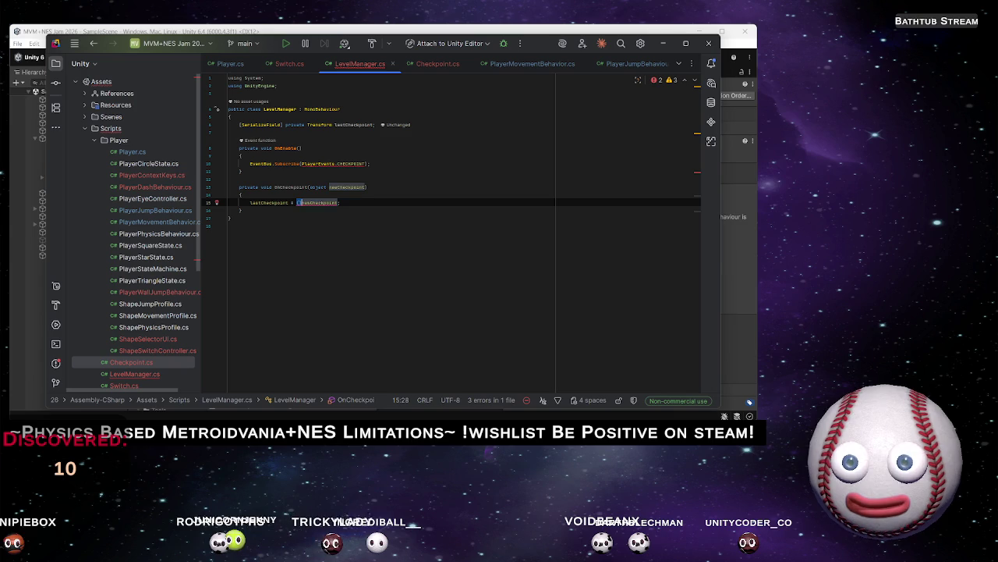
text((Tra)
key(Down)
key(Down)
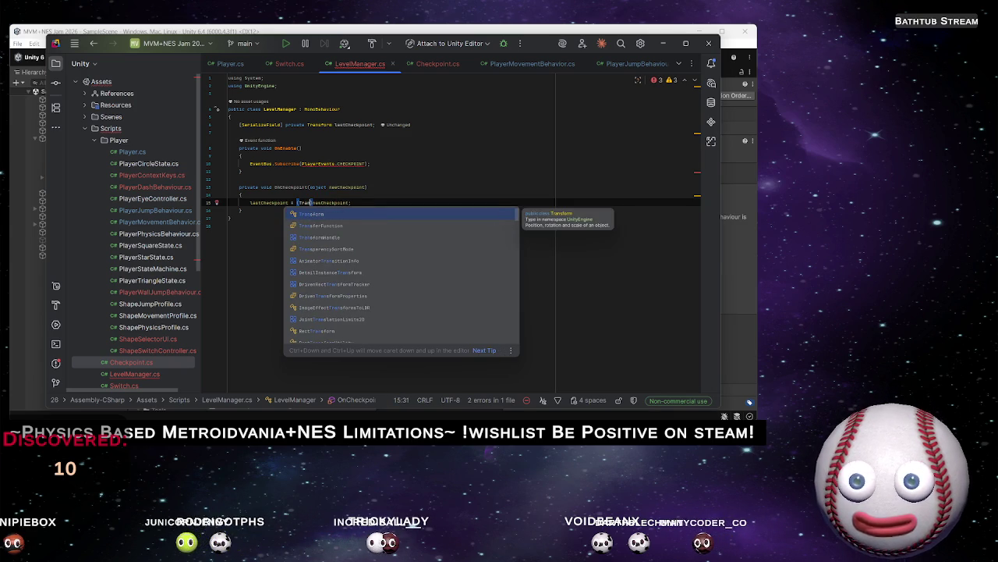
key(Return)
text())
text(;)
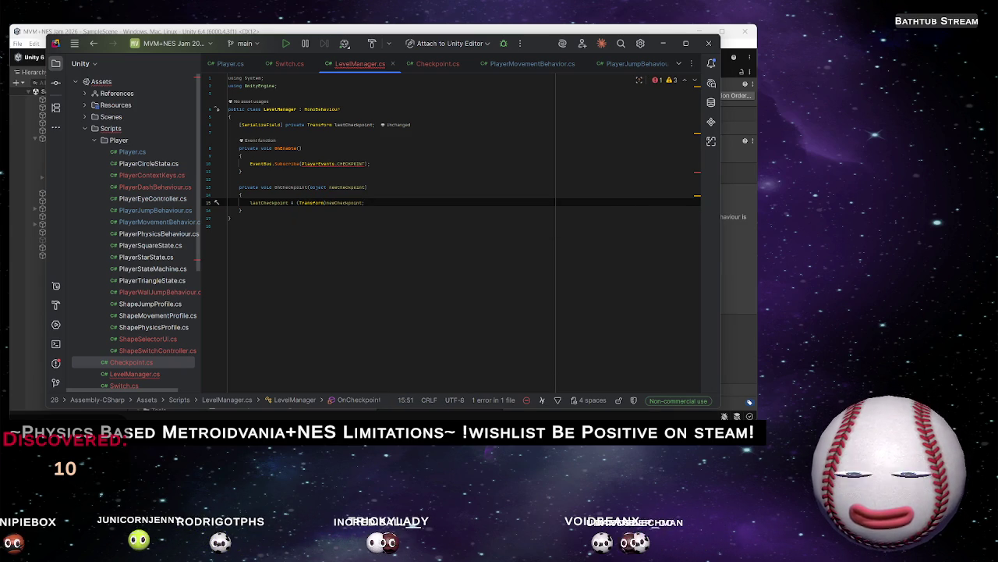
click(366, 163)
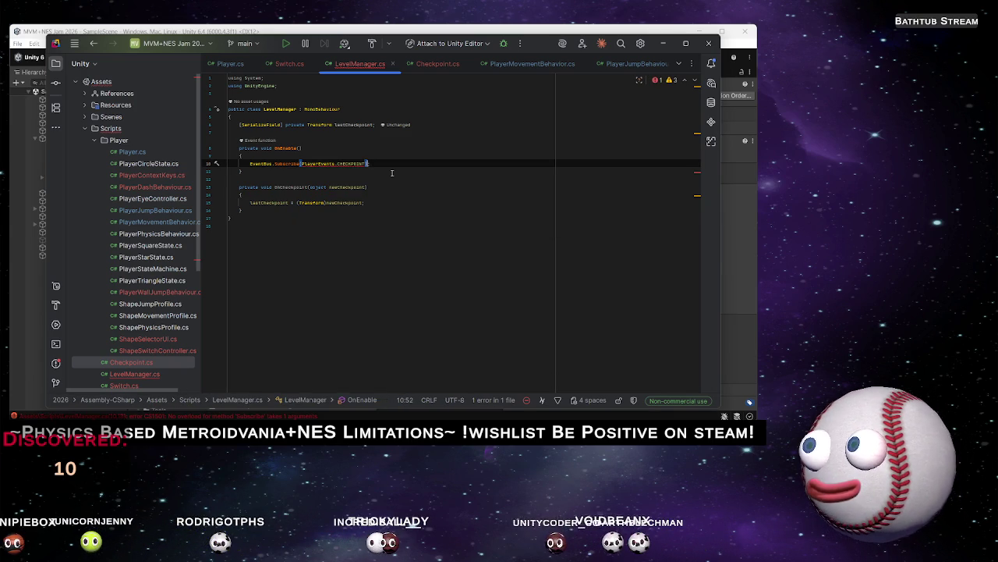
Pass OnCheckpoint as the listener in the CHECKPOINT Subscribe call
text(, OnCheckpoint)
key(Down)
key(Return)
key(Return)
Add an OnDisable calling EventBus.Unsubscribe(PlayerEvents.CHECKPOINT, OnCheckpoint) and save LevelManager
text(On)
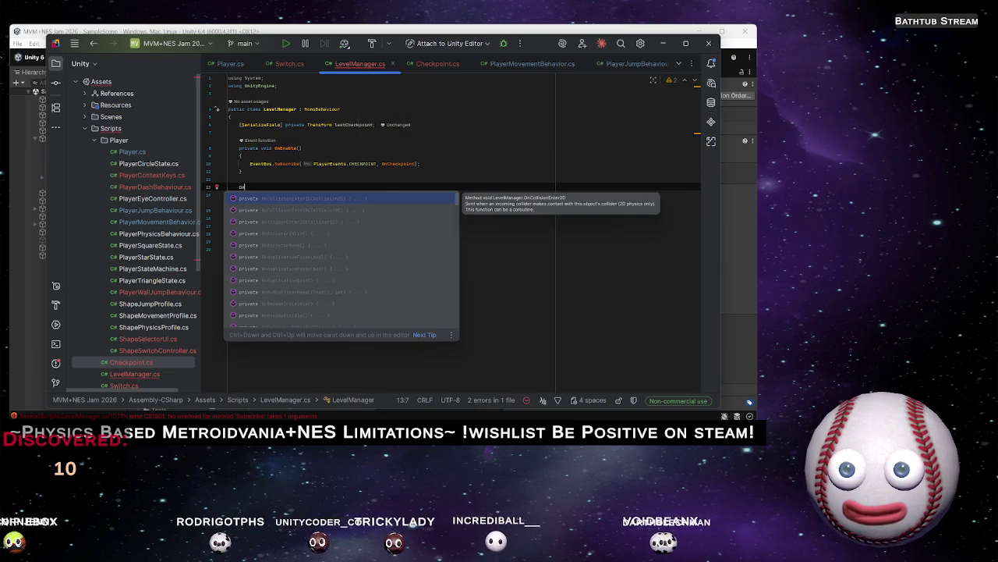
key(Down)
key(Down)
key(Down)
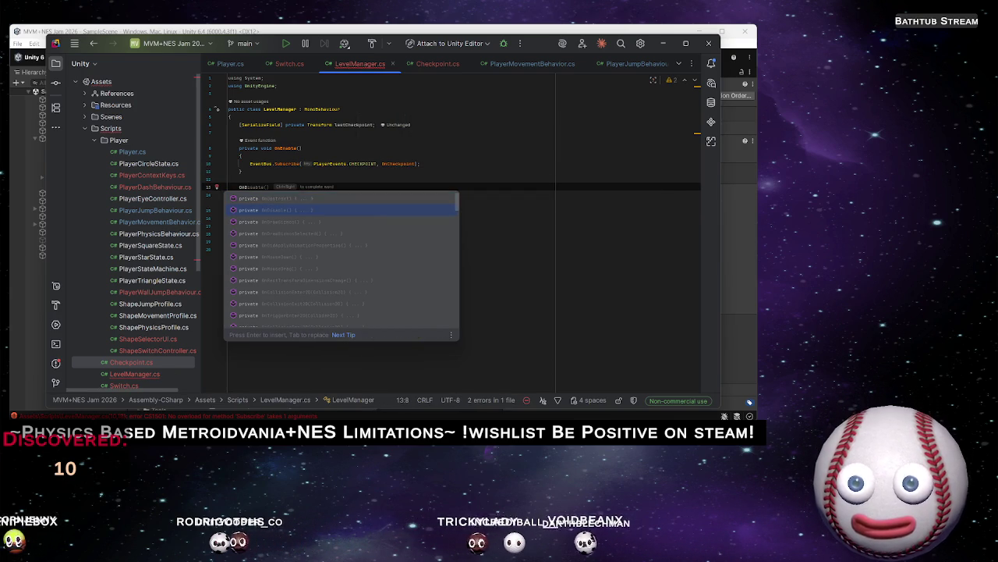
key(Return)
text(Eve)
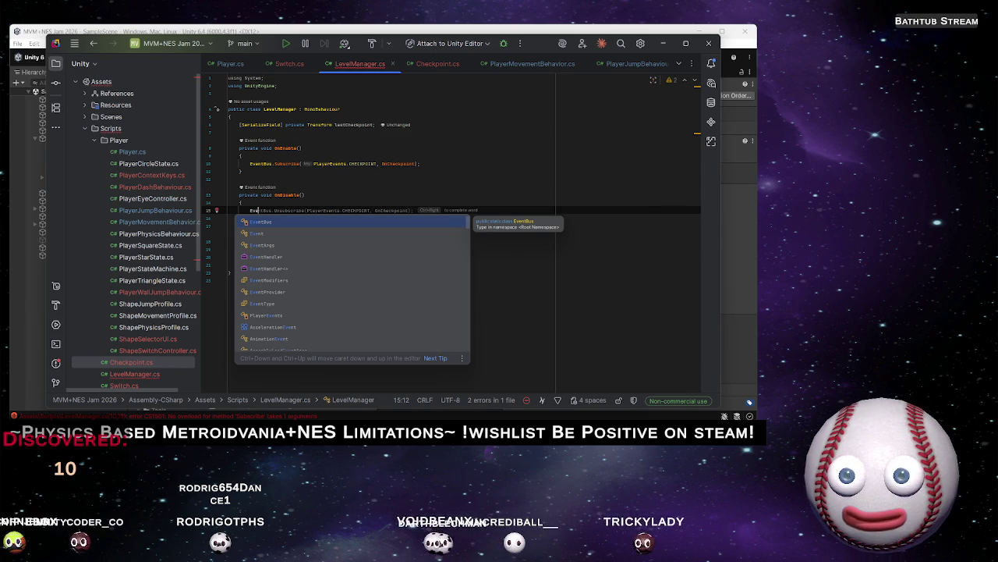
key(Tab)
key(ctrl+s)
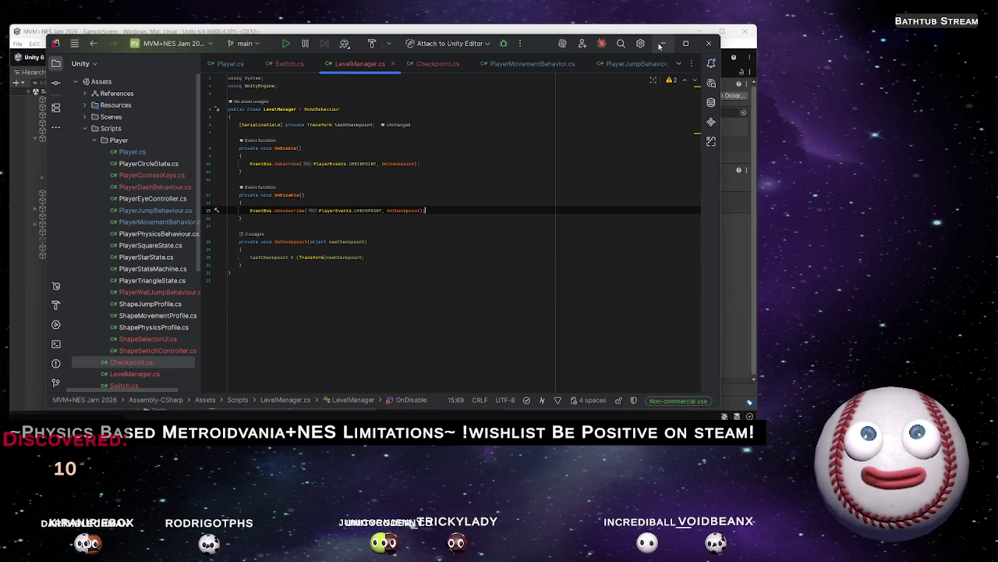
click(661, 45)
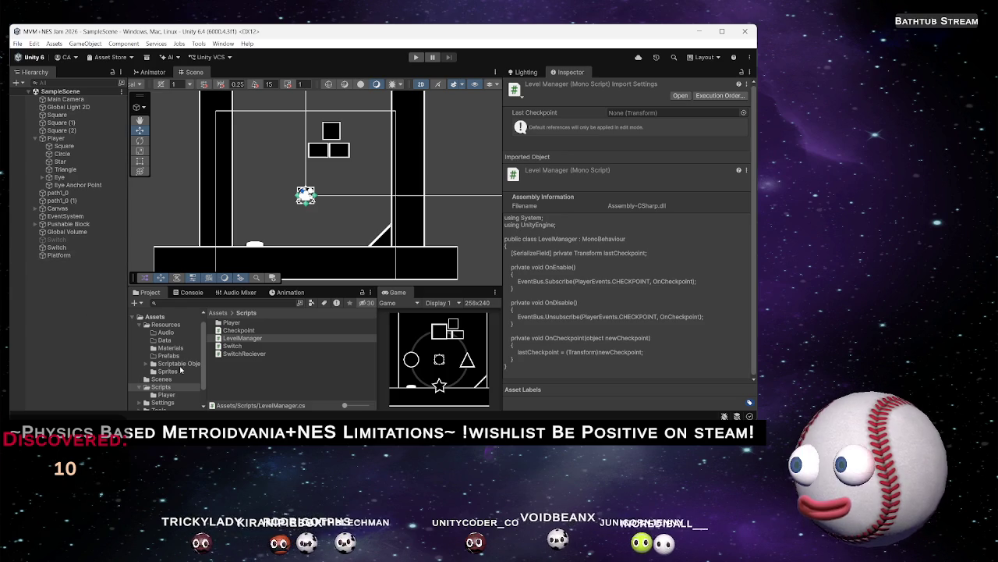
Select the Player object and open its Player (Script) component's script for editing
click(97, 347)
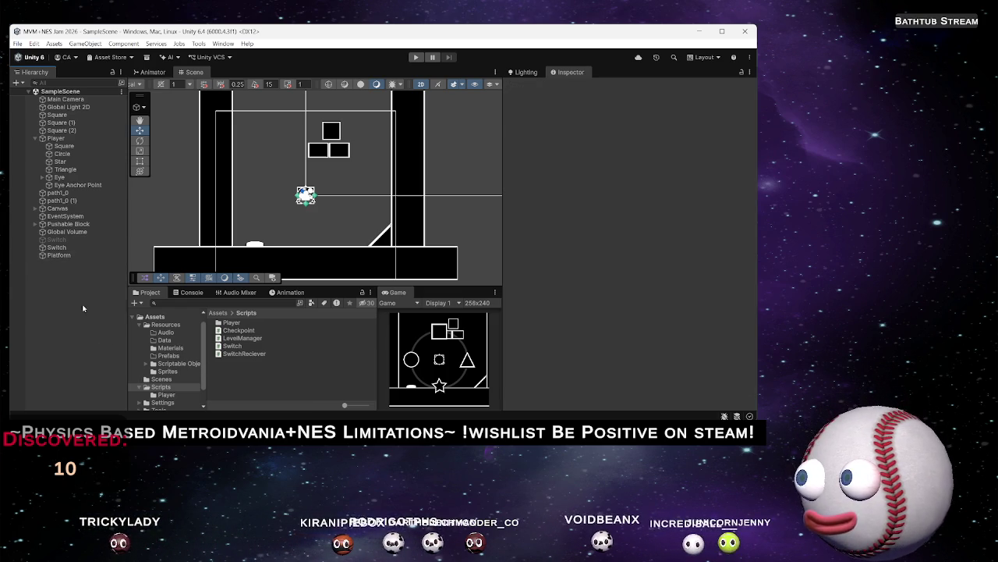
click(71, 142)
scroll(652, 338, down, 5)
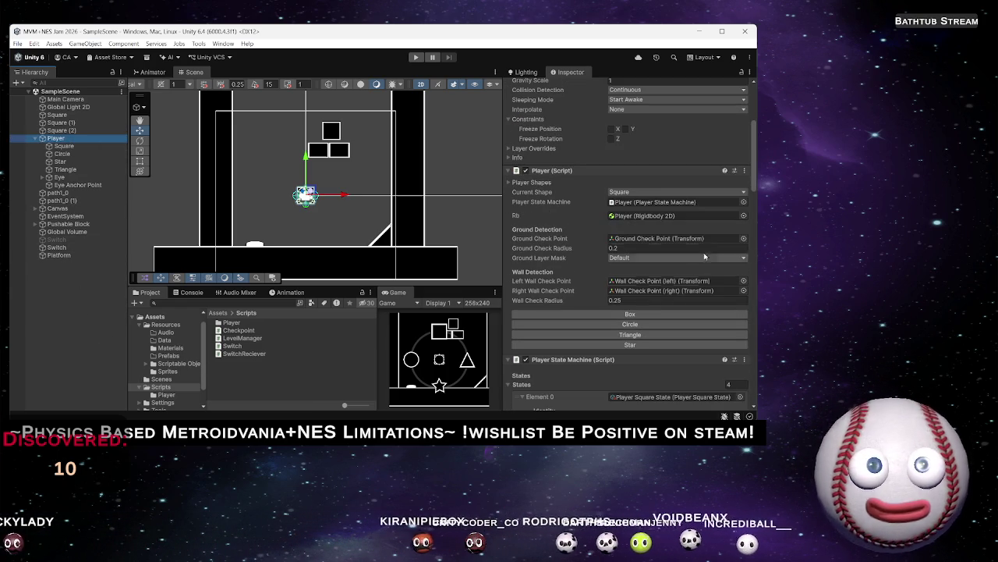
click(745, 171)
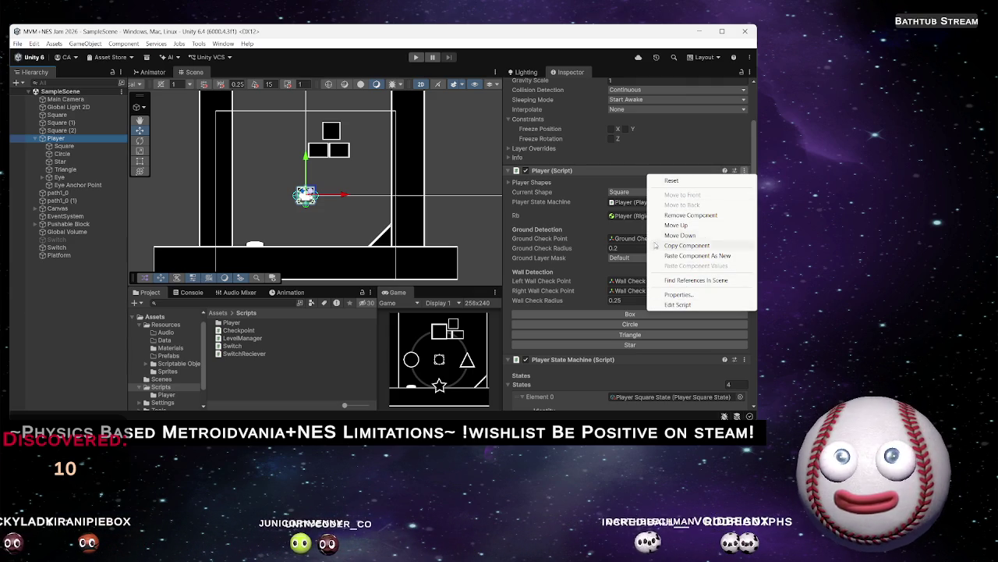
click(679, 304)
Add a [SerializeField] private InputActionReference resetInput field below the Rigidbody2D field
scroll(402, 261, down, 5)
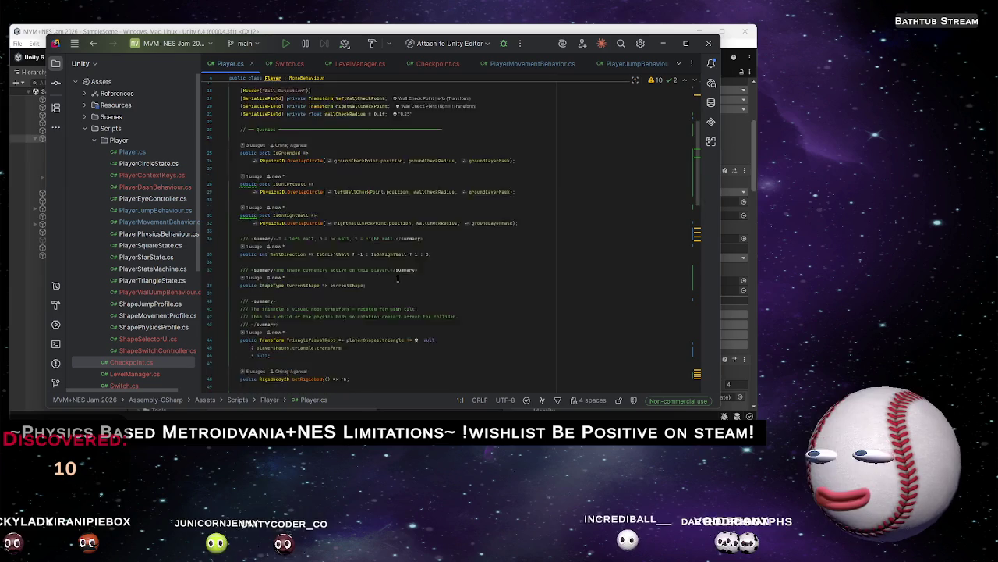
scroll(409, 272, down, 5)
scroll(375, 272, down, 9)
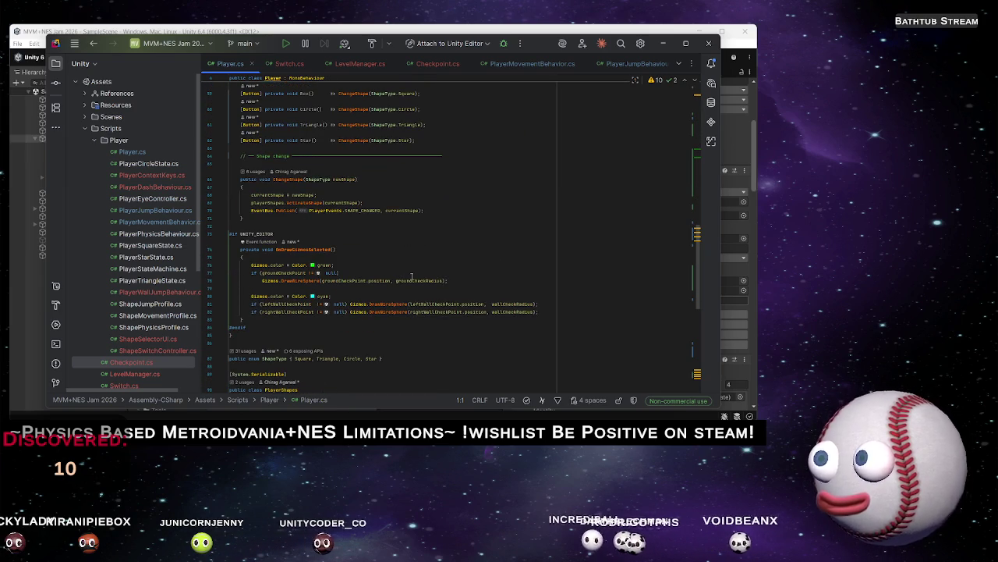
scroll(413, 275, up, 20)
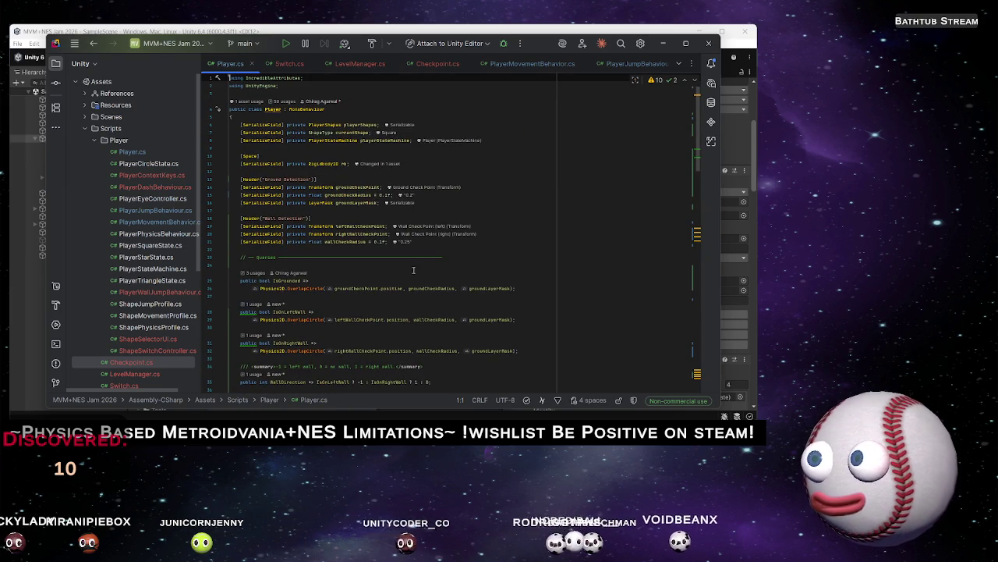
click(463, 248)
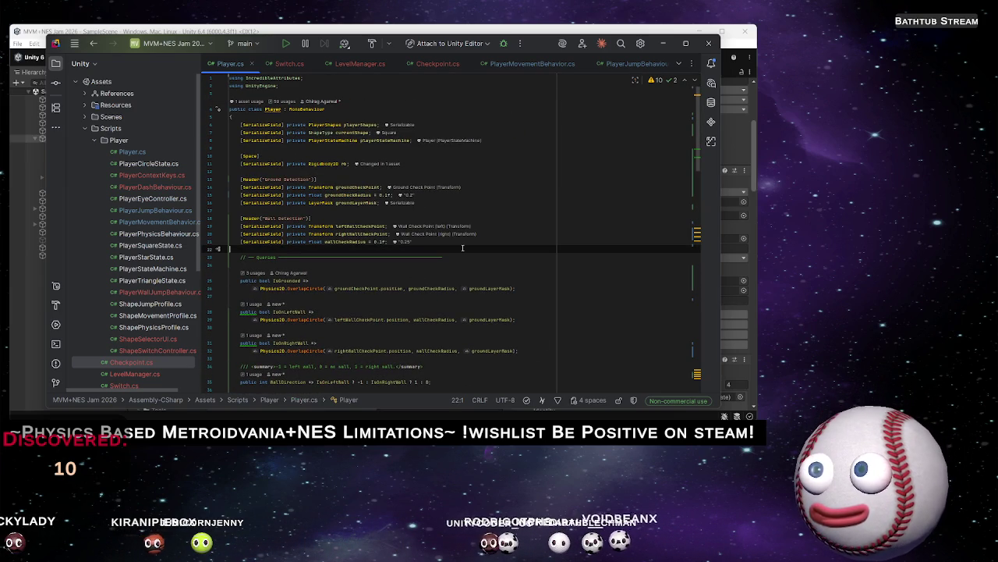
key(Up)
key(Up)
key(Up)
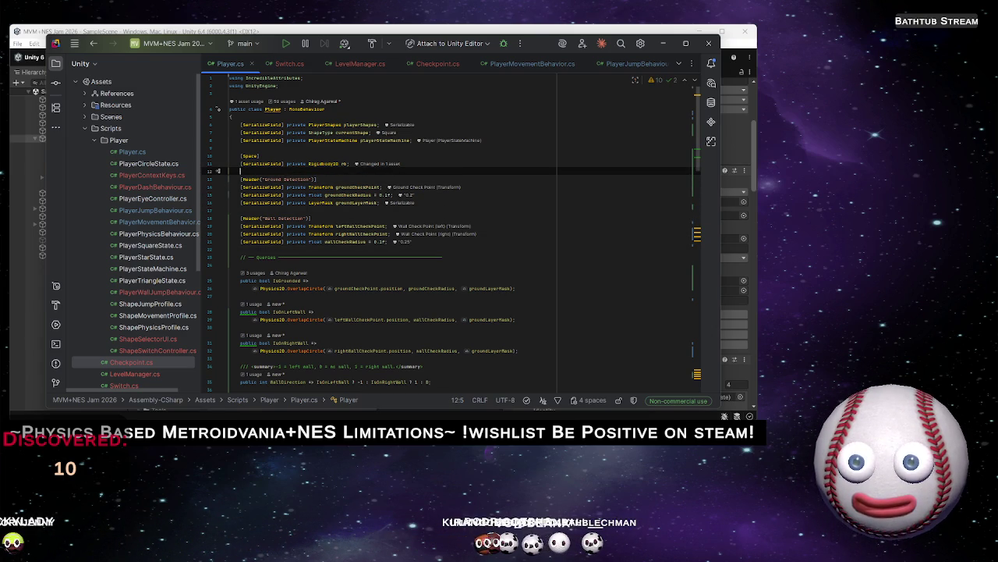
text(Ser)
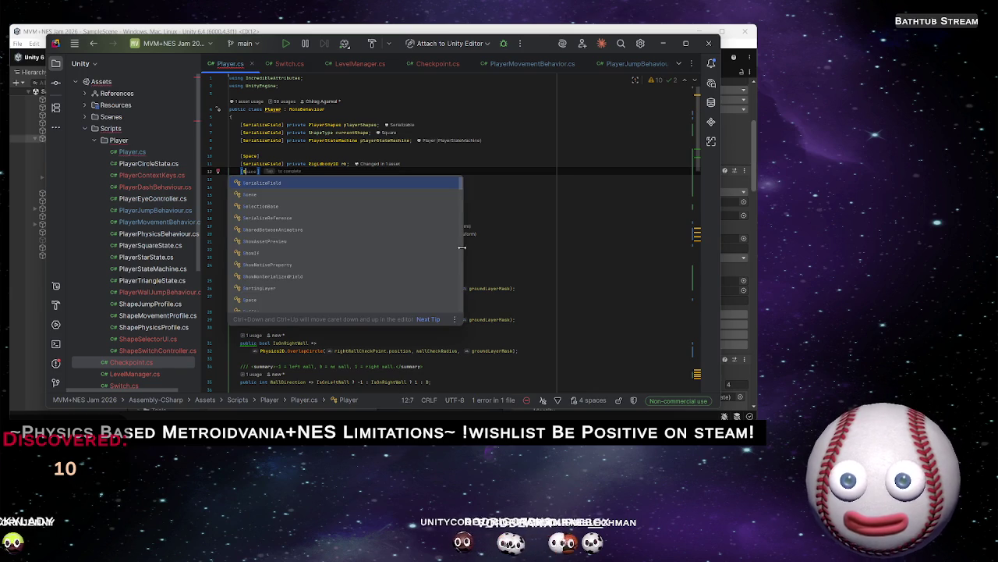
key(Return)
text(] )
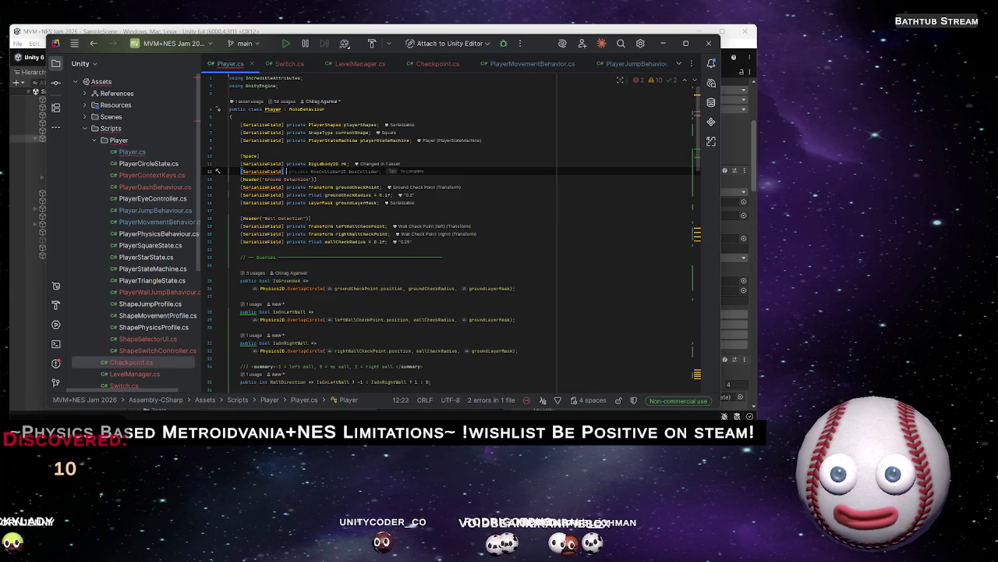
text(private Inp)
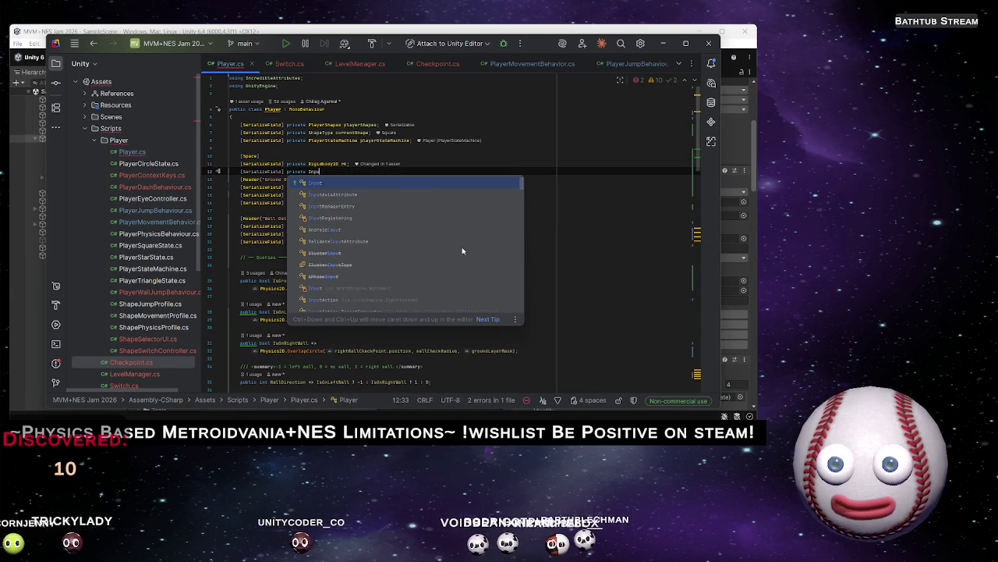
text(utAc)
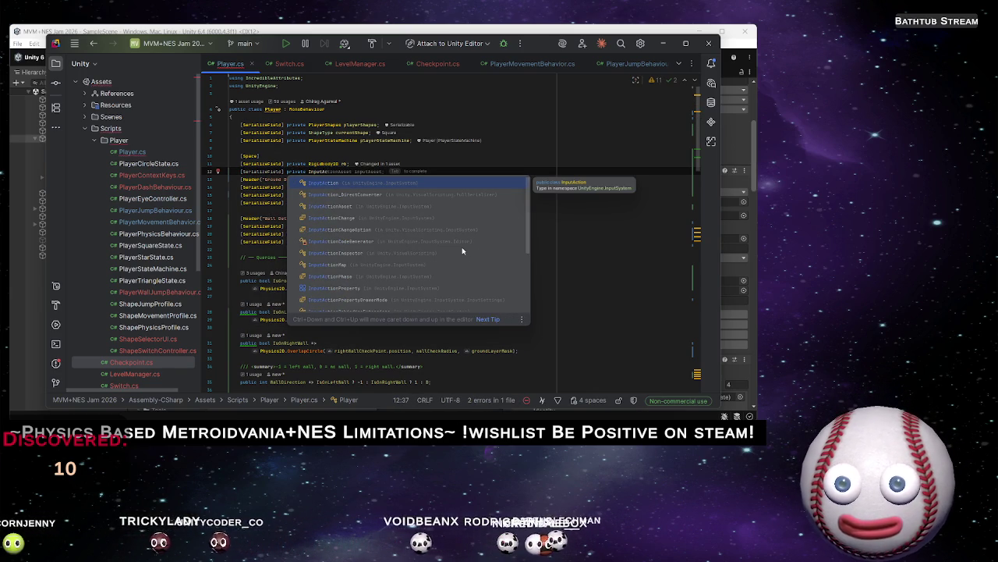
text(R)
key(Down)
key(Return)
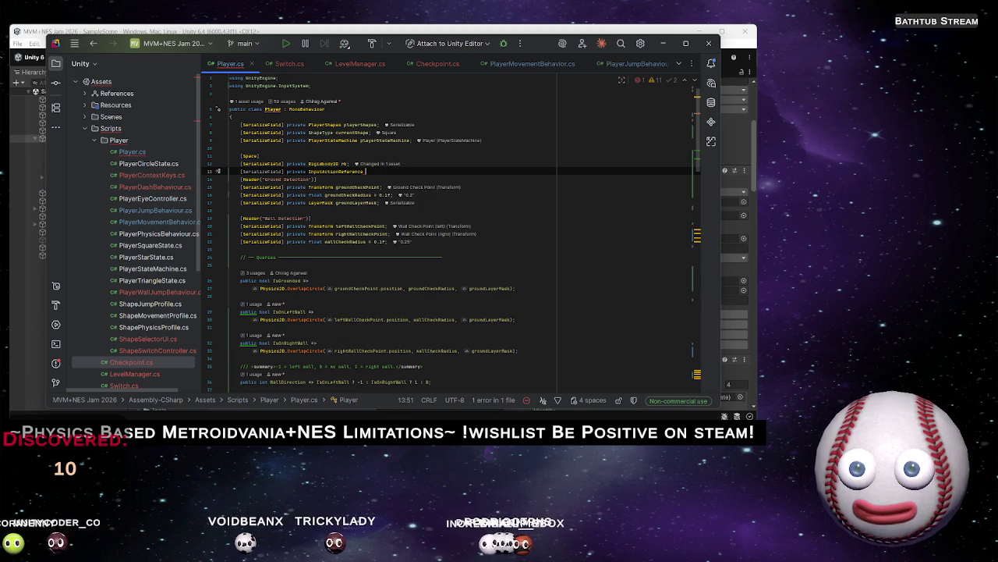
text(resetInp)
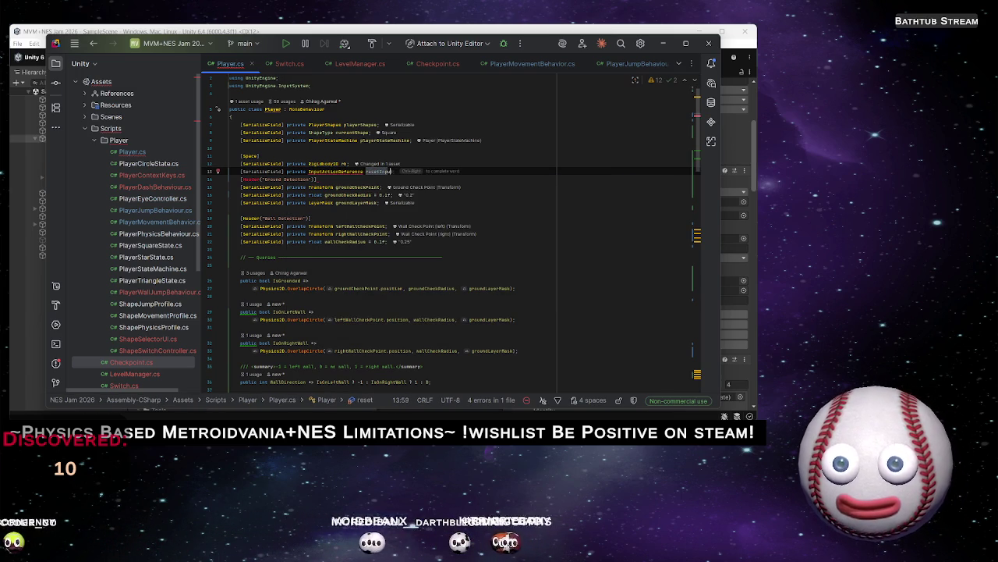
text(ut)
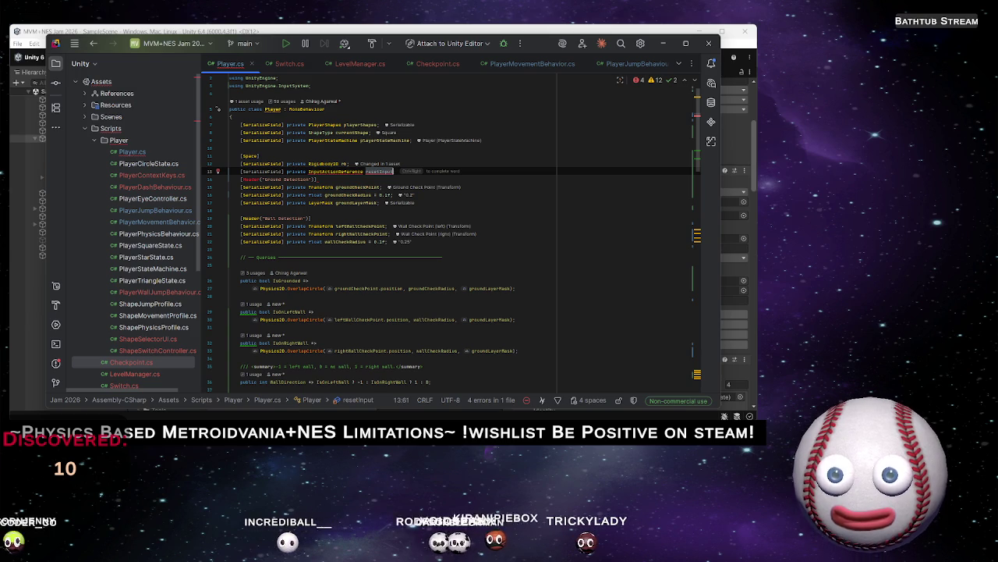
text(;)
key(Return)
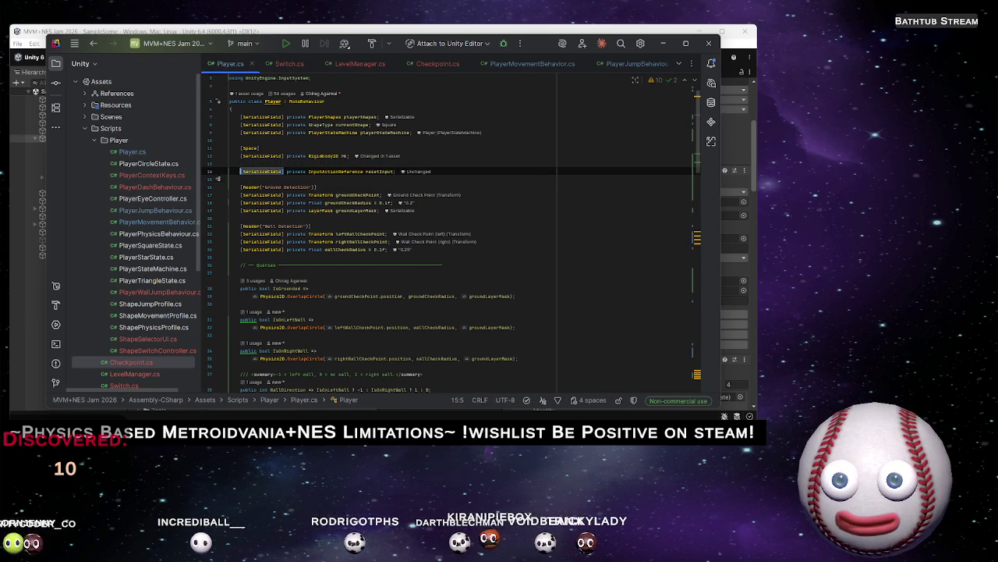
key(ctrl+z)
key(Down)
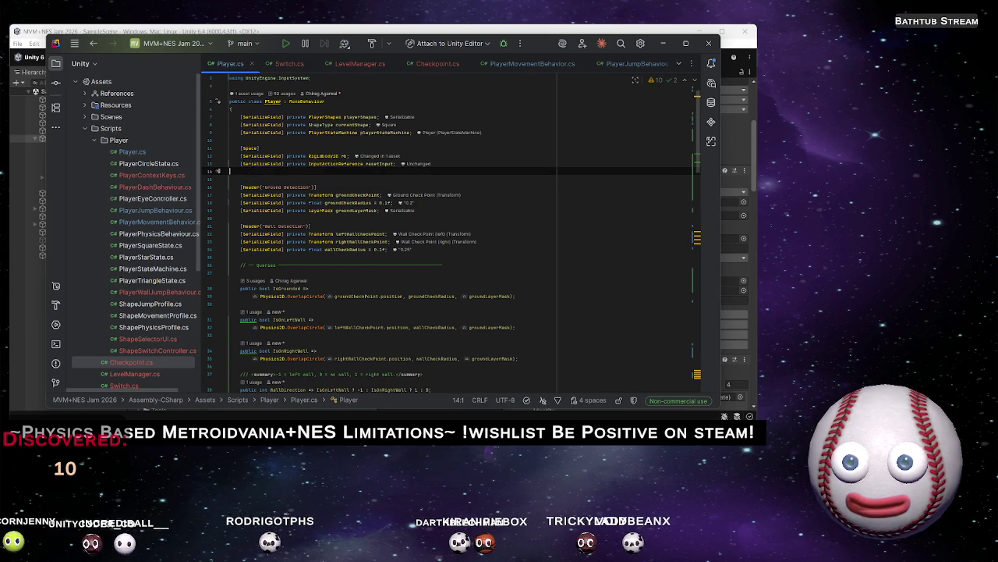
key(BackSpace)
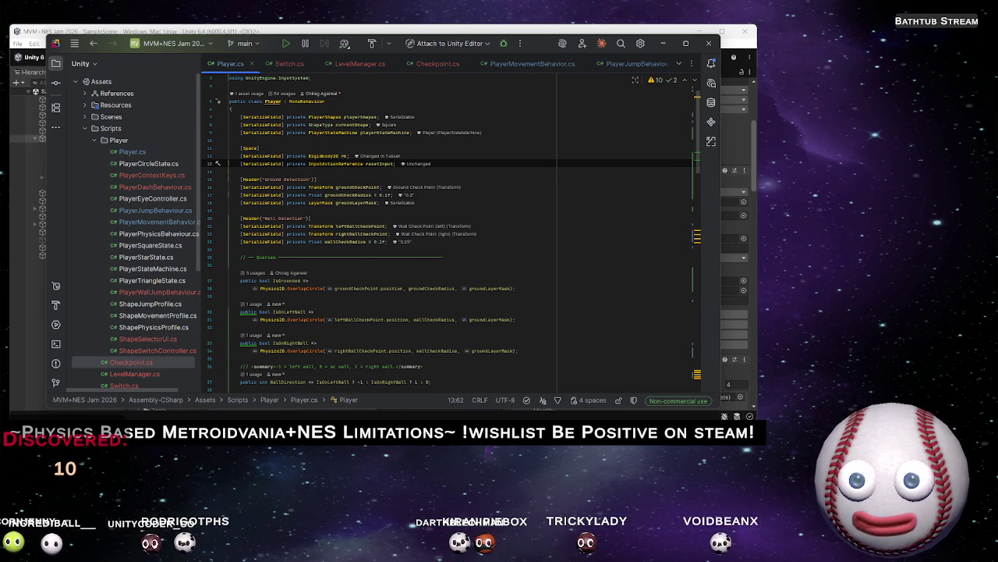
Delete the /// summary comments for TriangleVisualRoot, the active shape and wall direction
scroll(420, 277, down, 4)
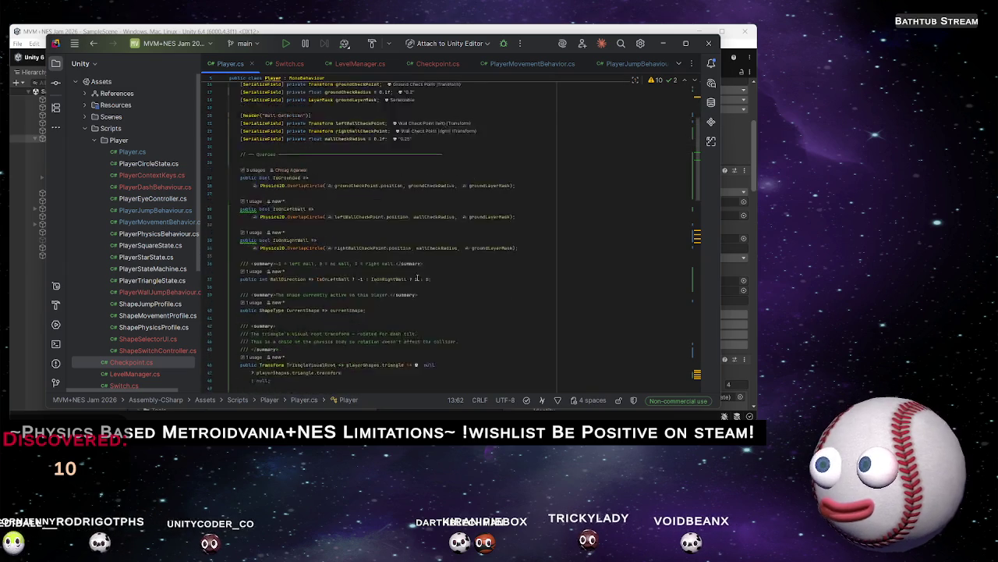
scroll(420, 278, down, 8)
scroll(409, 270, down, 7)
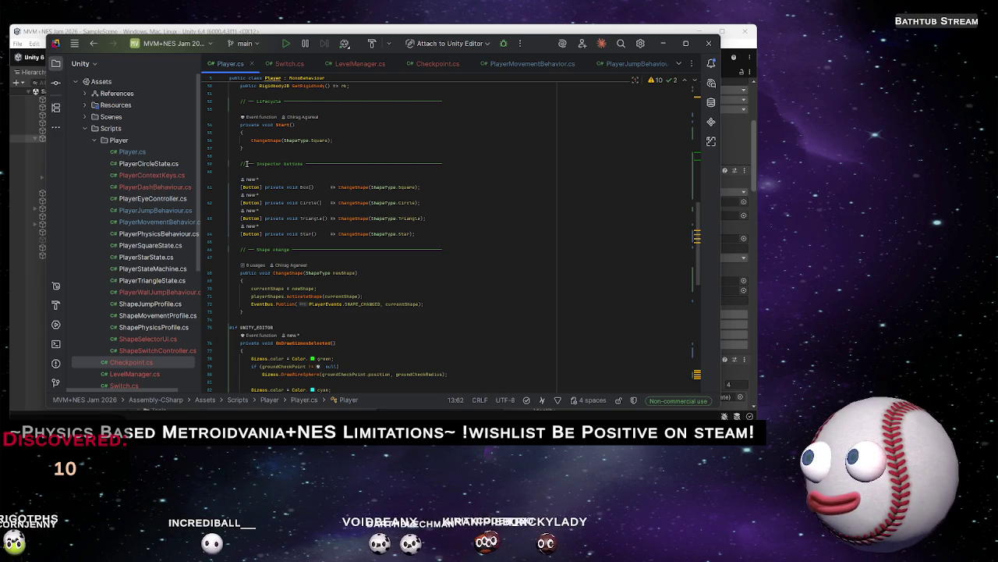
scroll(317, 286, down, 7)
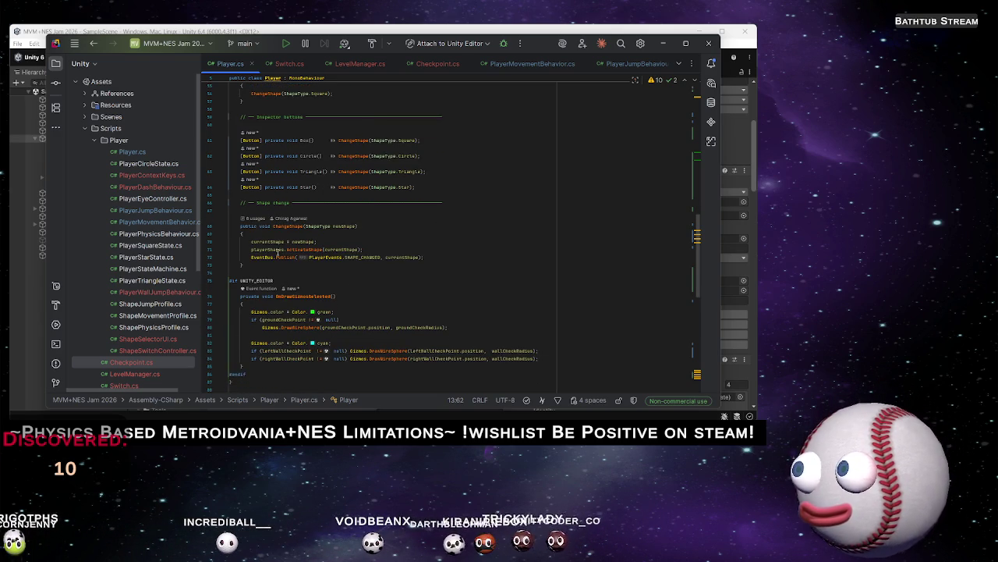
scroll(271, 295, down, 5)
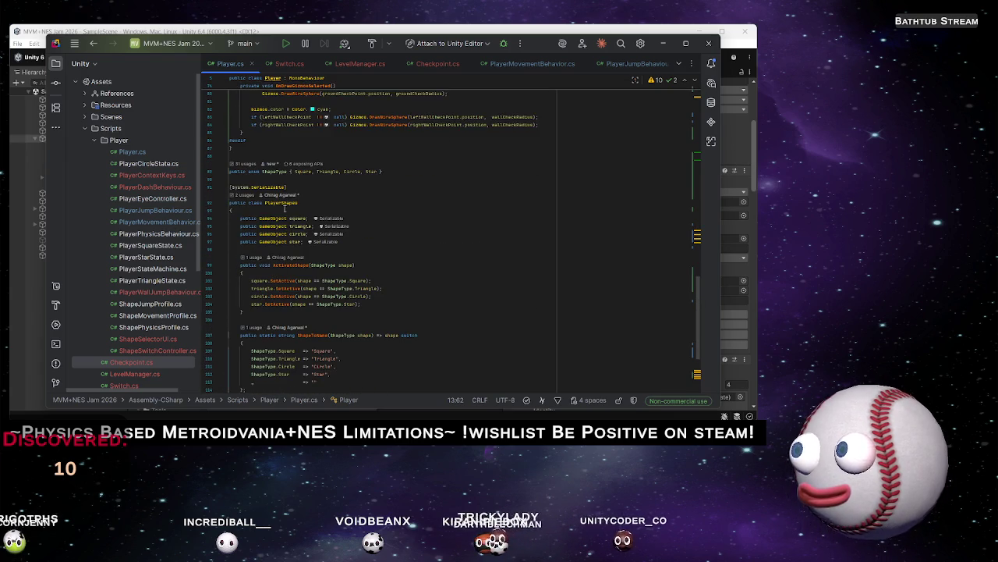
scroll(393, 289, up, 11)
scroll(393, 290, up, 5)
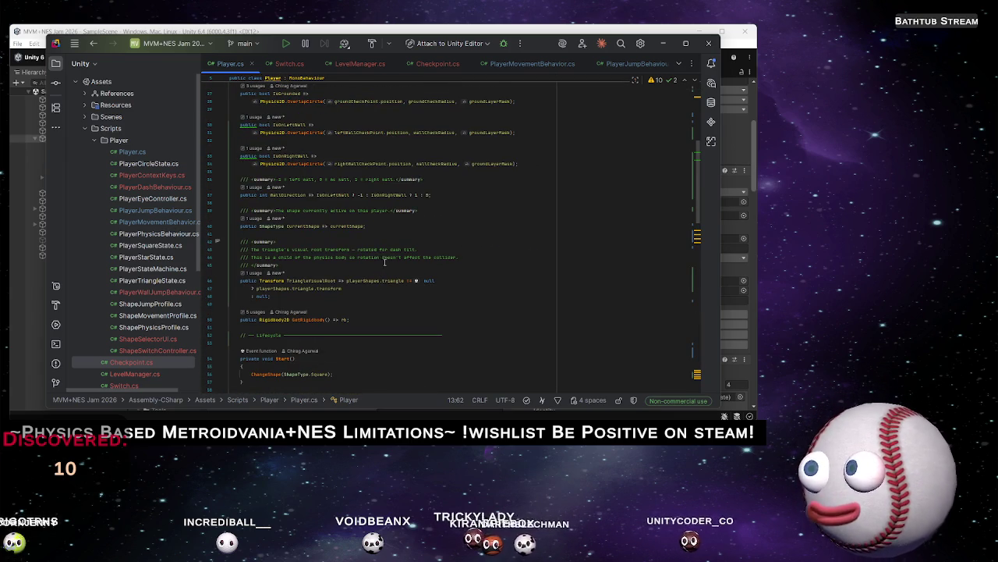
drag(394, 280, 397, 232)
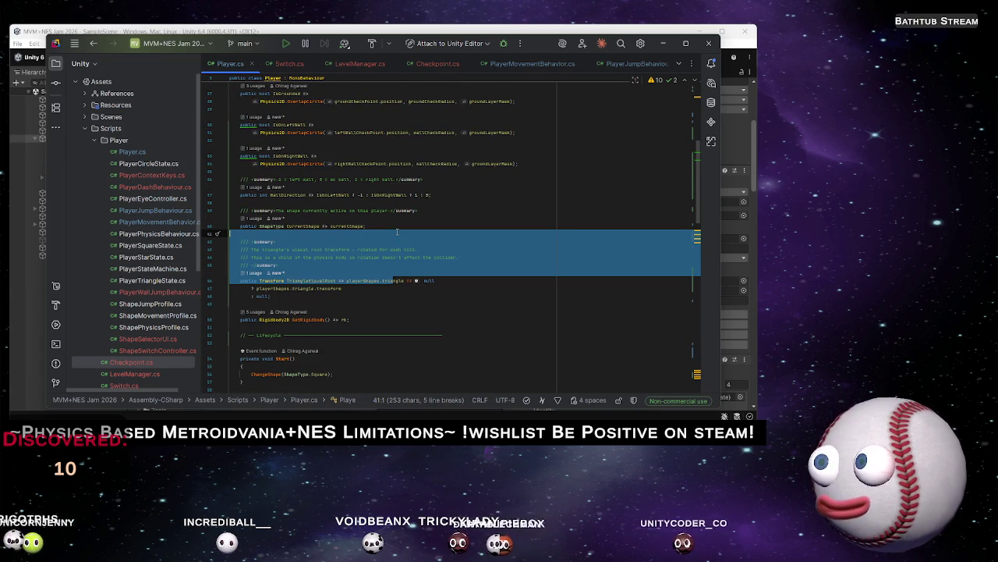
click(499, 280)
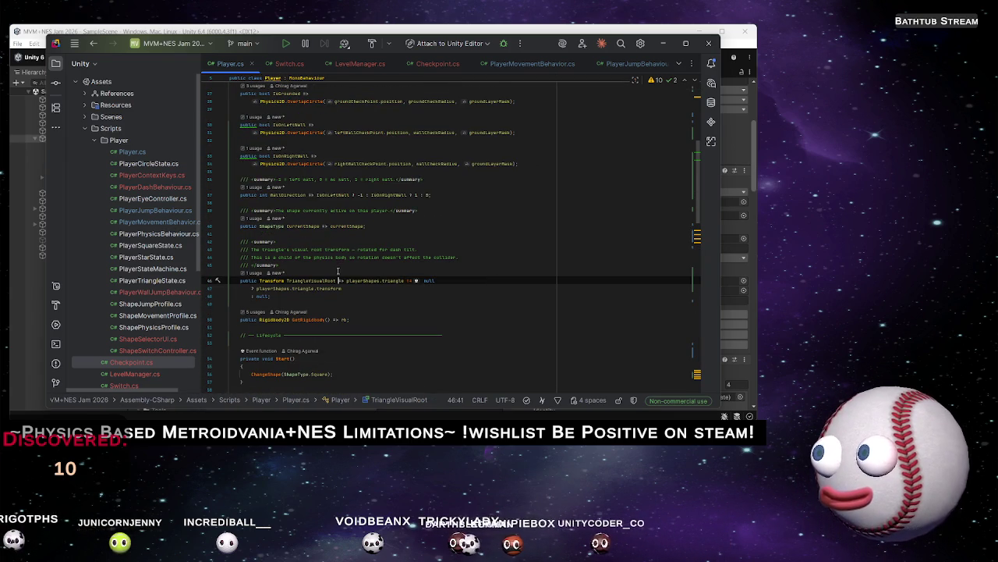
drag(339, 268, 337, 231)
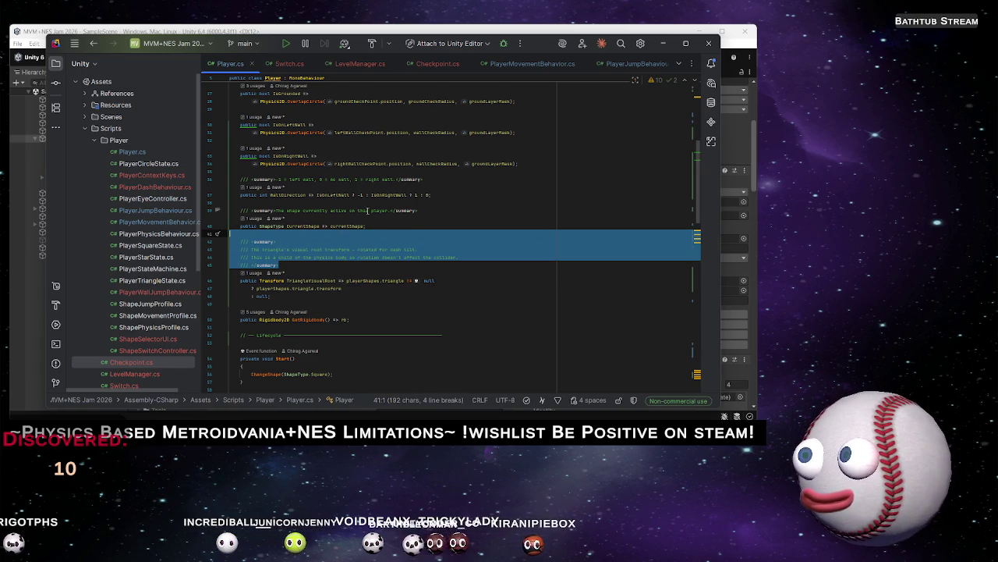
key(Delete)
triple_click(365, 211)
key(Delete)
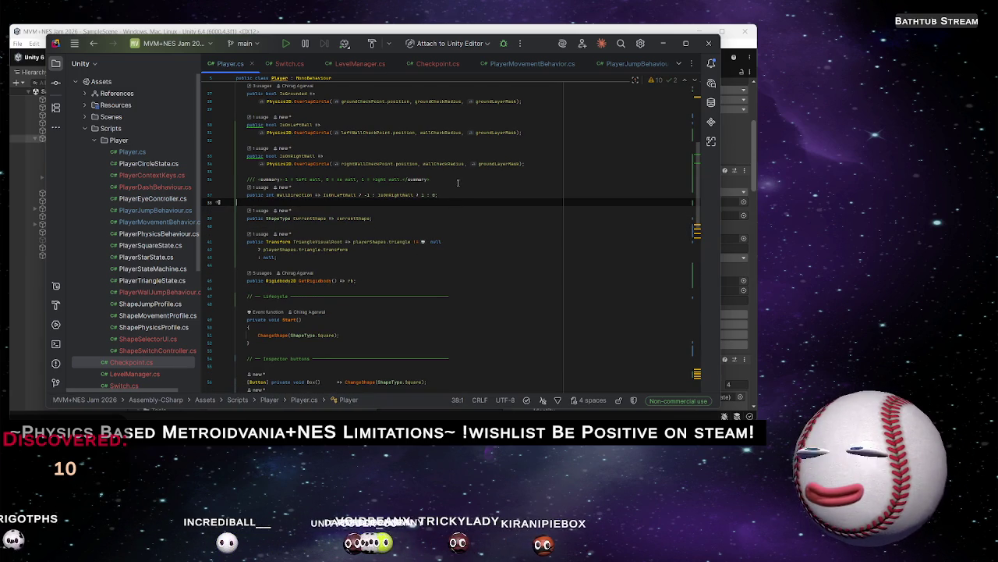
triple_click(457, 179)
key(Delete)
Look over the top of Player.cs and switch back to LevelManager.cs
scroll(459, 180, up, 3)
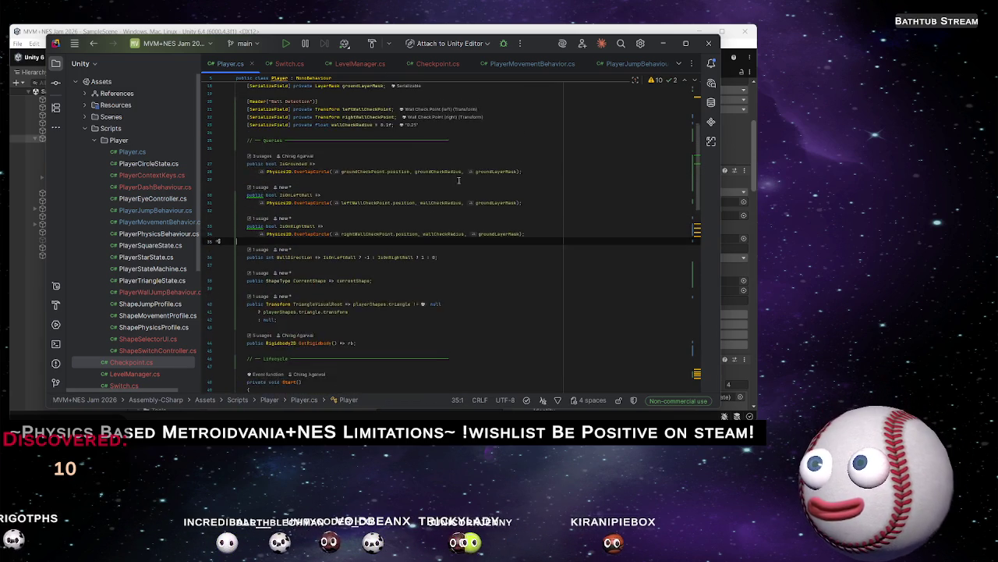
scroll(459, 180, up, 3)
scroll(472, 212, up, 2)
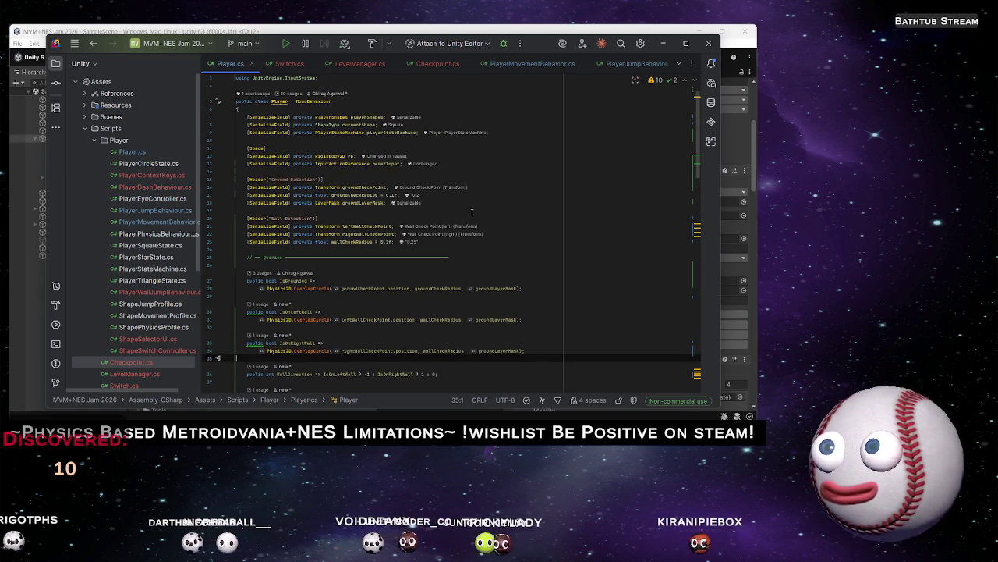
scroll(465, 270, up, 1)
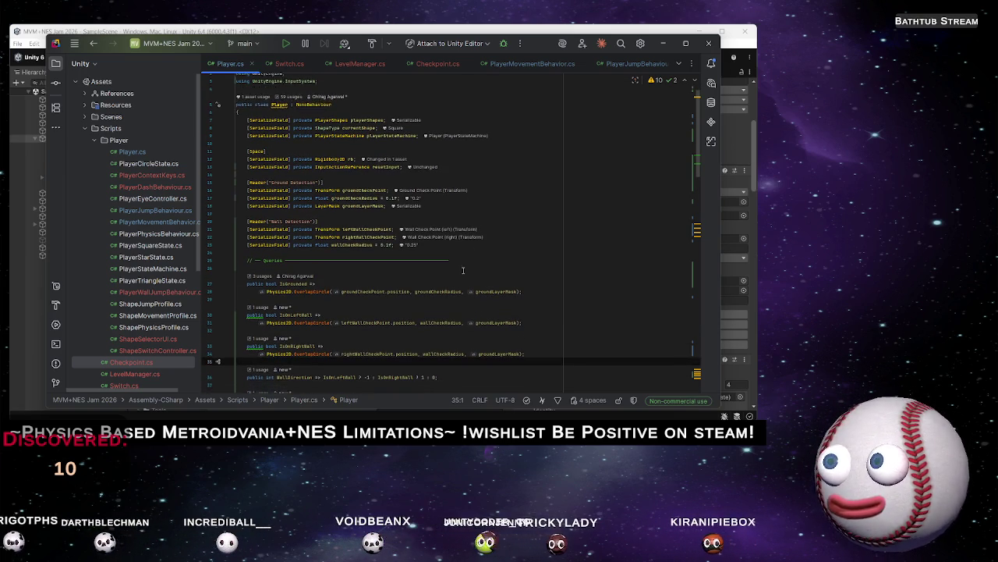
scroll(465, 270, down, 5)
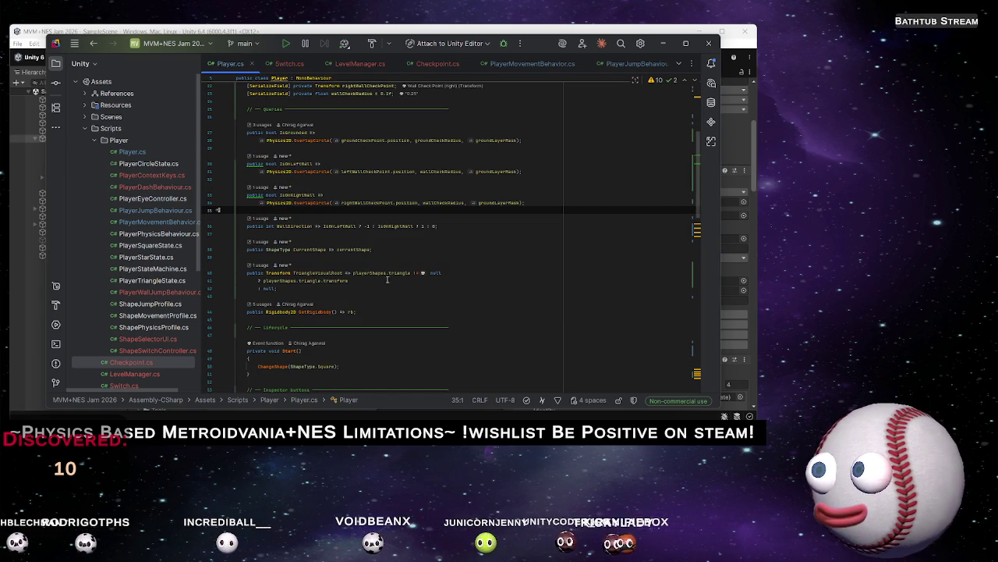
click(376, 318)
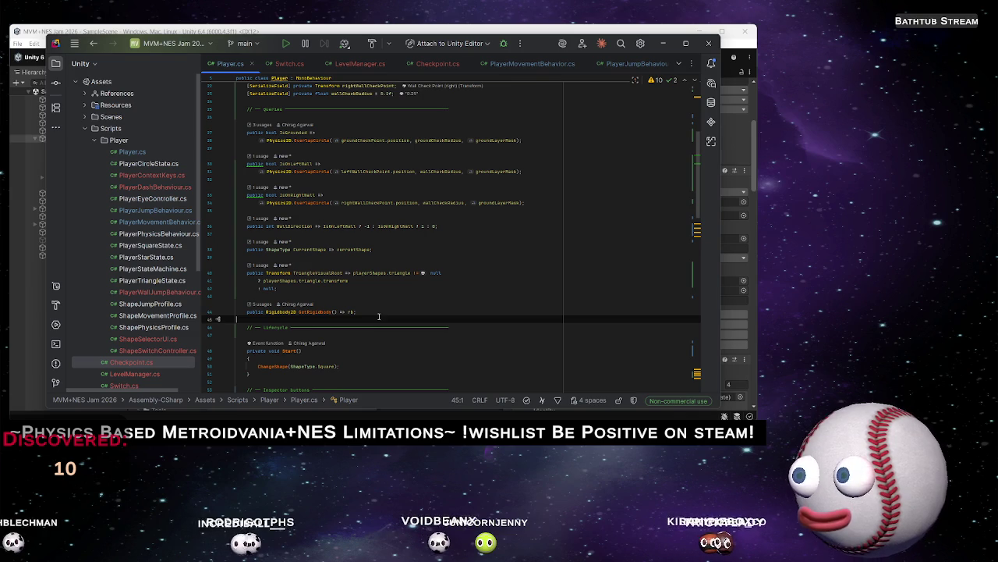
click(360, 63)
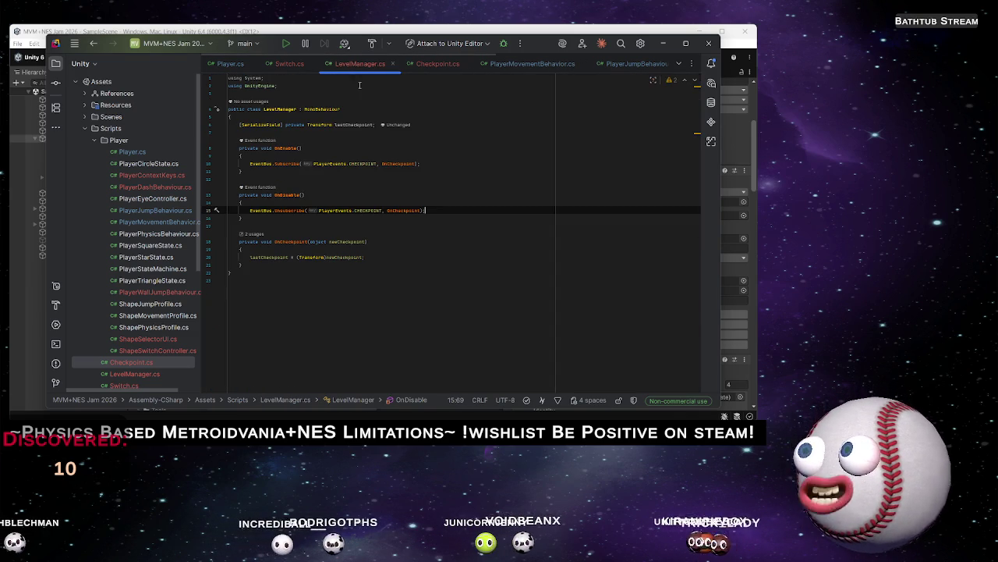
Change LevelManager's base class from MonoBehaviour to Singleton<LevelManager>
click(417, 240)
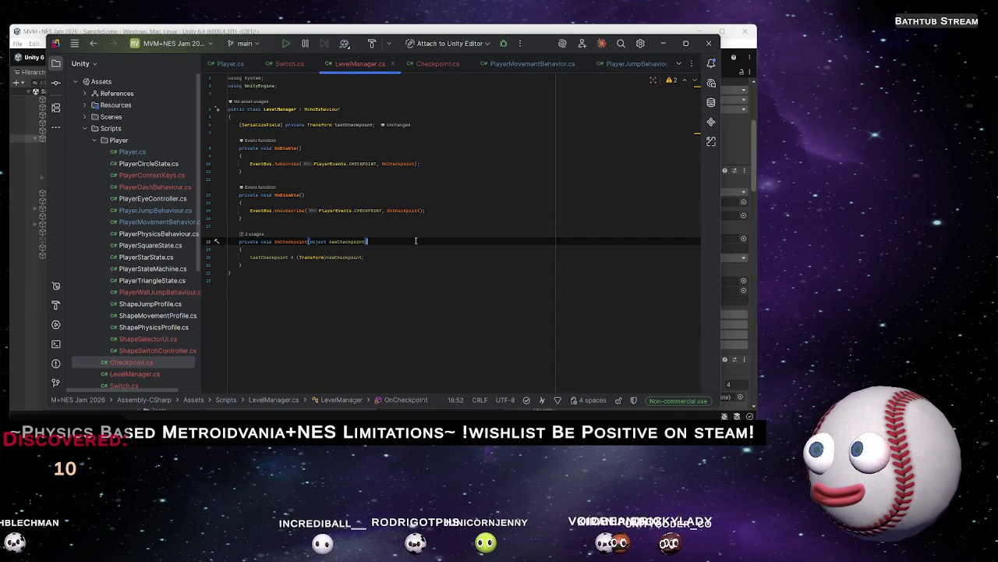
double_click(321, 109)
text(Singl)
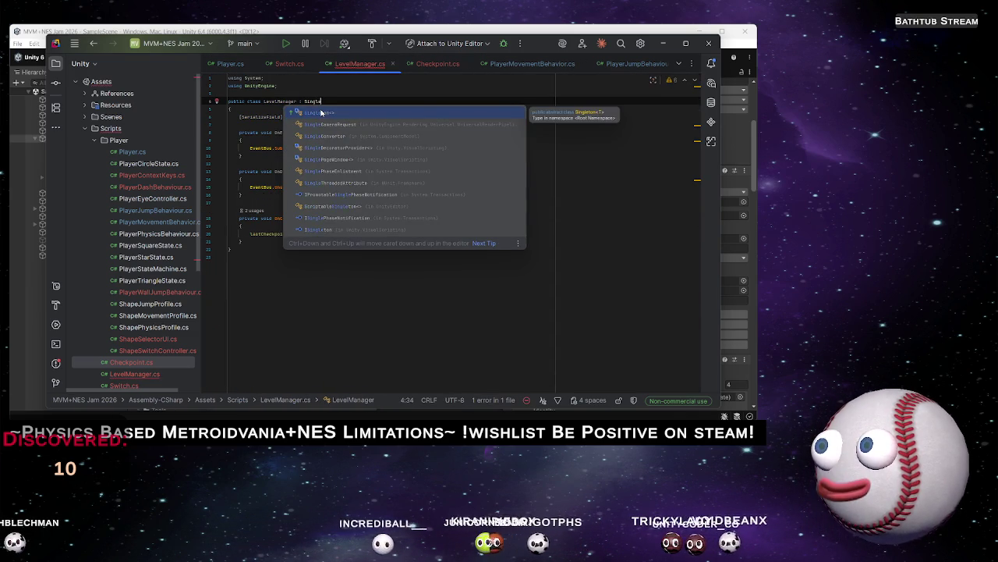
key(Return)
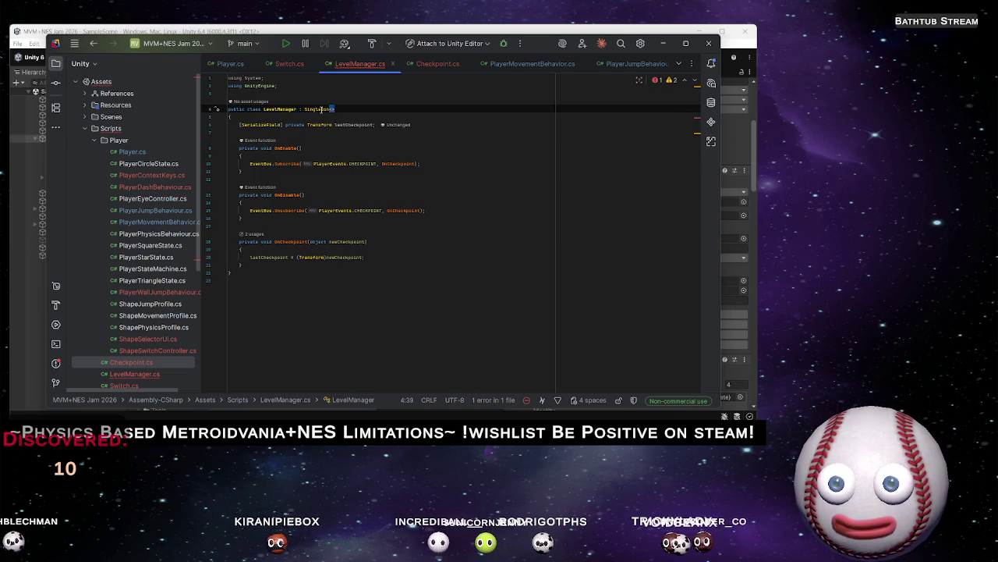
text(Level)
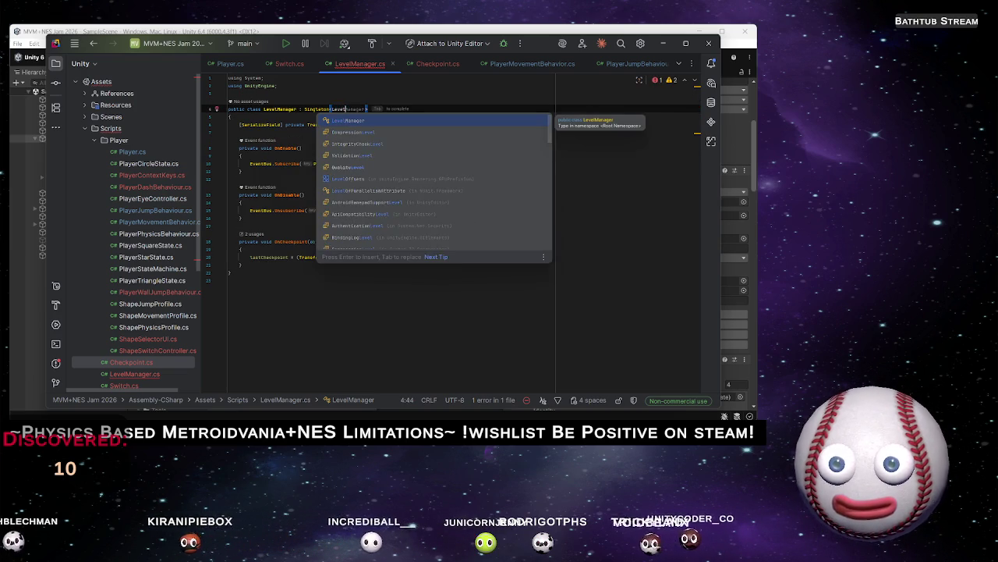
key(Return)
Add public Transform GetLastCheckpoint() => lastCheckpoint; below OnCheckpoint
click(217, 116)
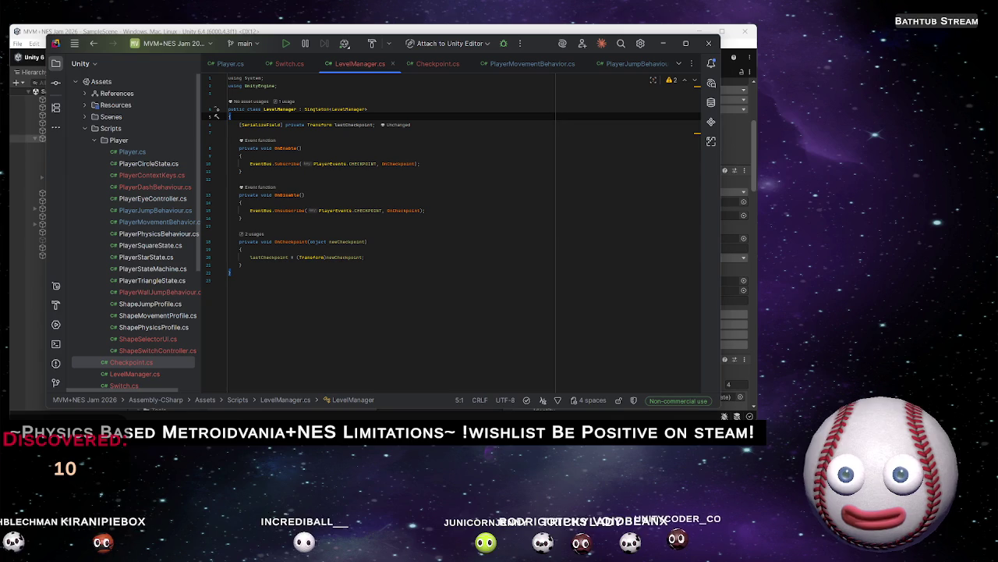
click(310, 132)
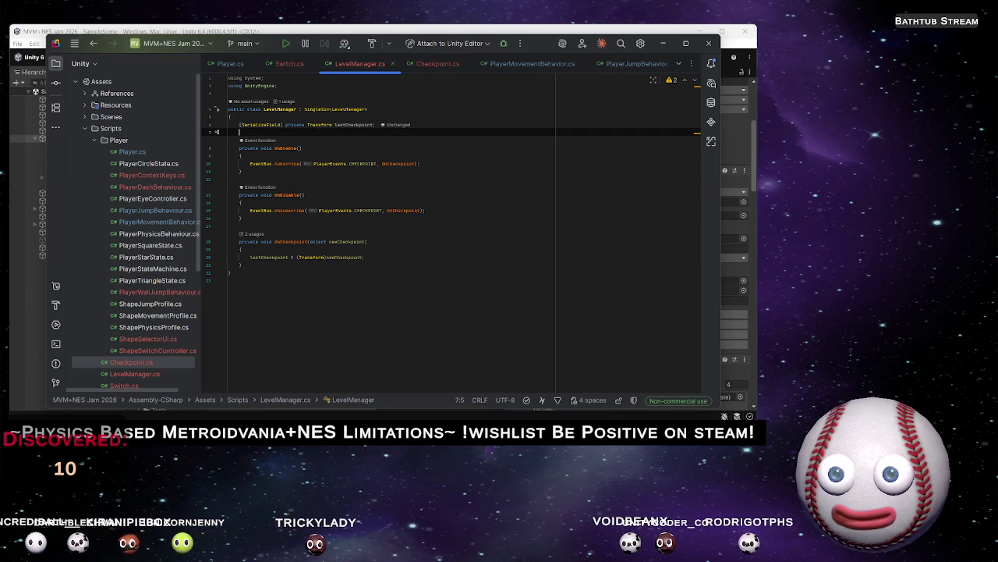
key(Down)
key(Down)
key(Down)
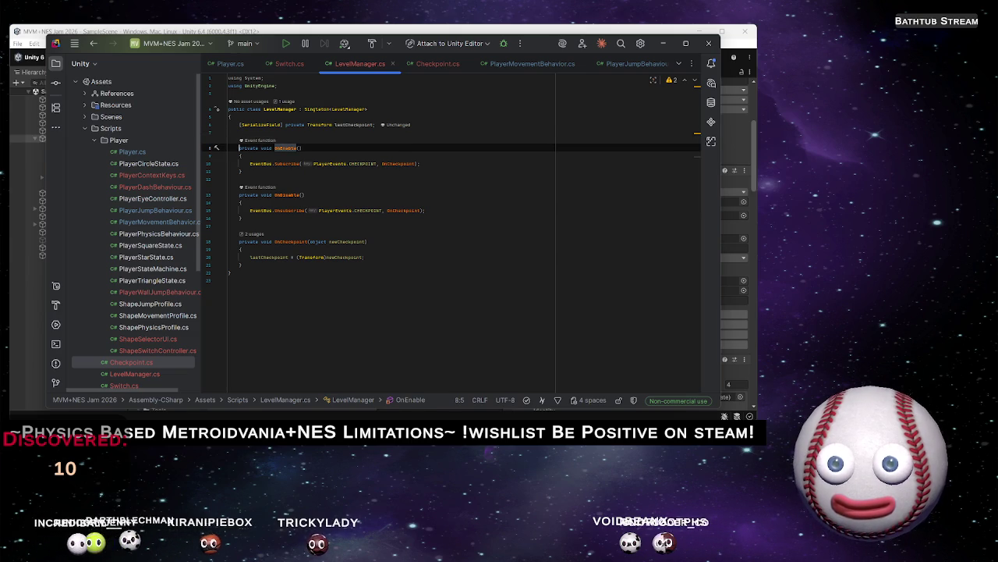
key(Return)
key(Return)
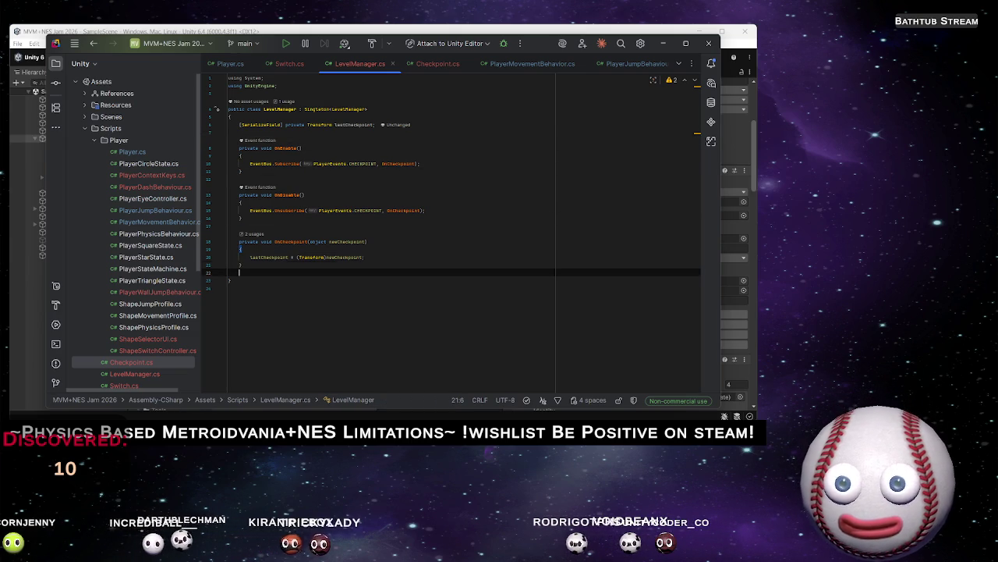
text(public )
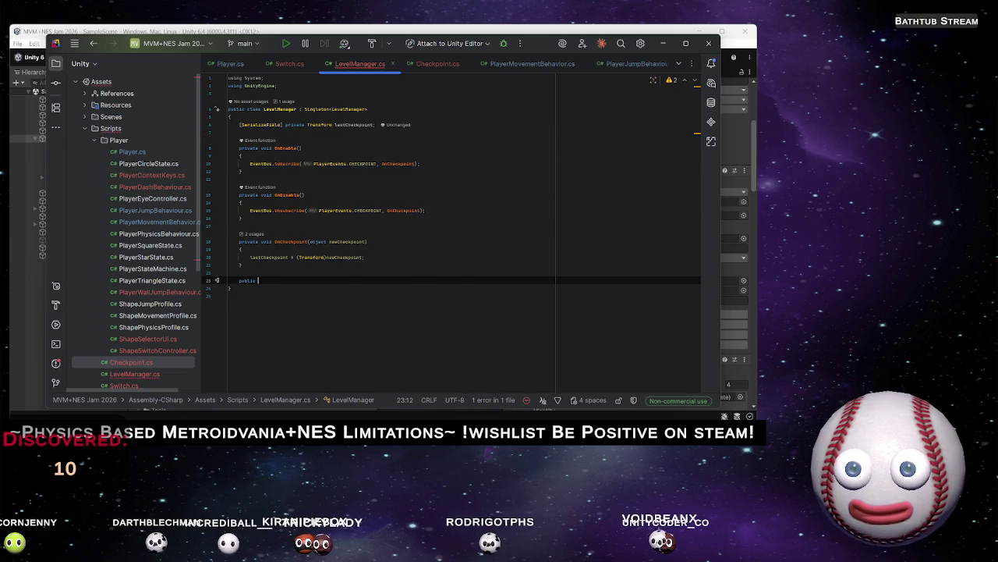
text(Tran)
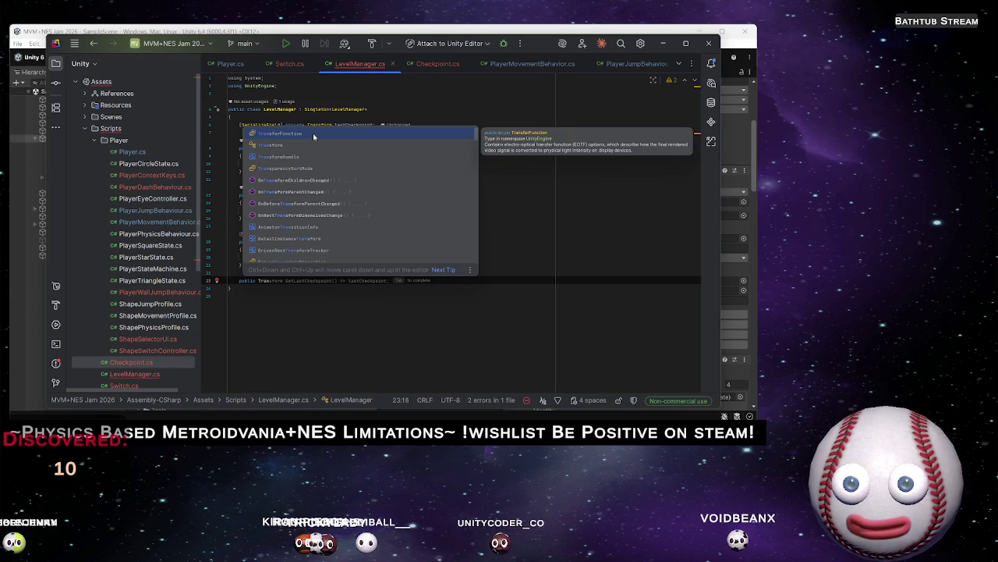
key(Tab)
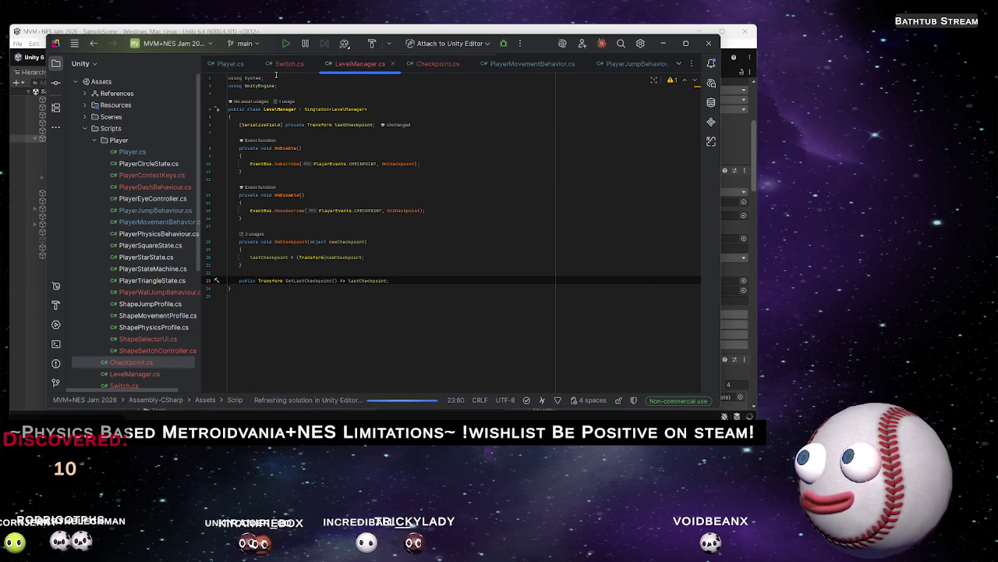
In Player.cs, add an empty OnEnable method below Start
click(230, 63)
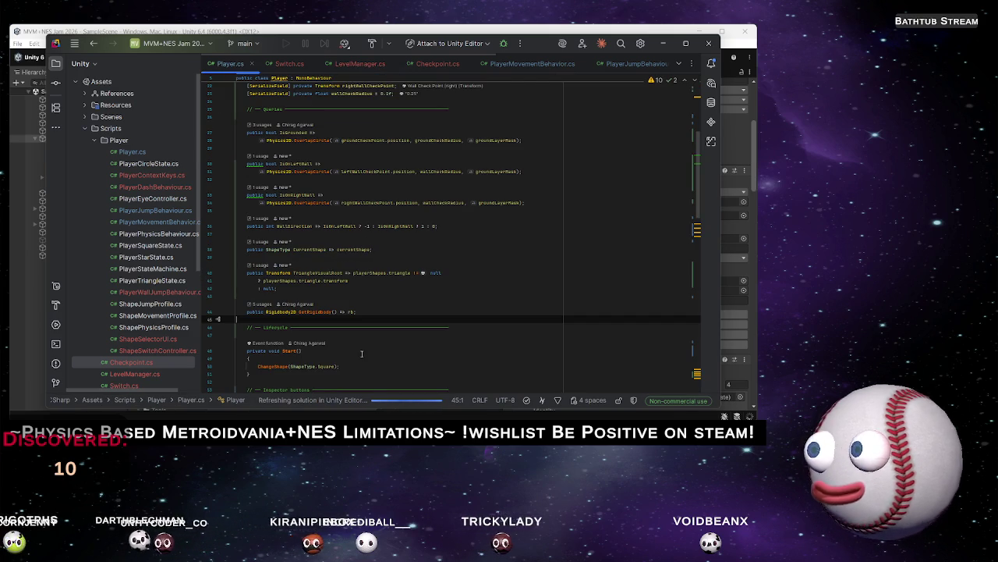
scroll(355, 327, down, 3)
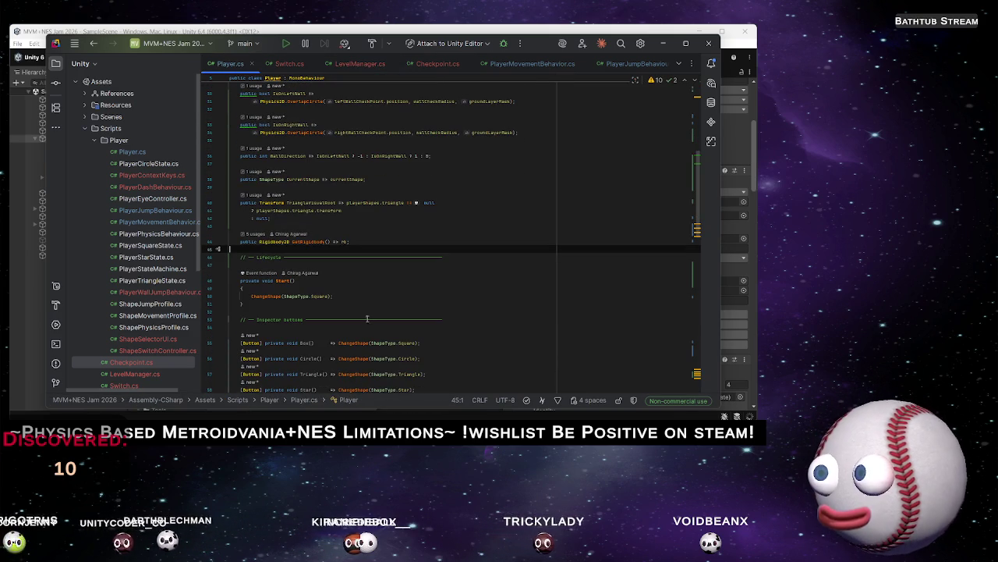
click(350, 297)
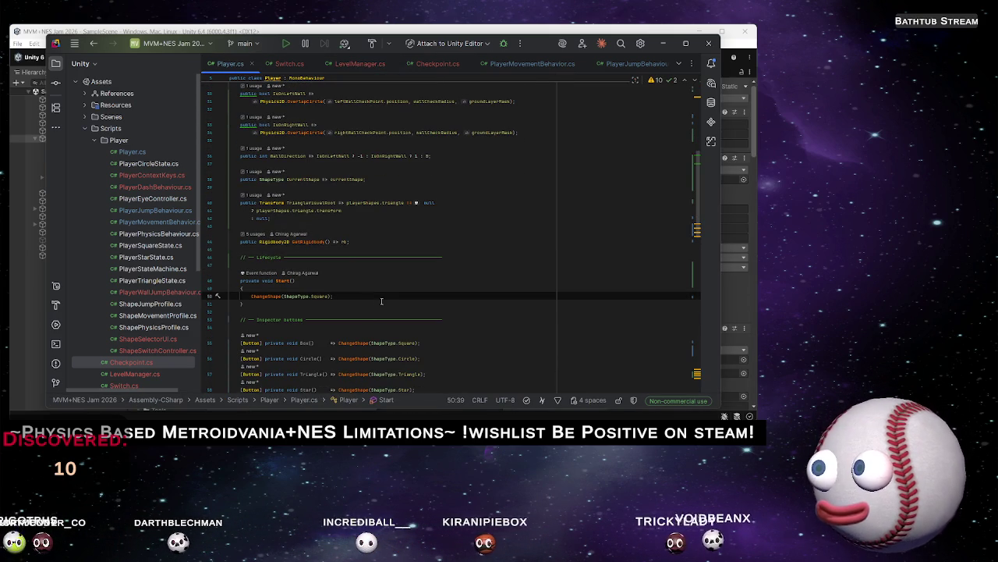
click(315, 305)
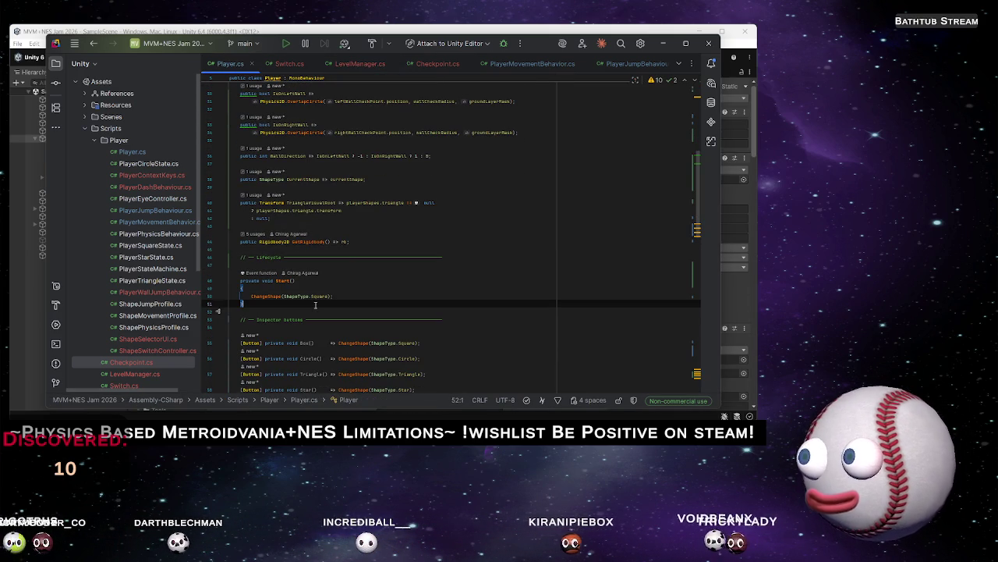
key(Return)
key(Return)
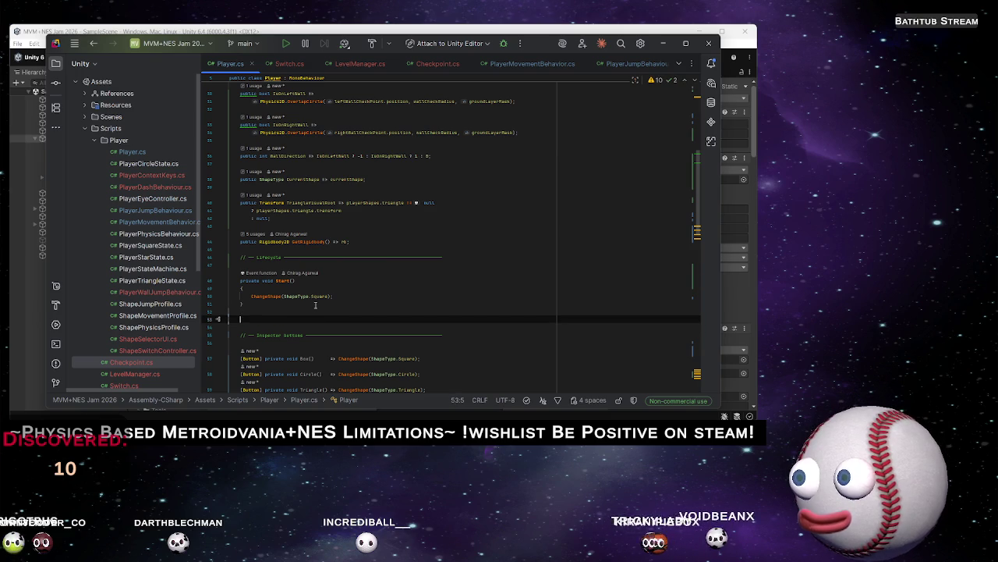
text(on)
key(Down)
key(Down)
key(Down)
key(Return)
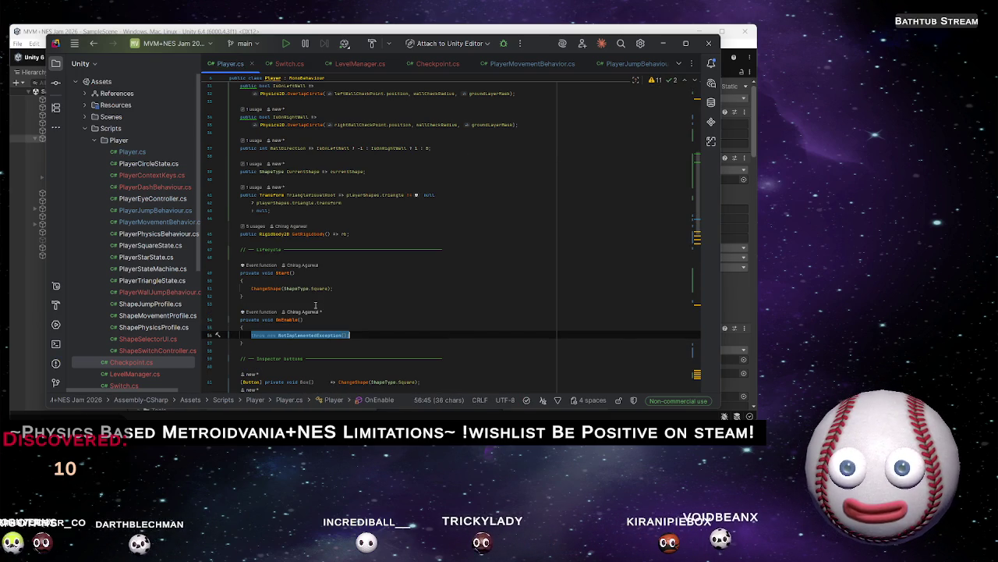
key(BackSpace)
scroll(328, 301, up, 10)
scroll(336, 275, down, 10)
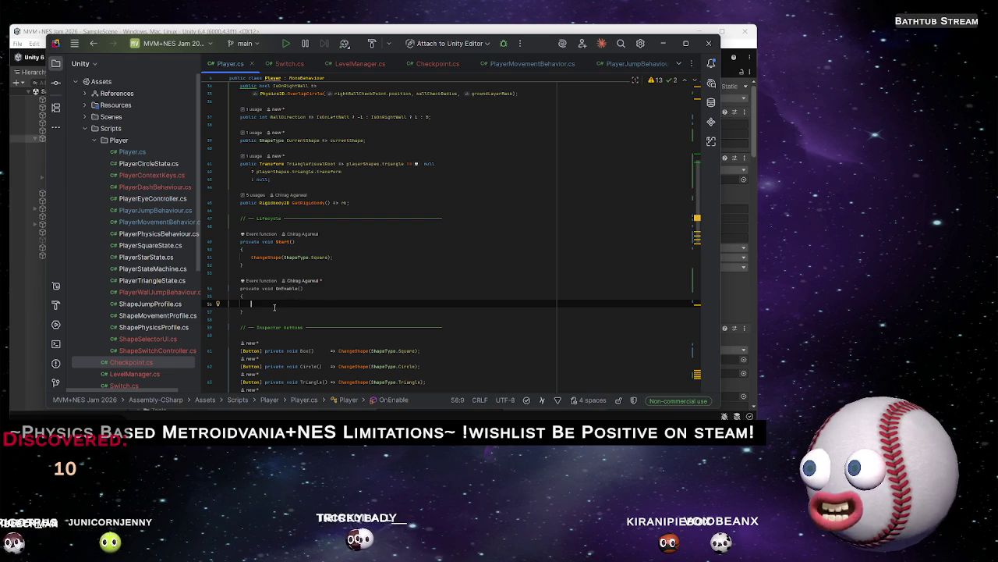
Begin OnEnable's body with a resetInput.action.triggered subscription
text(Eve)
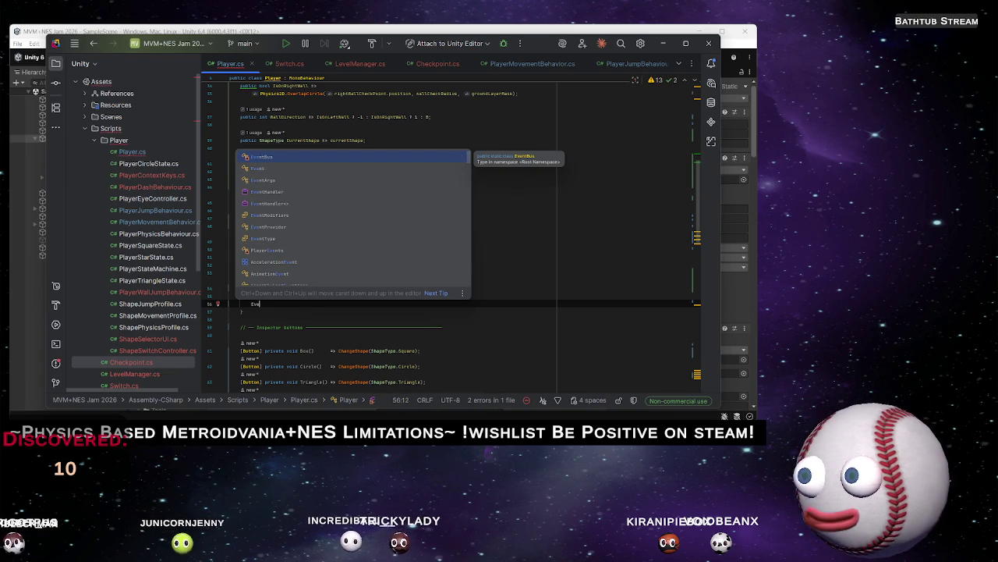
key(BackSpace)
key(BackSpace)
key(BackSpace)
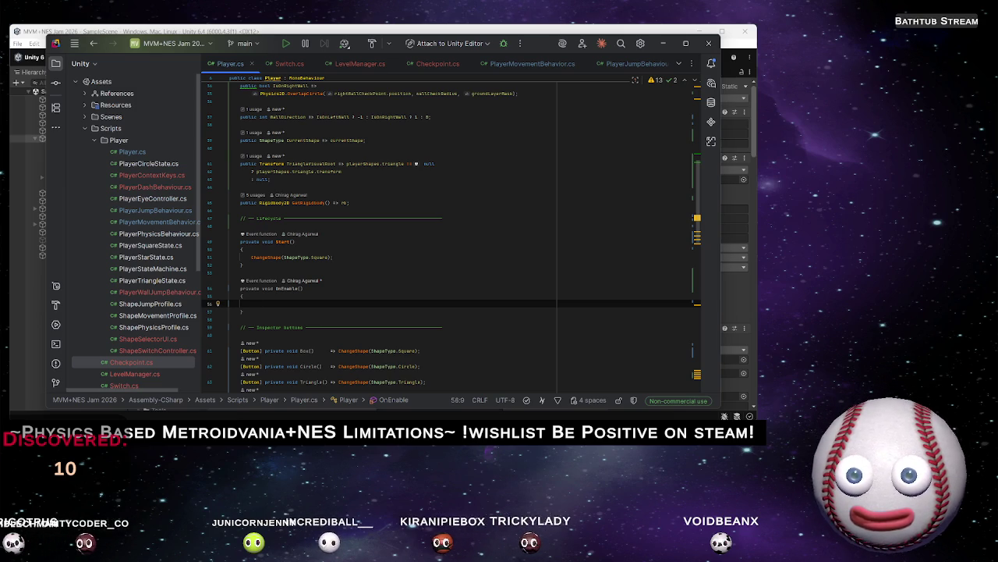
double_click(281, 288)
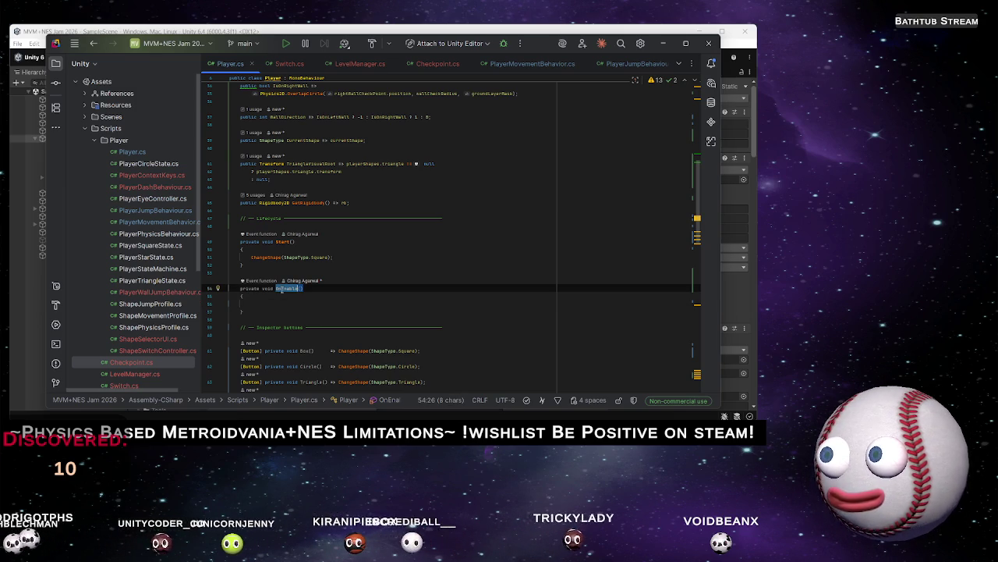
click(299, 306)
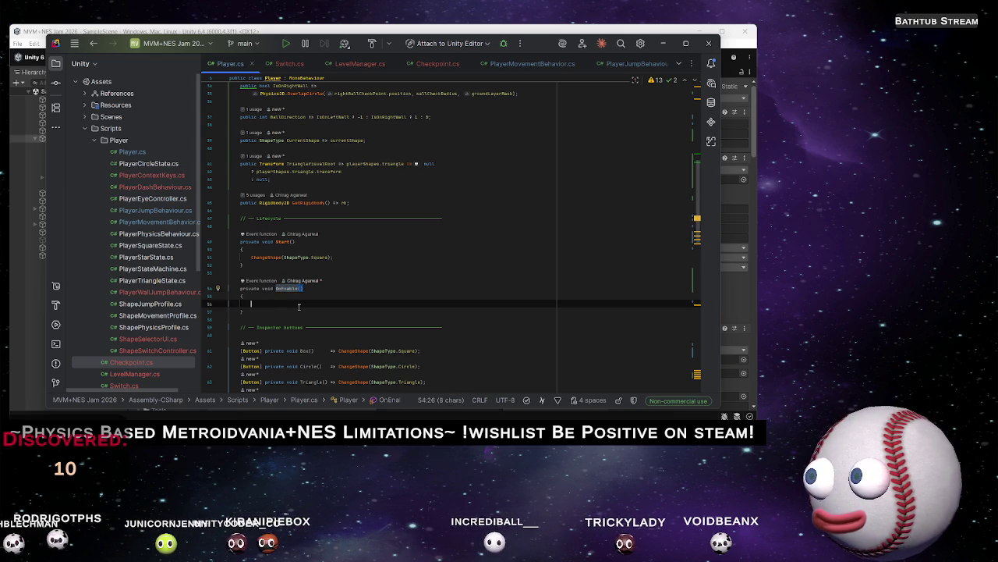
text(reset)
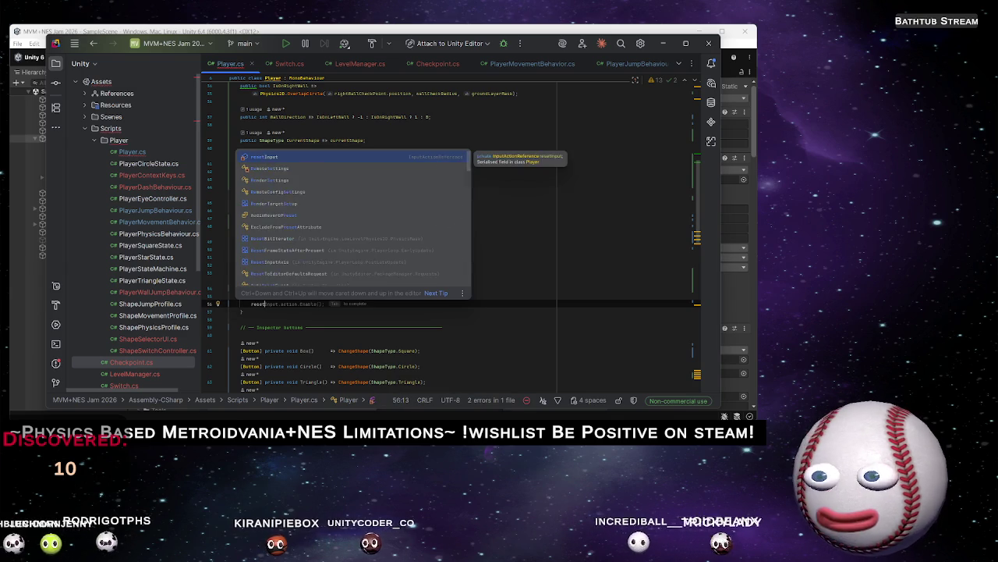
key(Return)
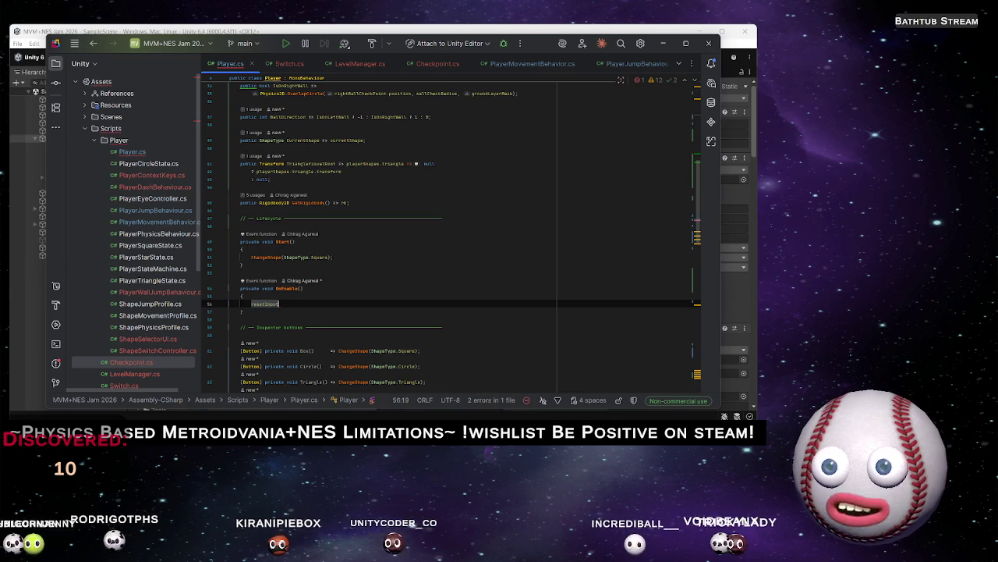
text(.a)
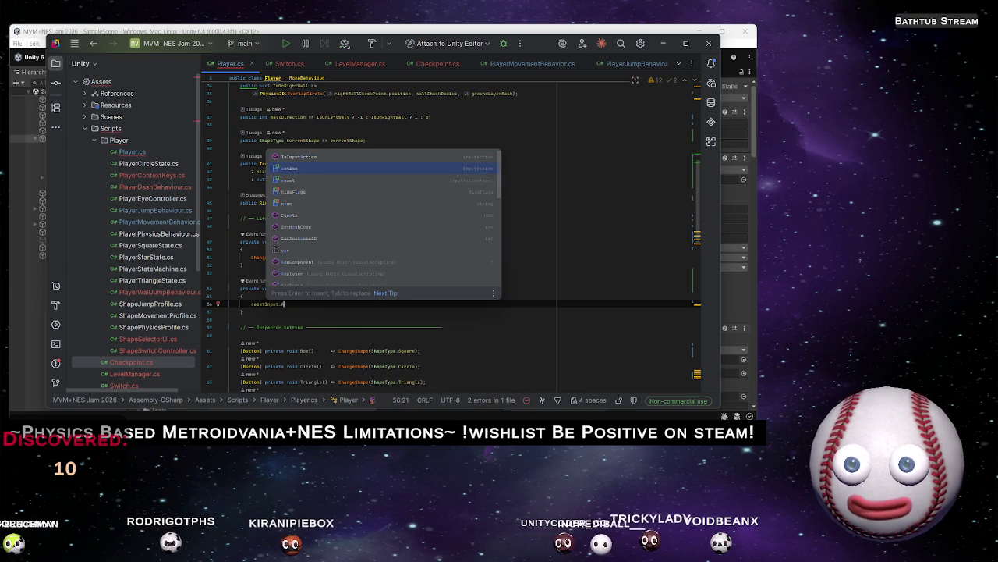
key(Return)
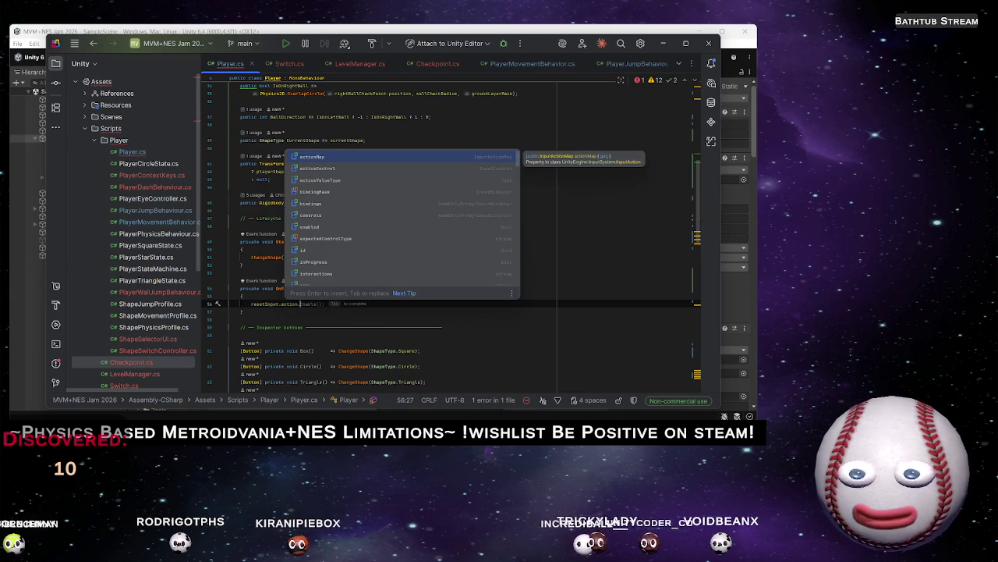
text(Ad)
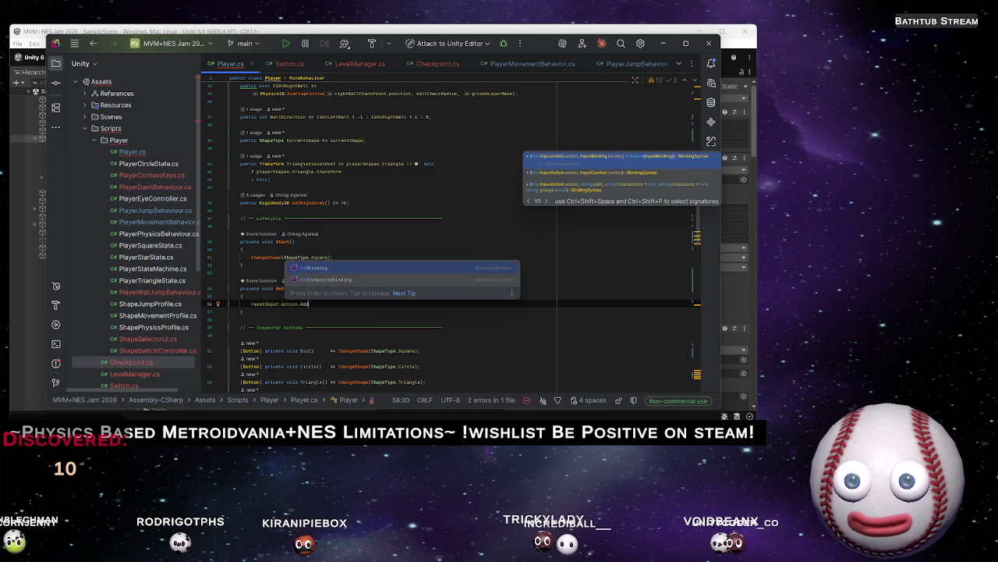
key(BackSpace)
key(BackSpace)
key(BackSpace)
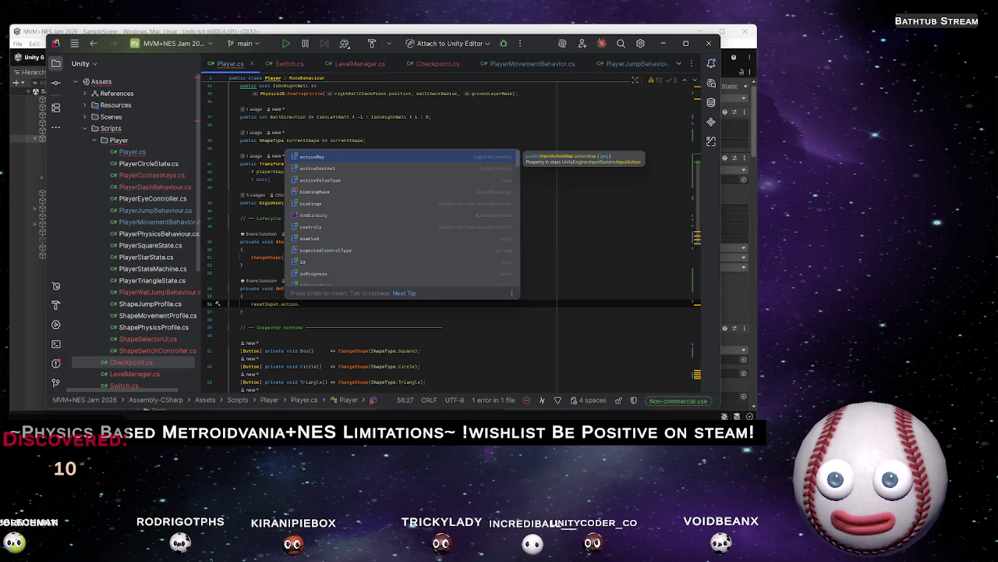
key(BackSpace)
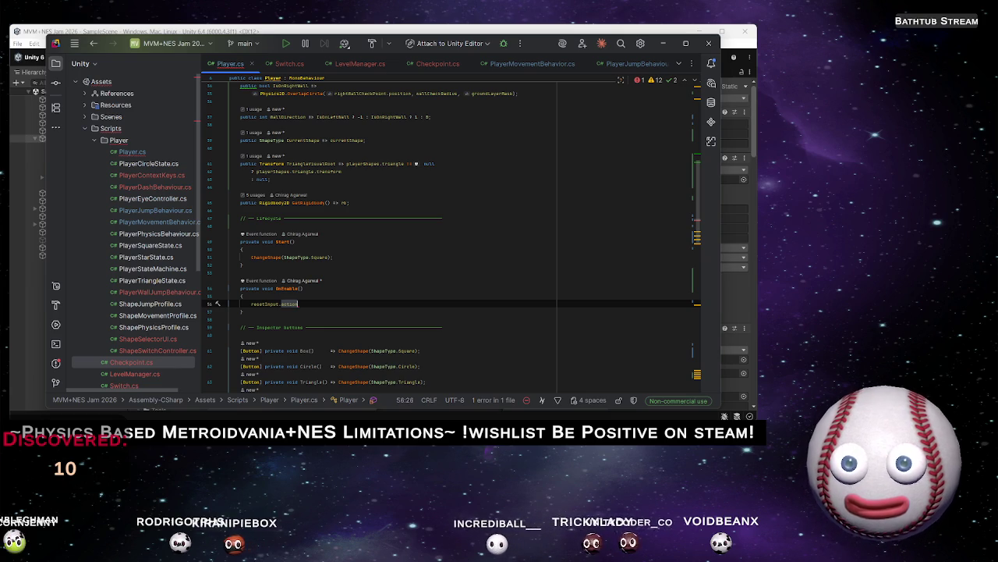
text(.a)
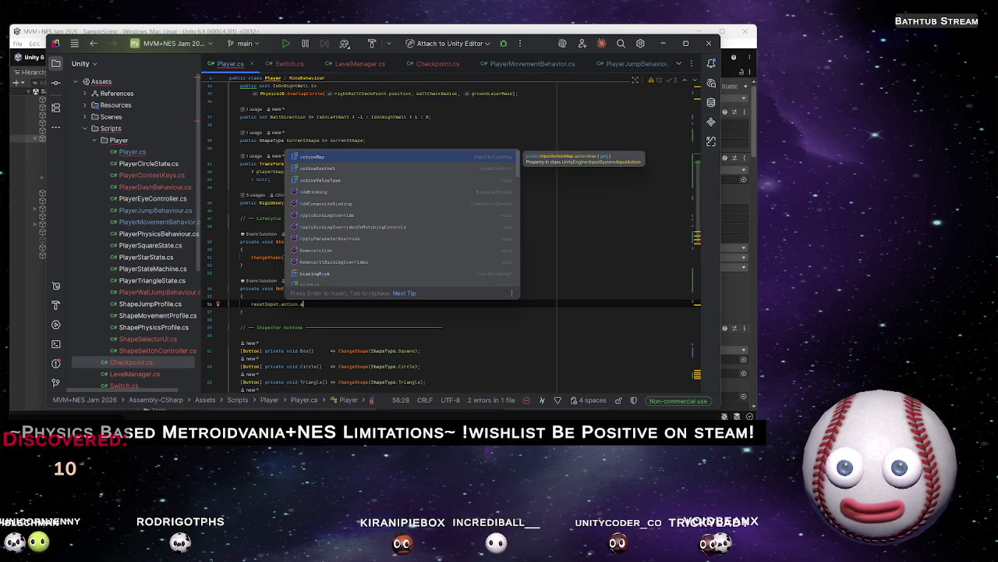
key(Down)
key(Down)
key(Down)
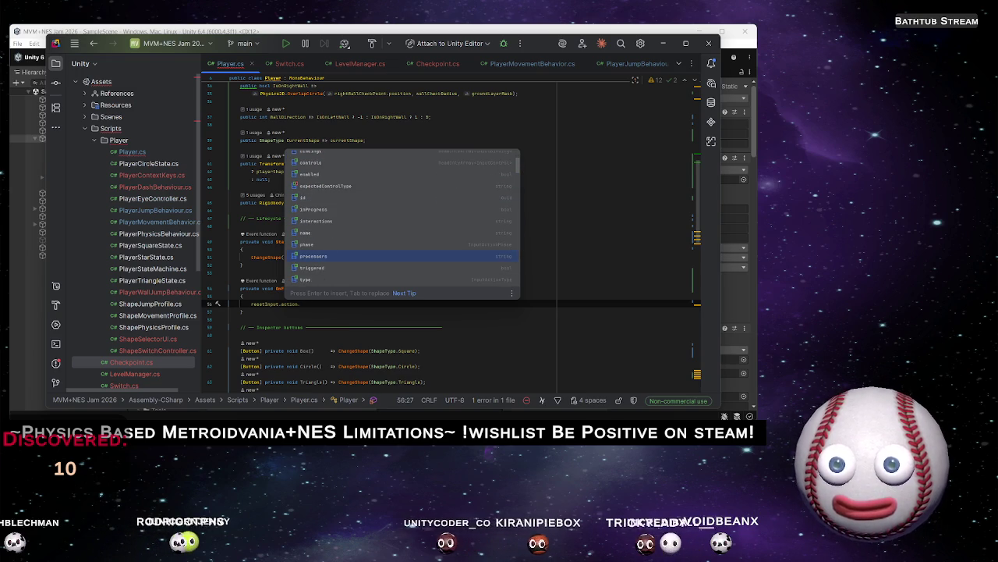
key(Down)
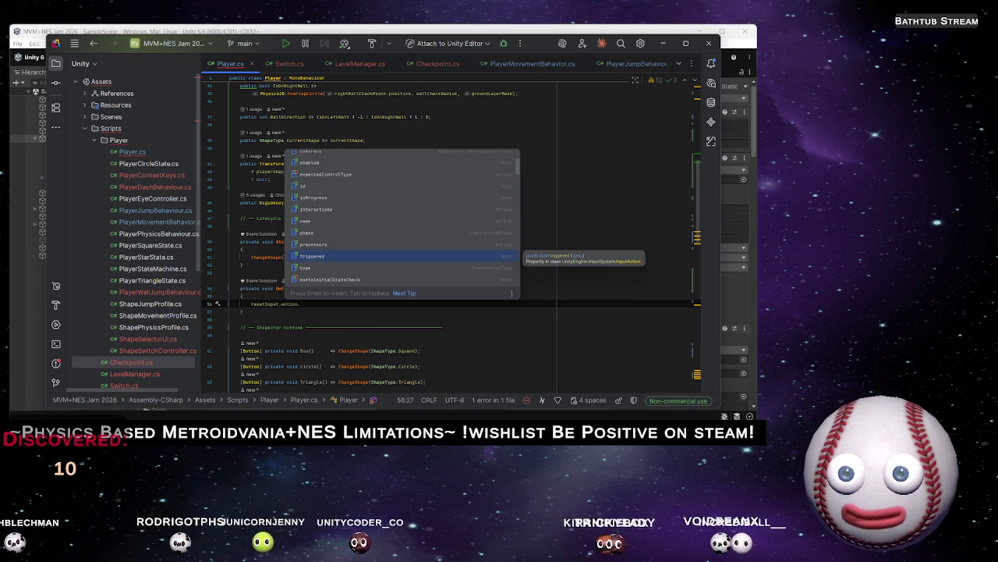
key(Return)
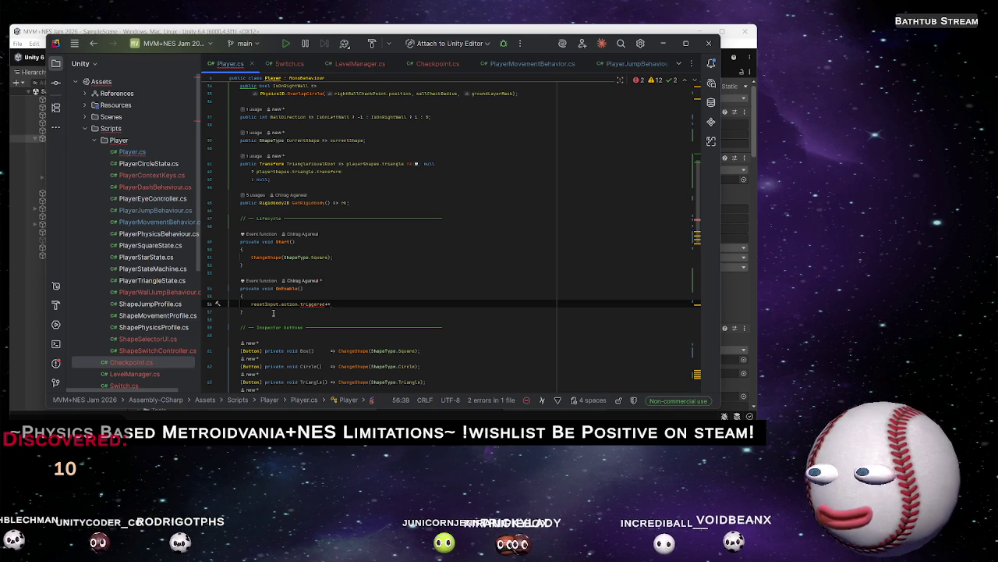
Open blank lines below the ChangeShape method for a new method
scroll(280, 316, down, 3)
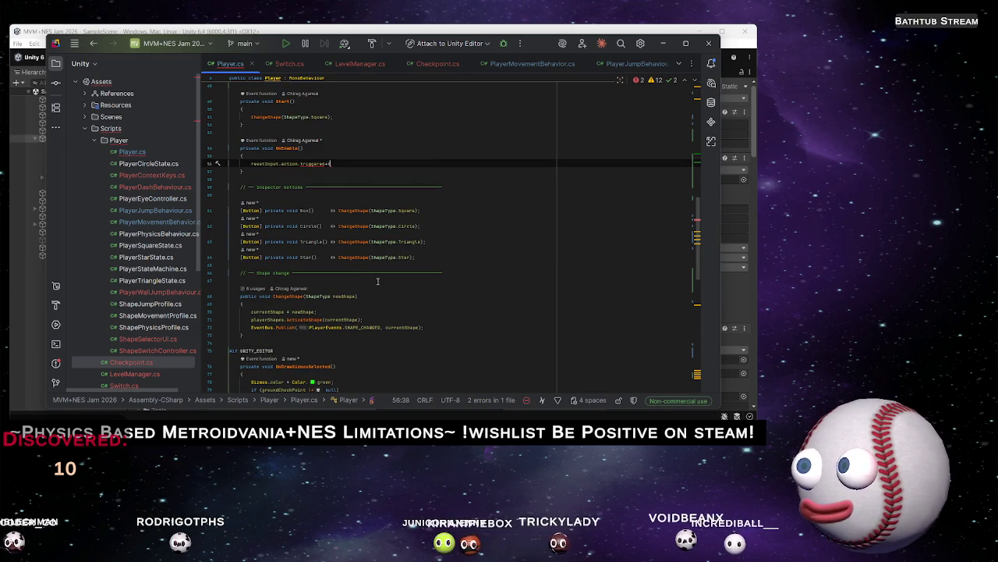
scroll(383, 280, down, 3)
click(271, 265)
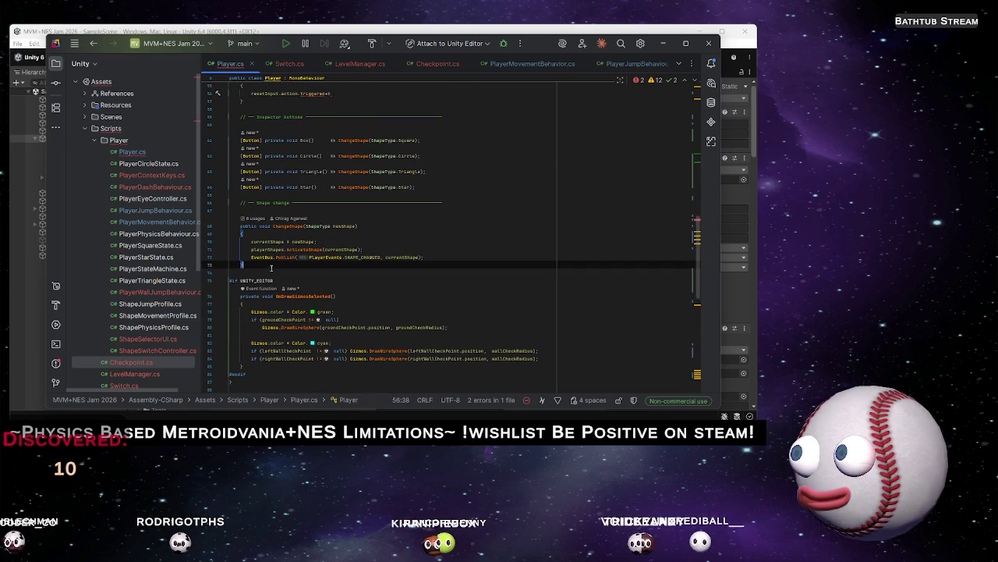
key(Return)
key(Return)
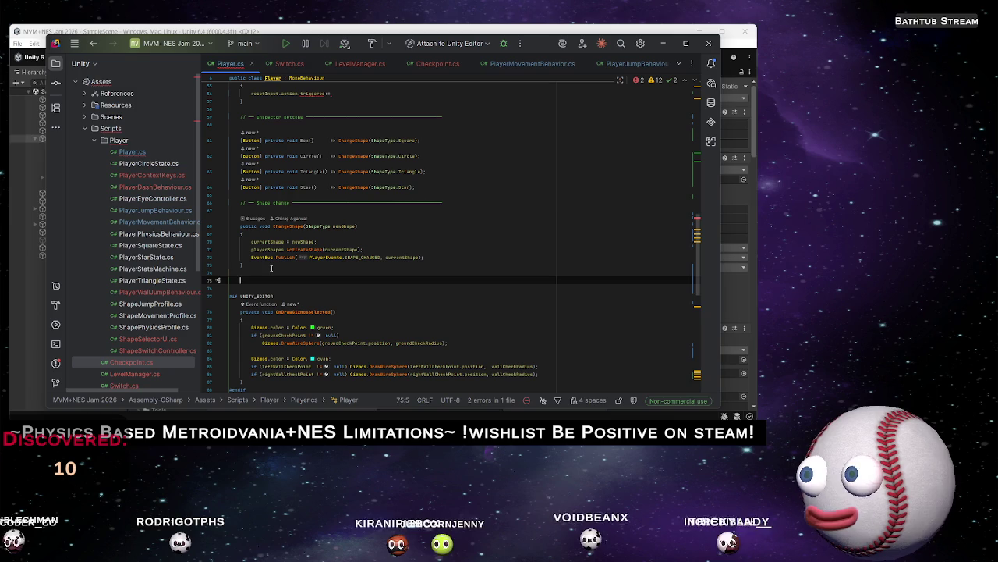
Write an empty private void ResetToLastCheckpoint() method below ChangeShape in Player.cs
text(private void )
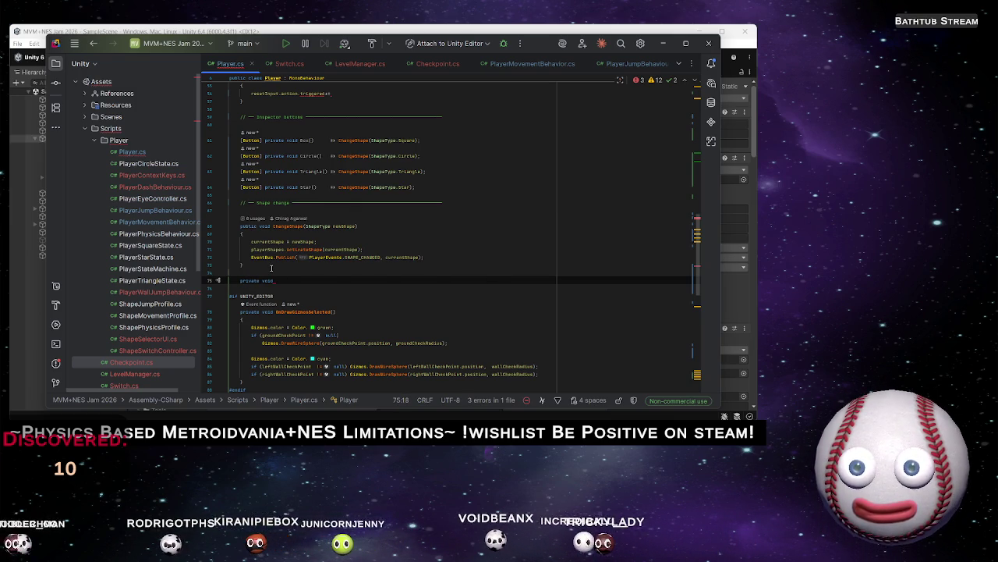
text(R)
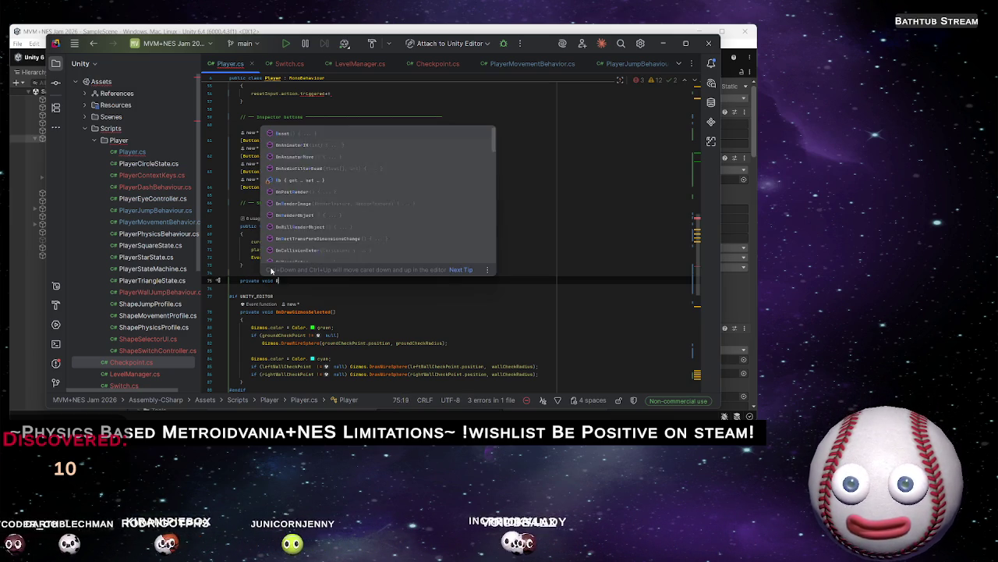
text(es)
key(Return)
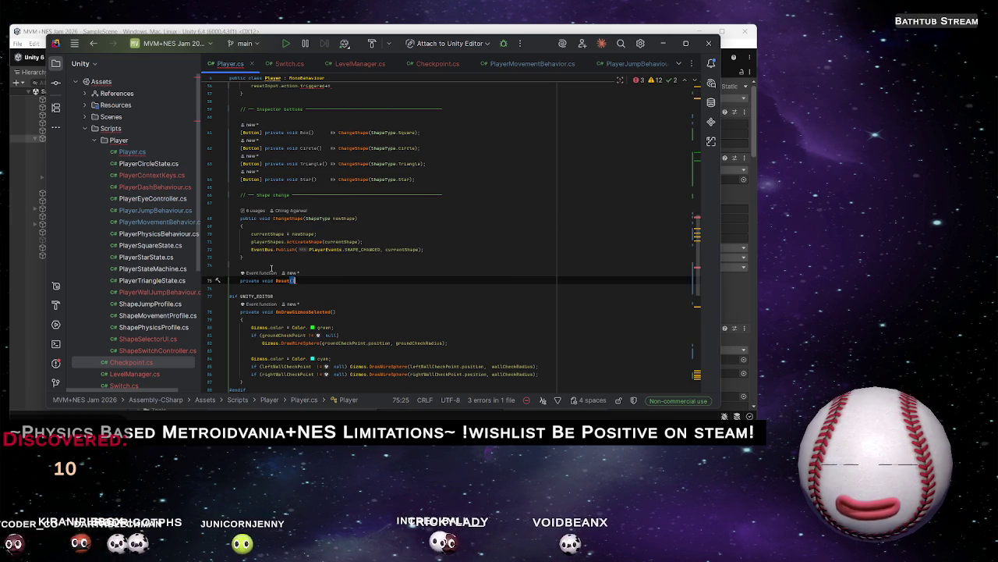
text(ToLast)
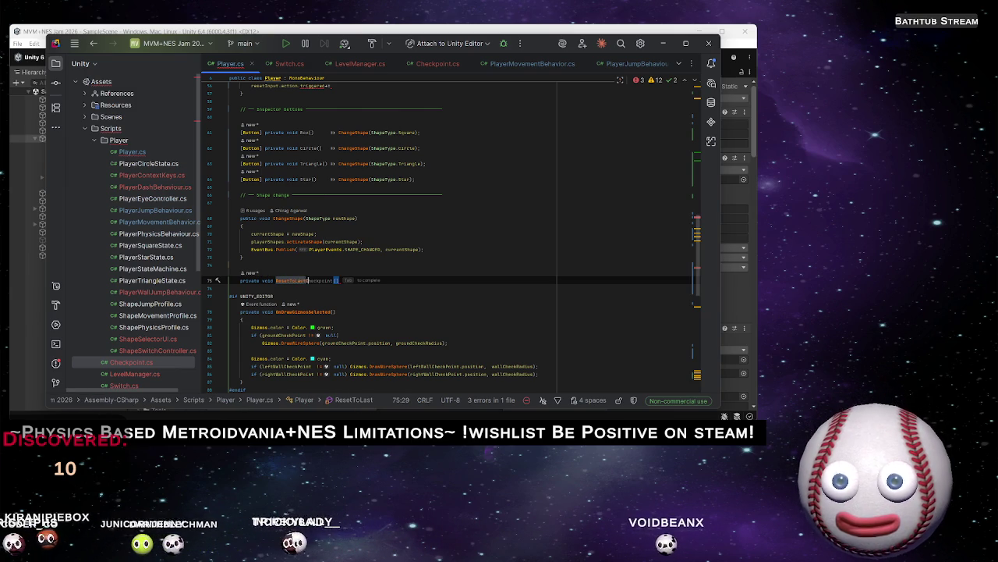
text(Check)
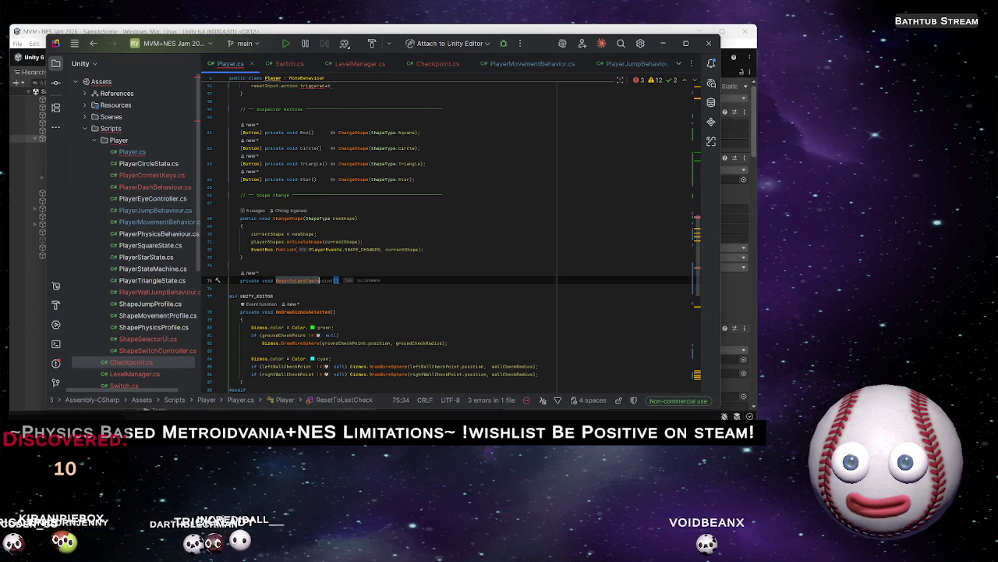
key(Tab)
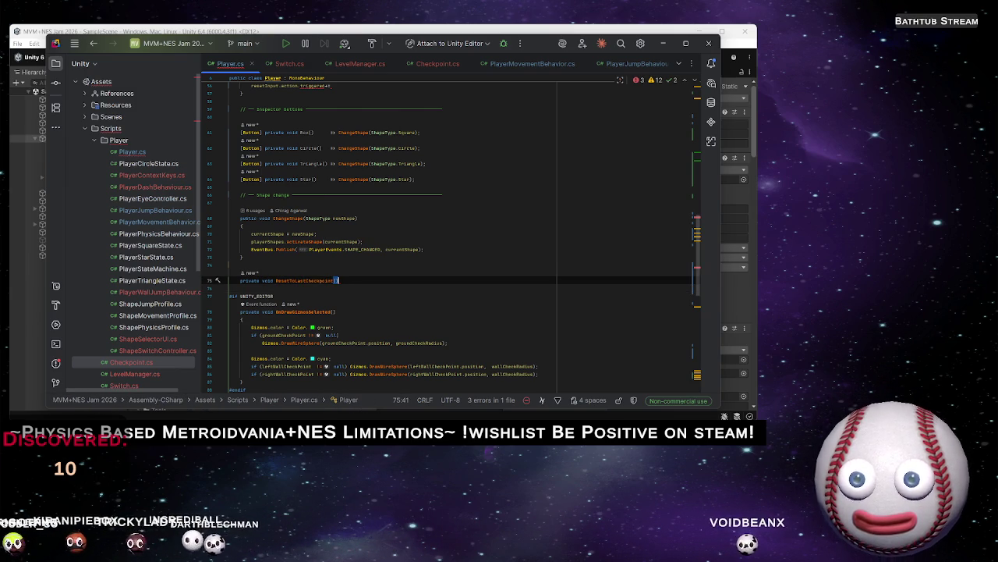
text({)
key(Return)
scroll(338, 243, up, 1)
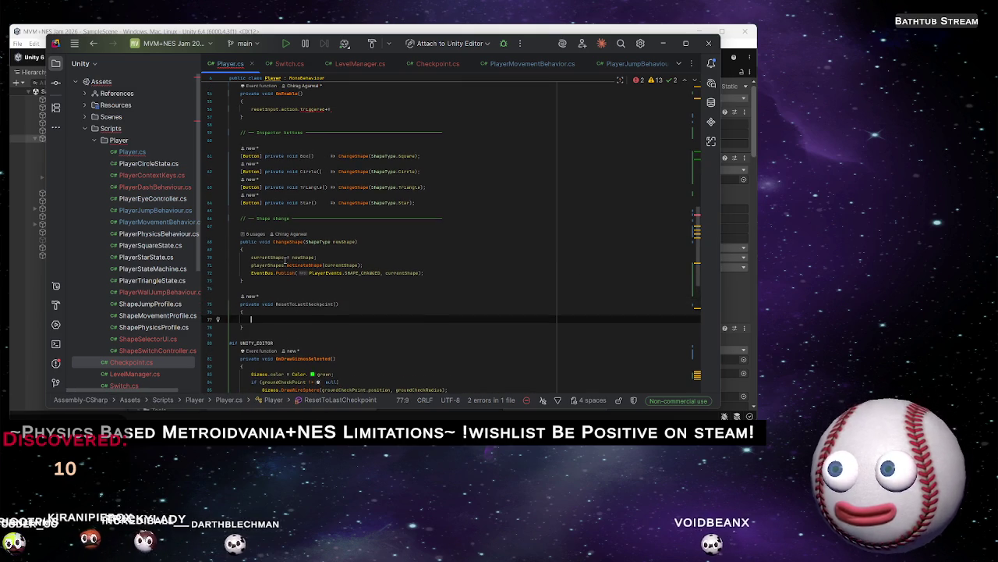
scroll(361, 240, up, 2)
Subscribe ResetToLastCheckpoint to the reset input line in OnEnable, ending with a semicolon
click(337, 157)
text(Res)
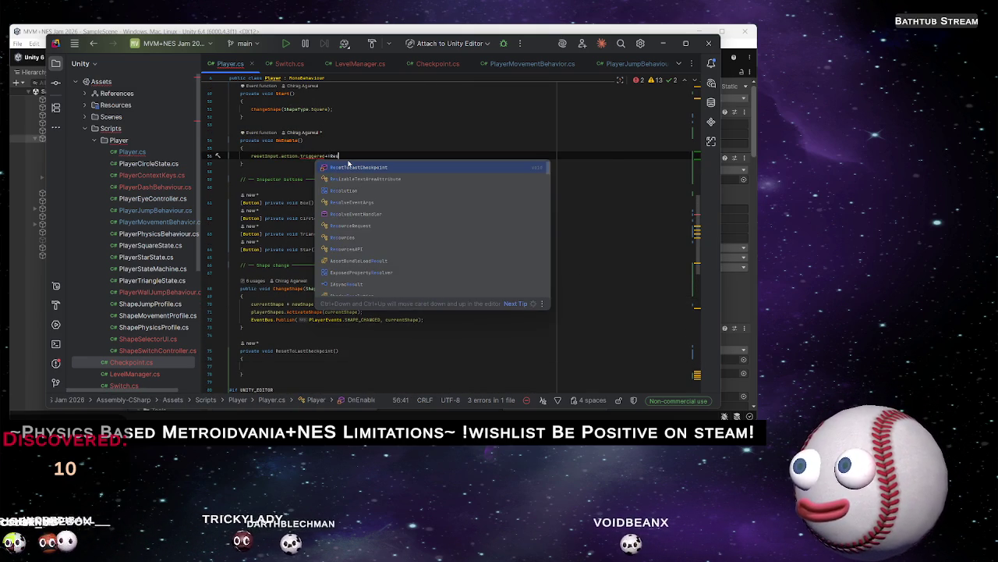
key(Return)
key(BackSpace)
key(BackSpace)
text(;)
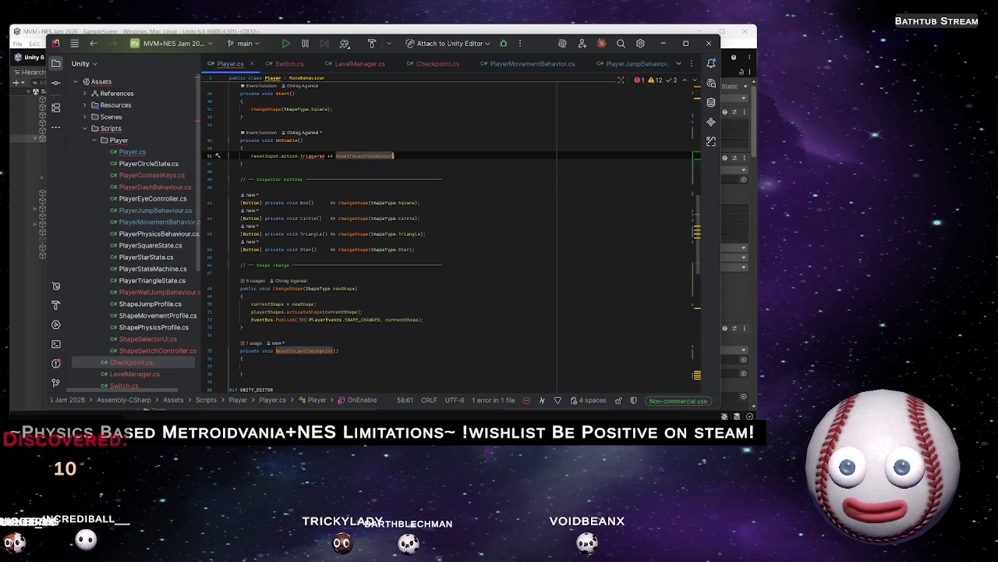
Replace 'triggered' with IsPressed() on the reset line and select the lines above it
click(301, 156)
click(323, 156)
text(.a)
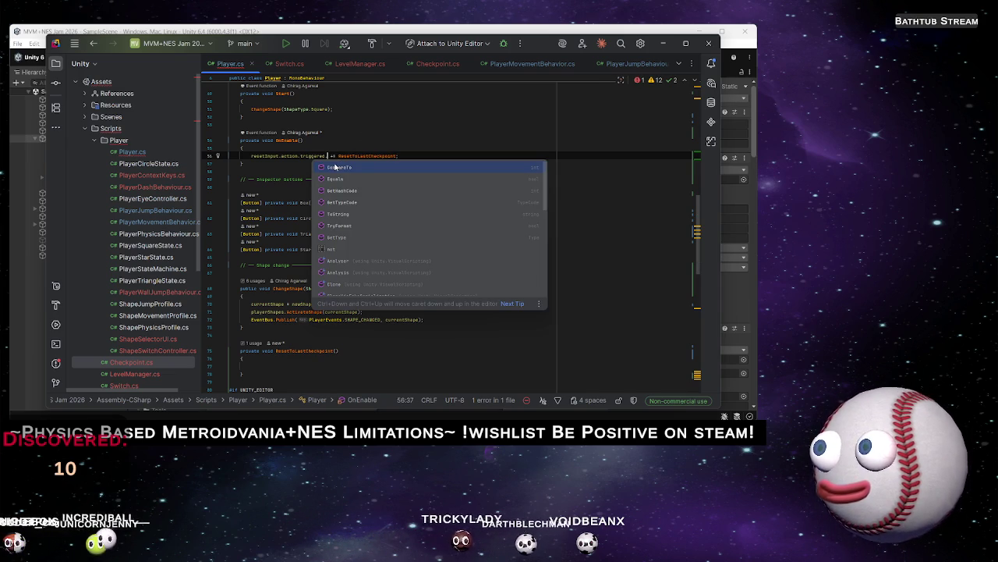
key(BackSpace)
key(BackSpace)
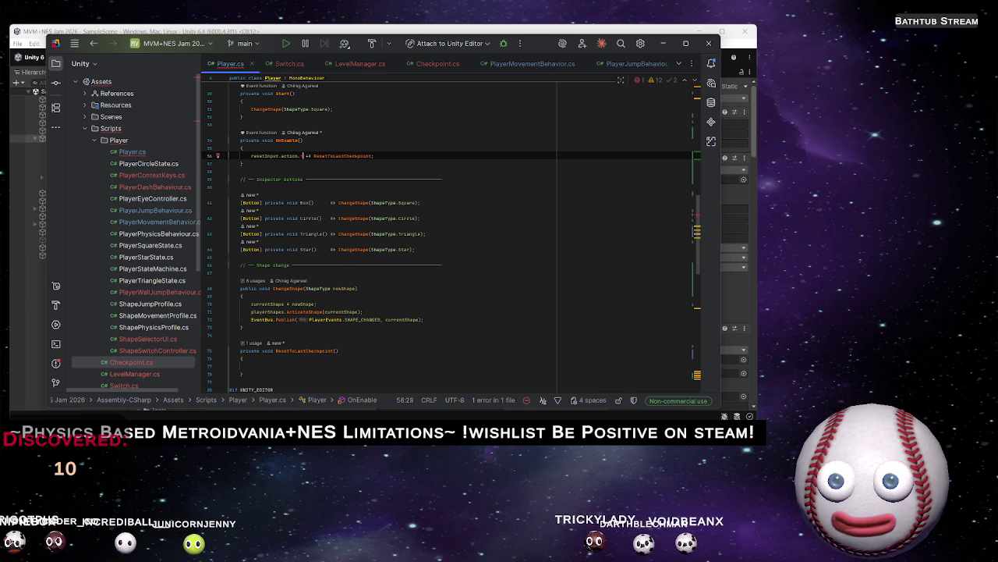
text(is)
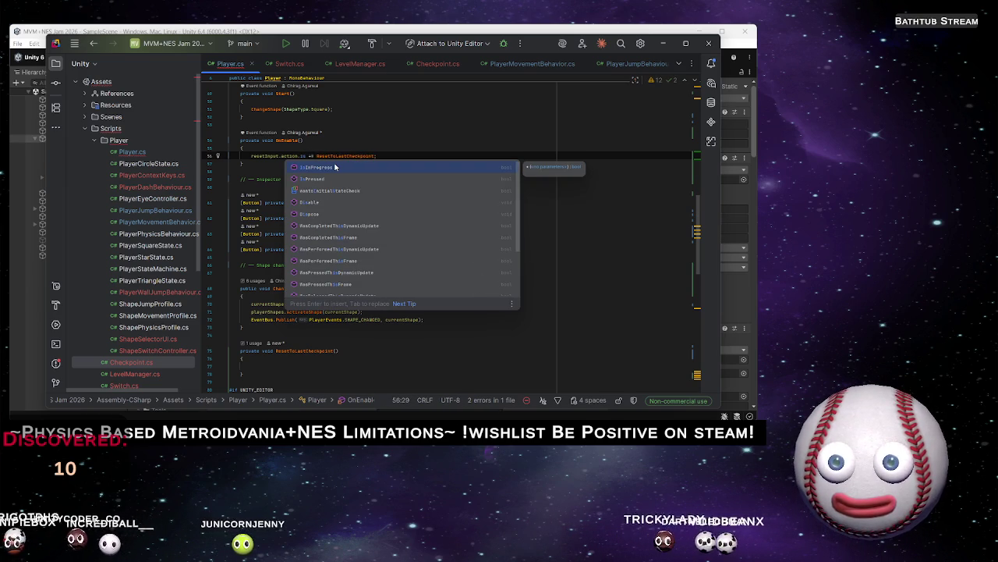
key(Down)
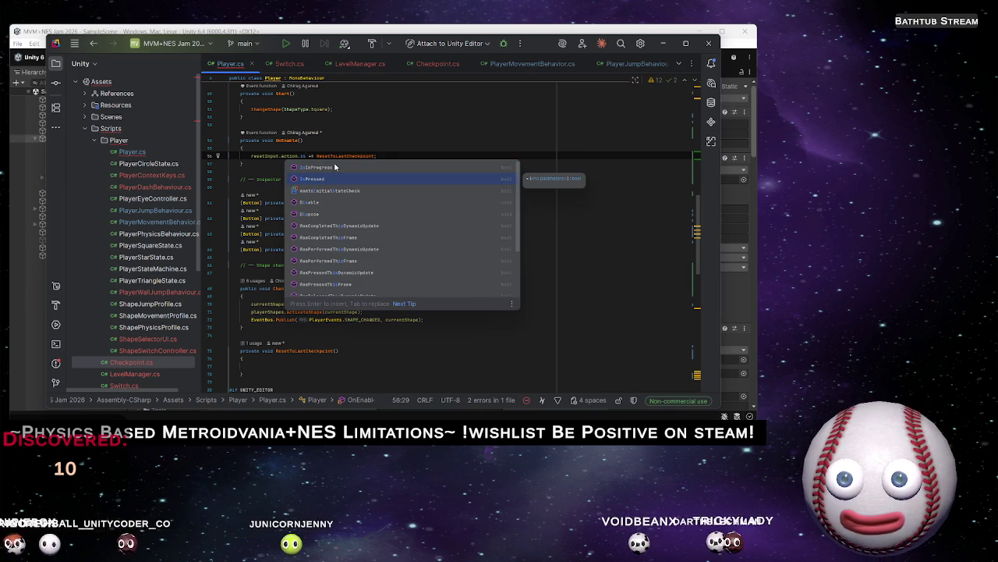
key(Return)
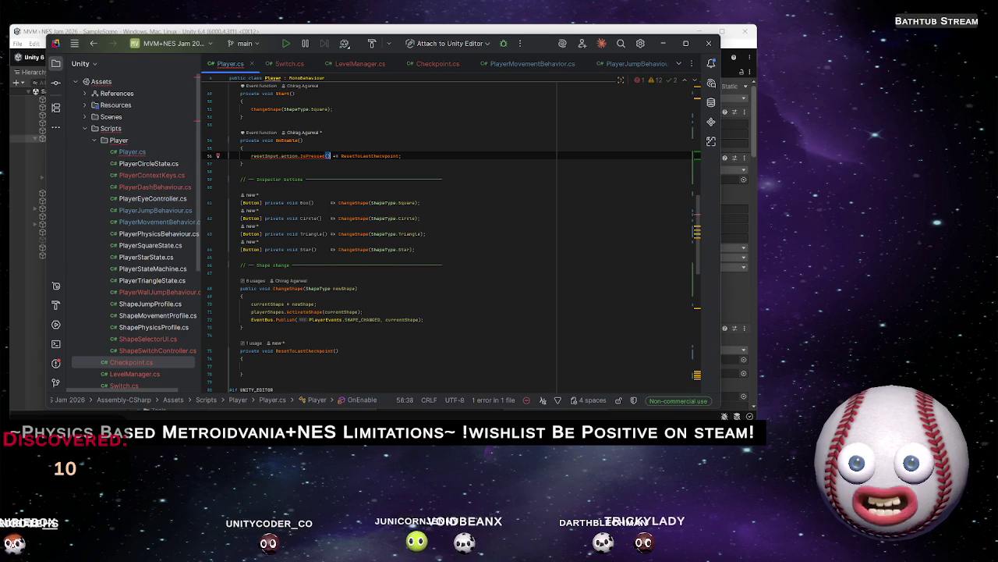
key(shift+Left)
key(shift+Left)
key(shift+Left)
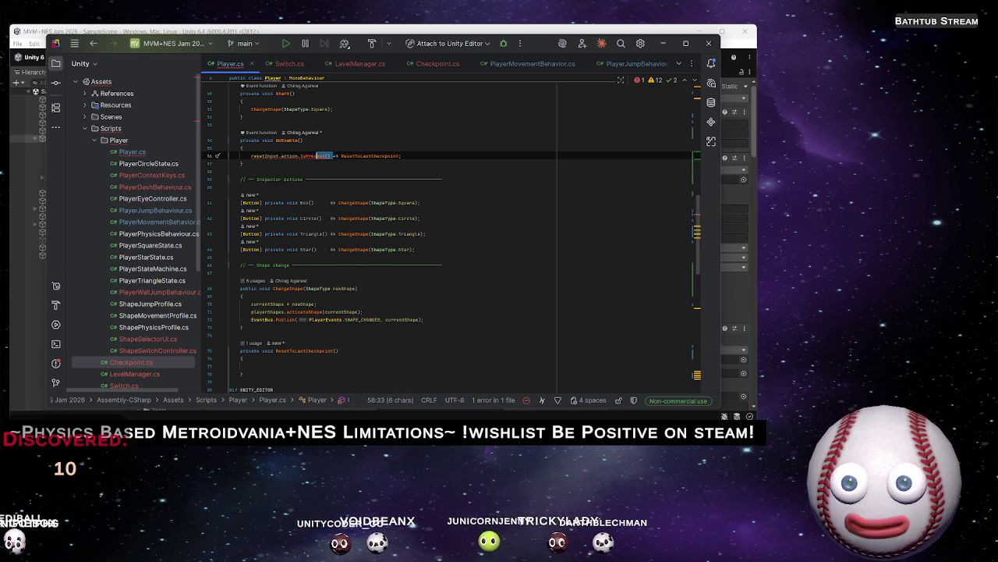
key(shift+Left)
key(shift+Left)
key(shift+Left)
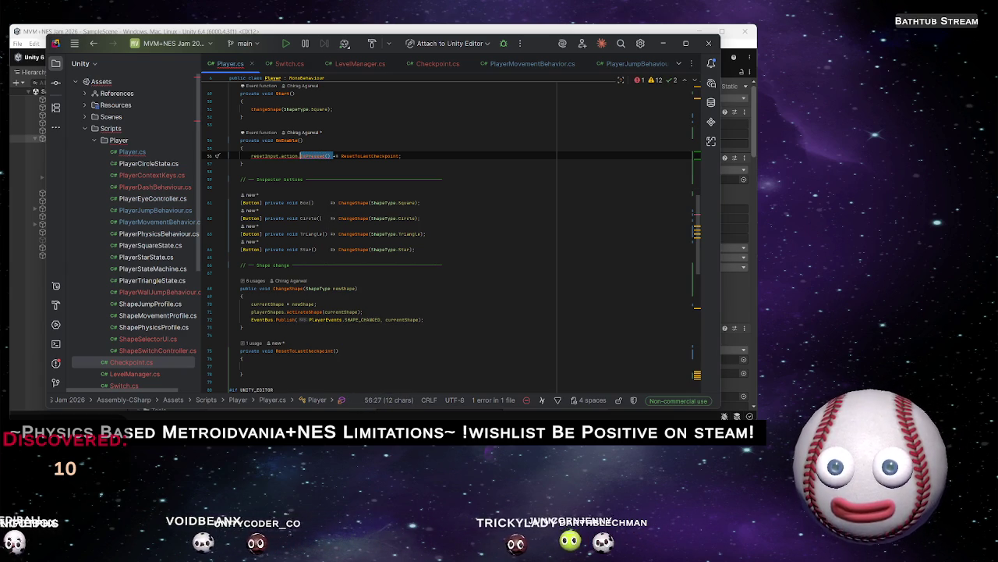
key(shift+Up)
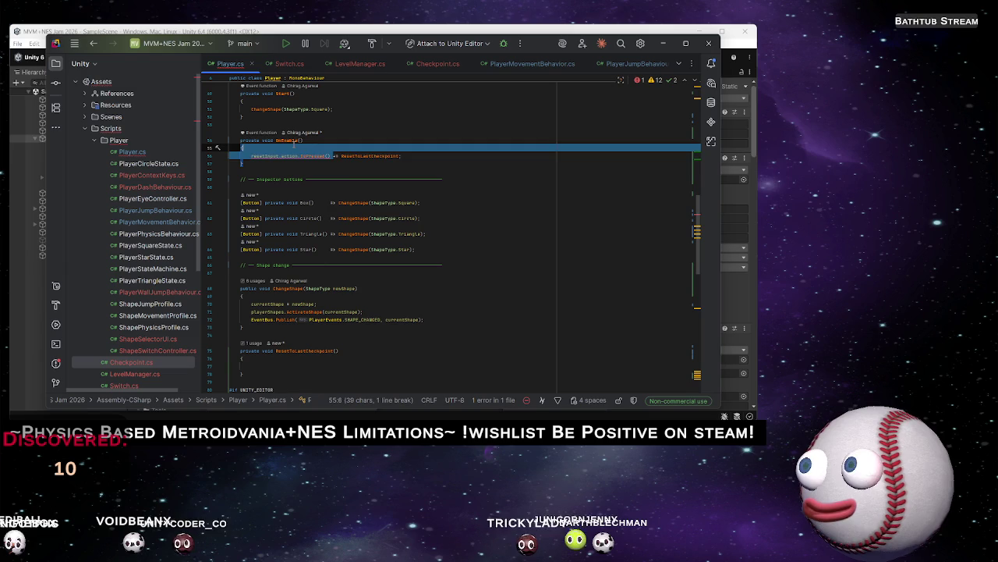
Add an if (resetInput.action.triggered) check that calls ResetToLastCheckpoint()
key(BackSpace)
key(Return)
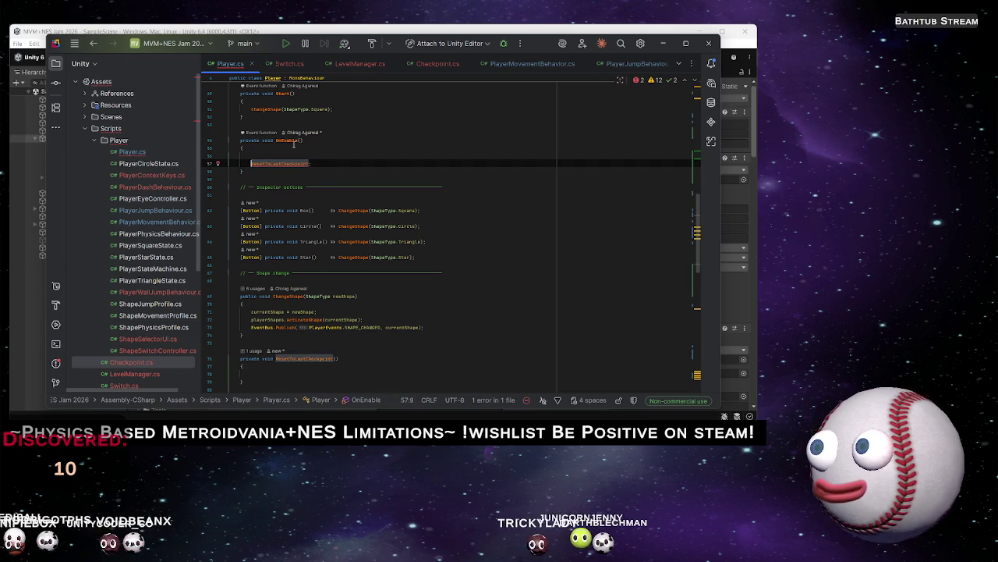
text(if)
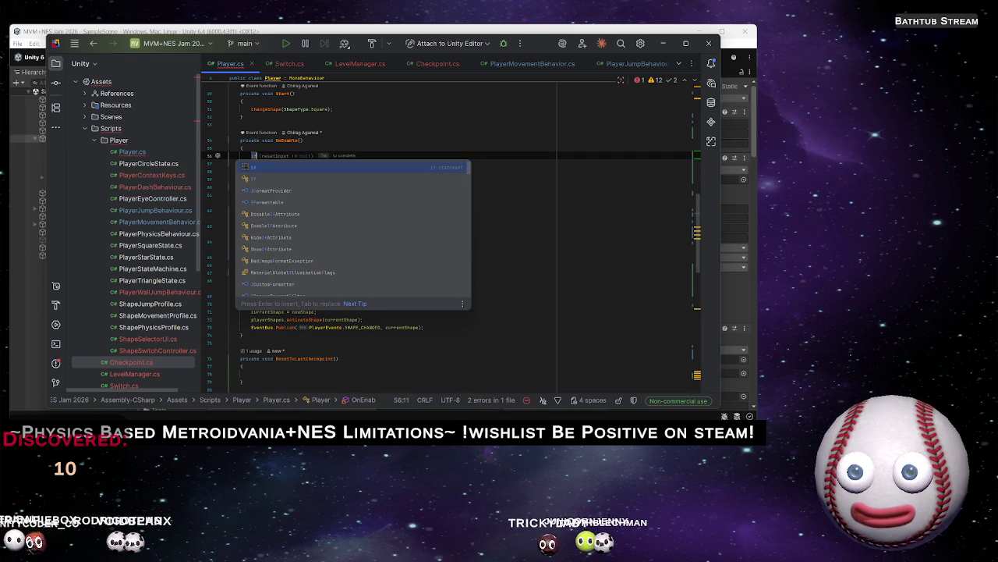
text(np)
key(Return)
text(.action)
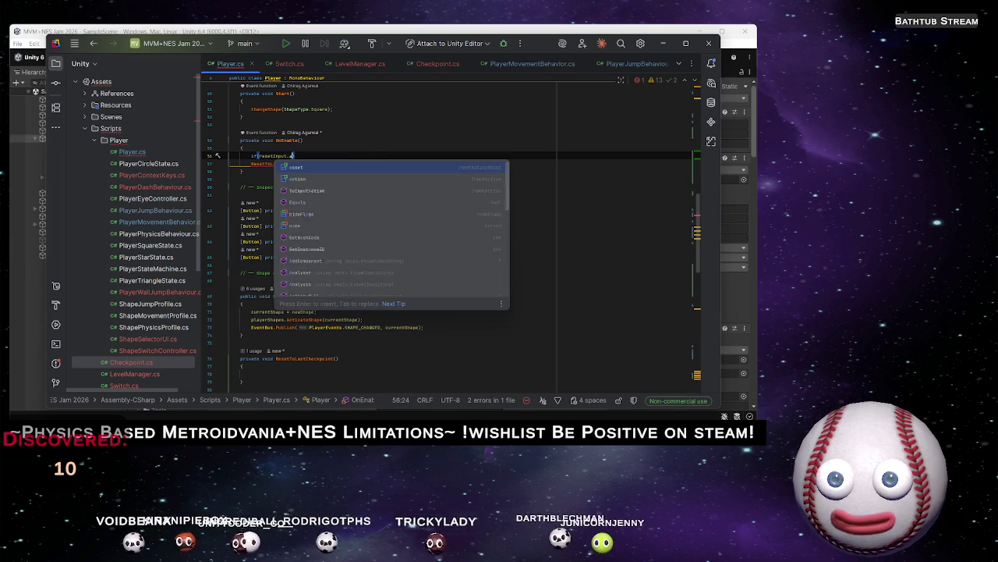
key(Tab)
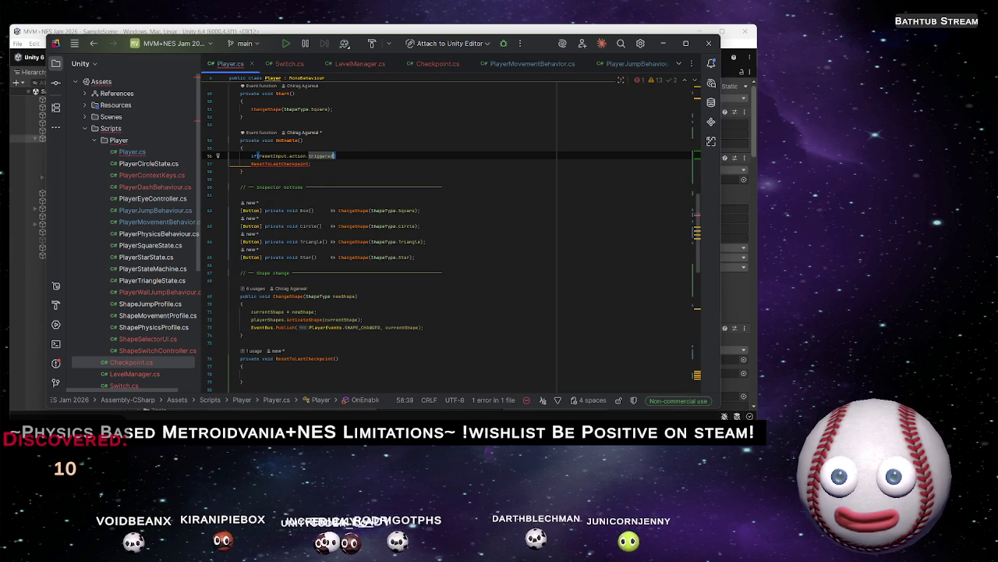
key(shift+Right)
key(shift+Right)
key(shift+Right)
key(shift+Right)
key(shift+Right)
key(shift+Right)
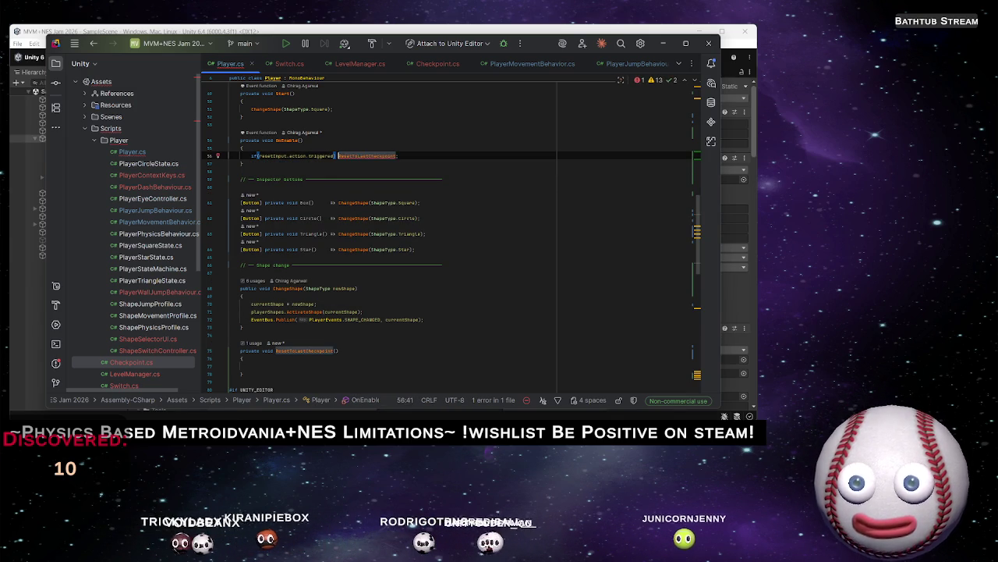
text(();)
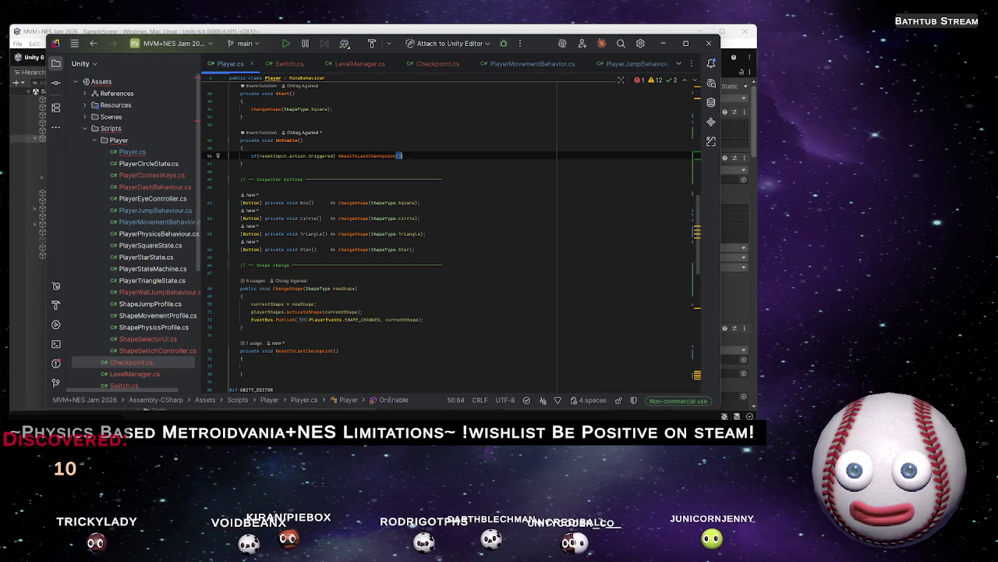
Rename the OnEnable method to Update and return to the Unity editor
click(300, 139)
key(ctrl+shift+Left)
text(Update)
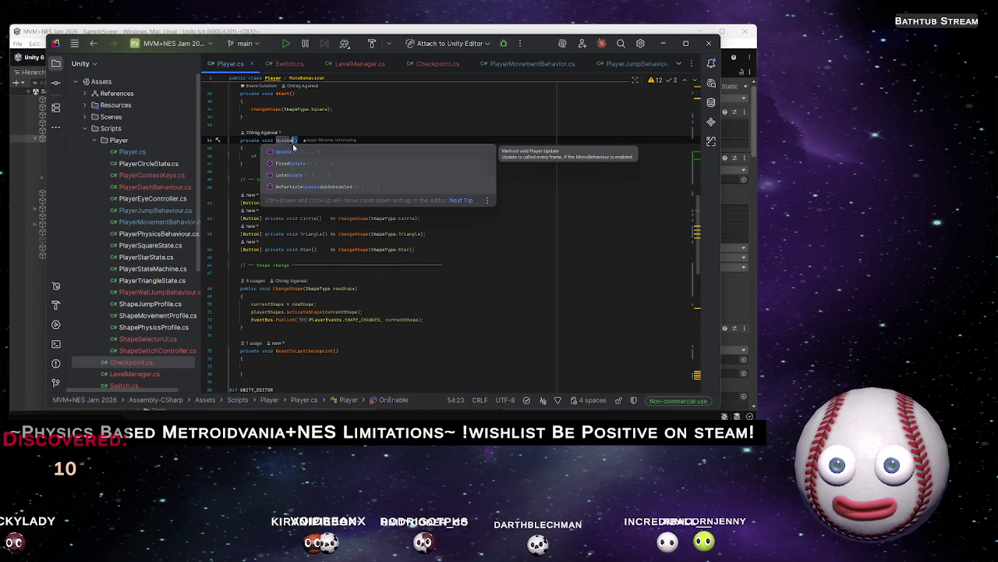
key(Return)
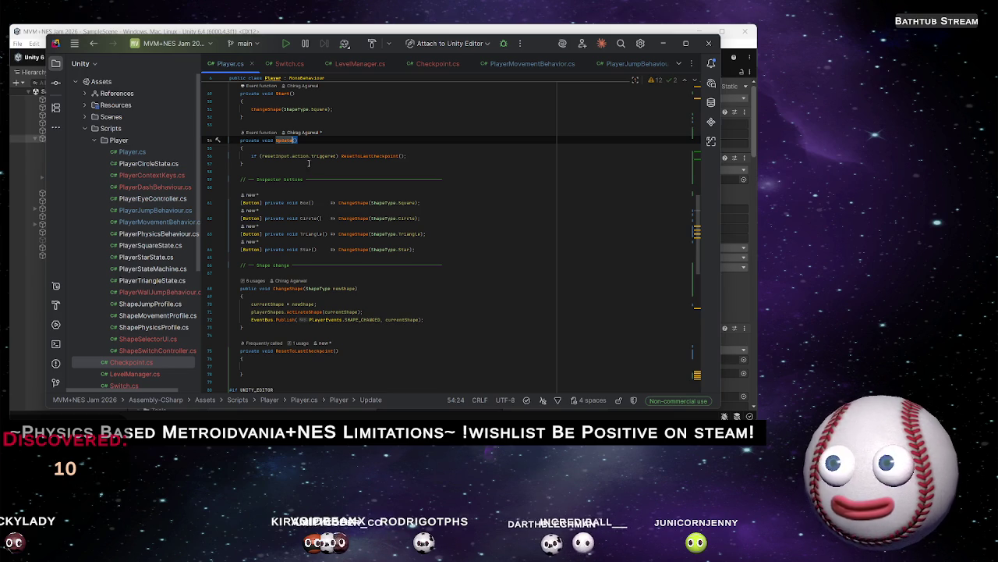
click(460, 161)
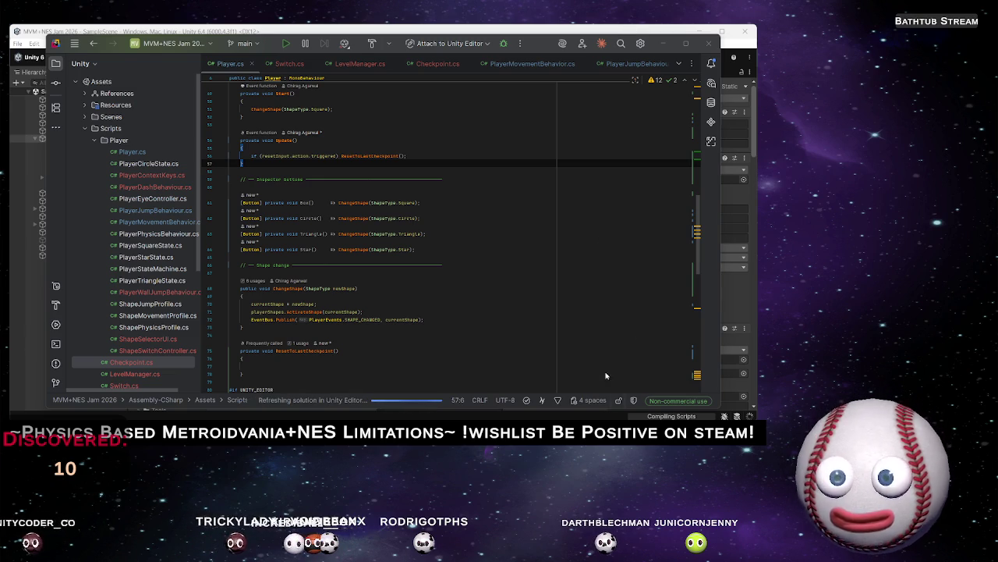
key(alt+Tab)
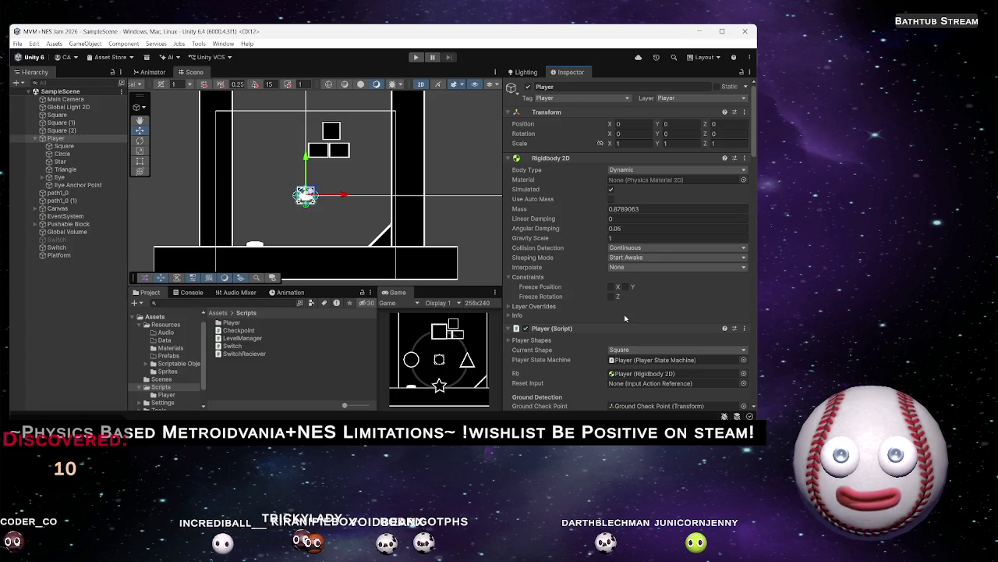
Set the Player script's Reset Input field to Player/Interact, then deselect the Player
click(674, 381)
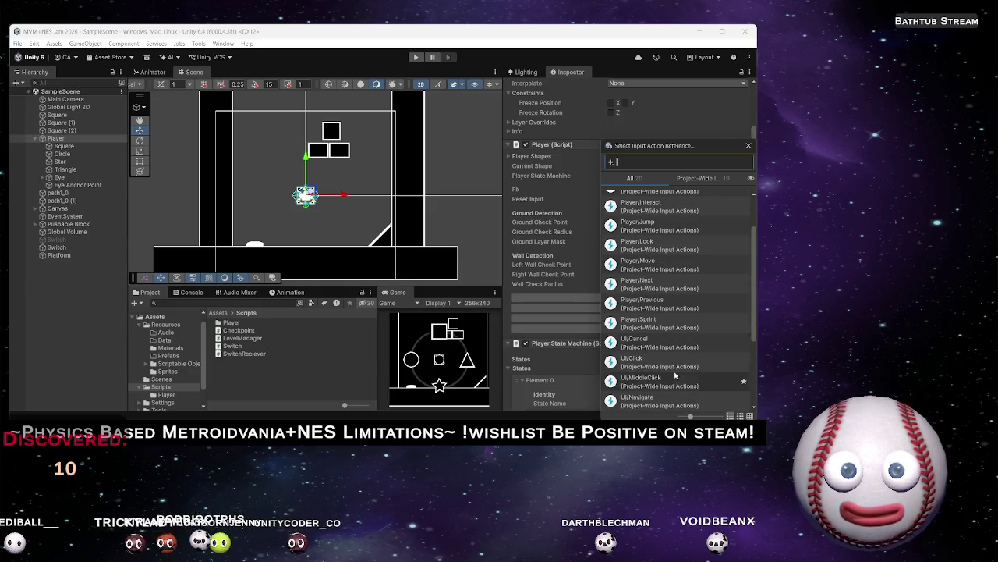
scroll(675, 382, down, 1)
scroll(675, 367, up, 3)
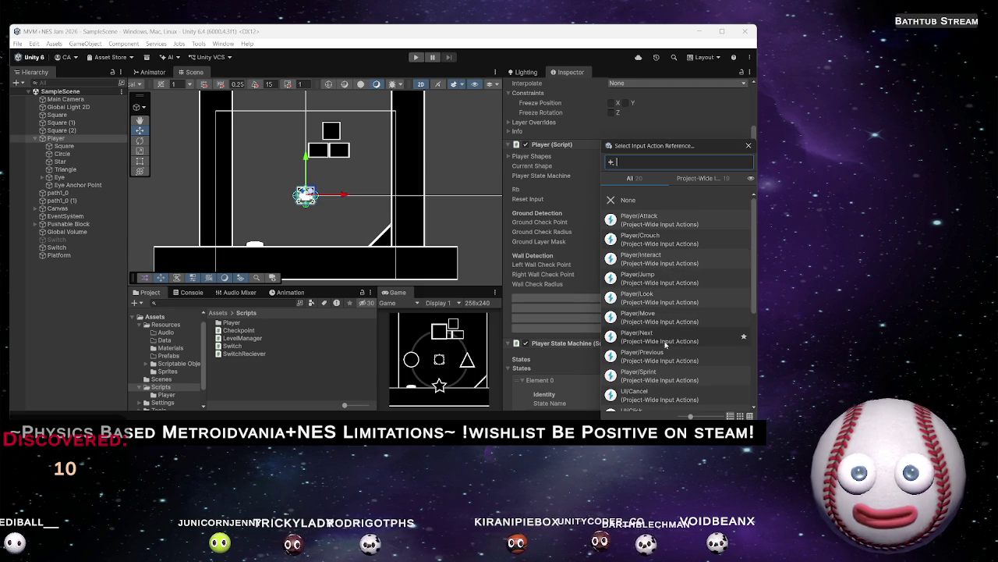
scroll(674, 337, down, 2)
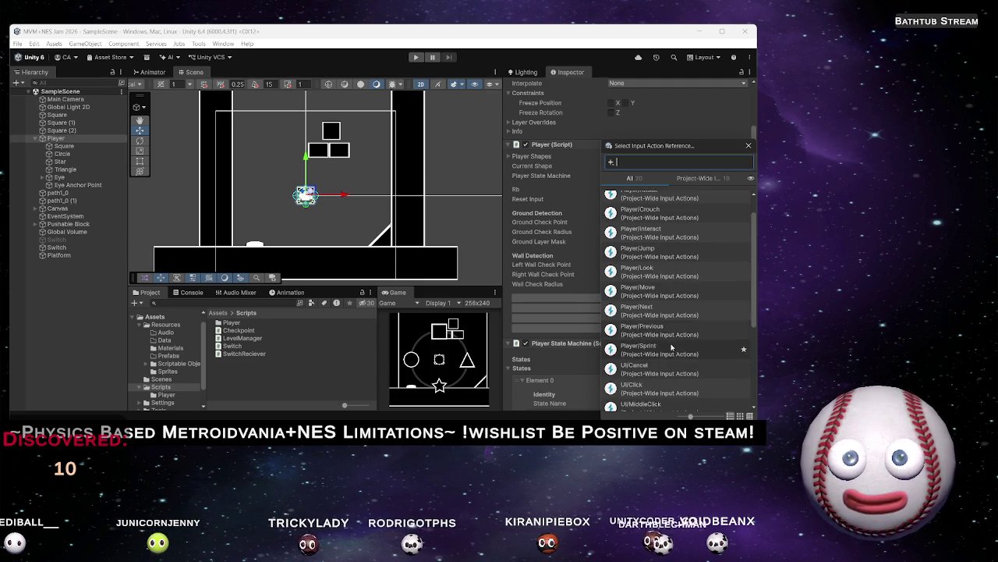
scroll(674, 343, down, 2)
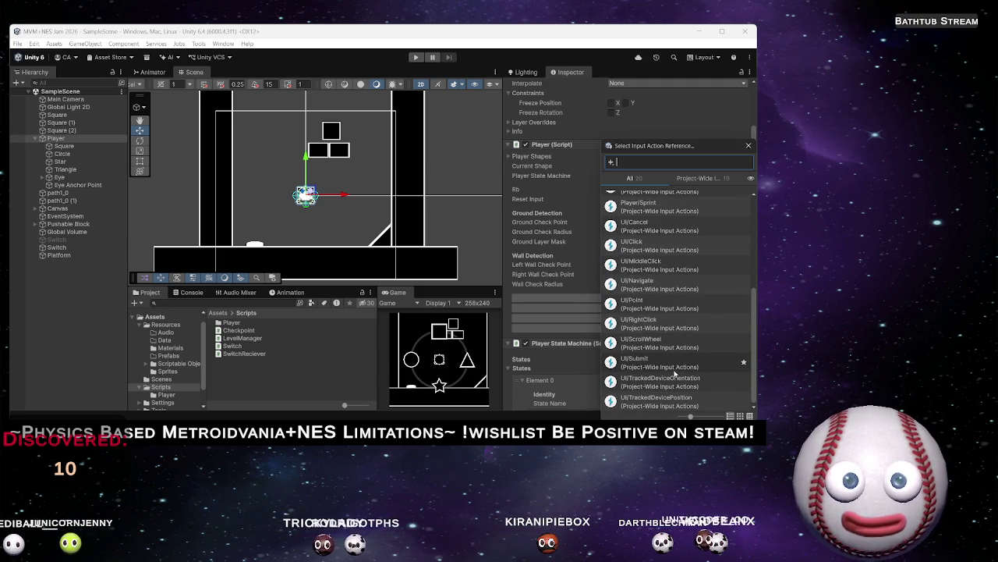
scroll(678, 339, up, 4)
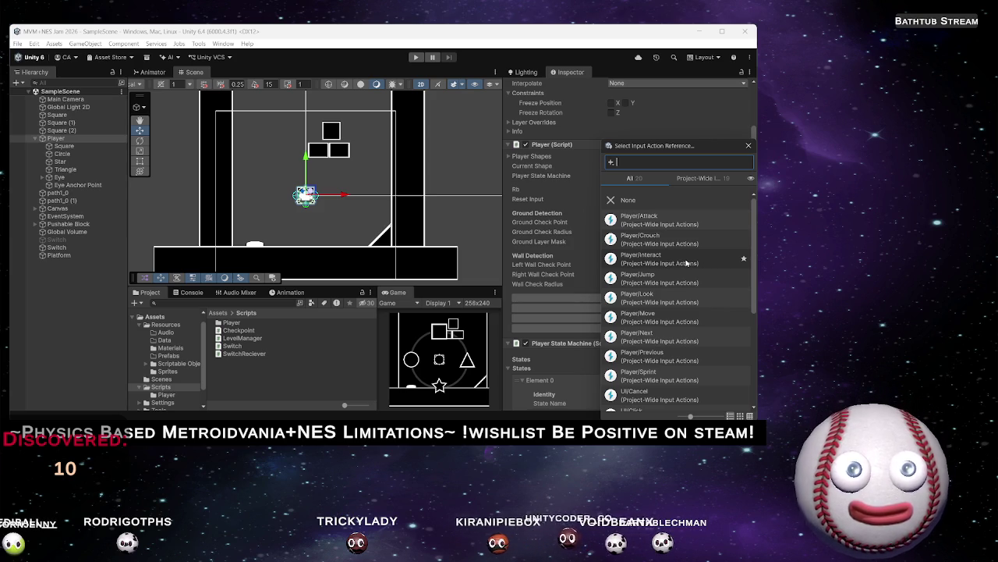
click(686, 263)
click(685, 262)
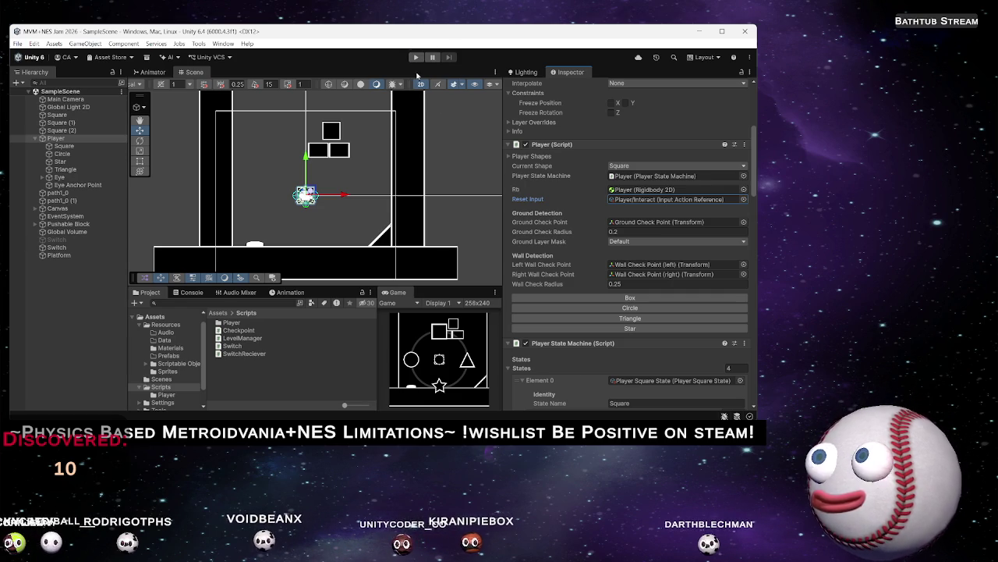
click(64, 291)
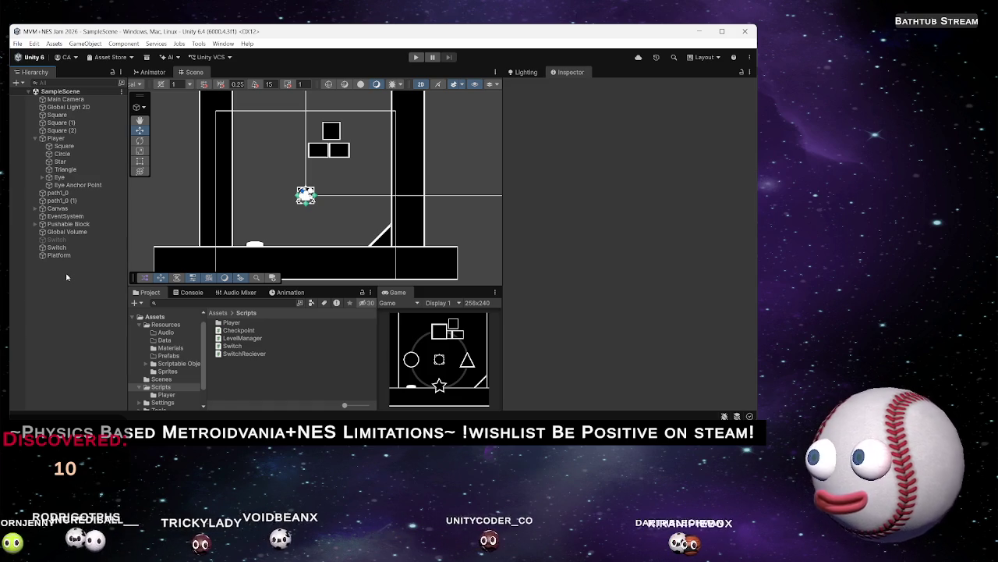
Create an empty GameObject in the Hierarchy and reset its Transform to the origin
right_click(67, 277)
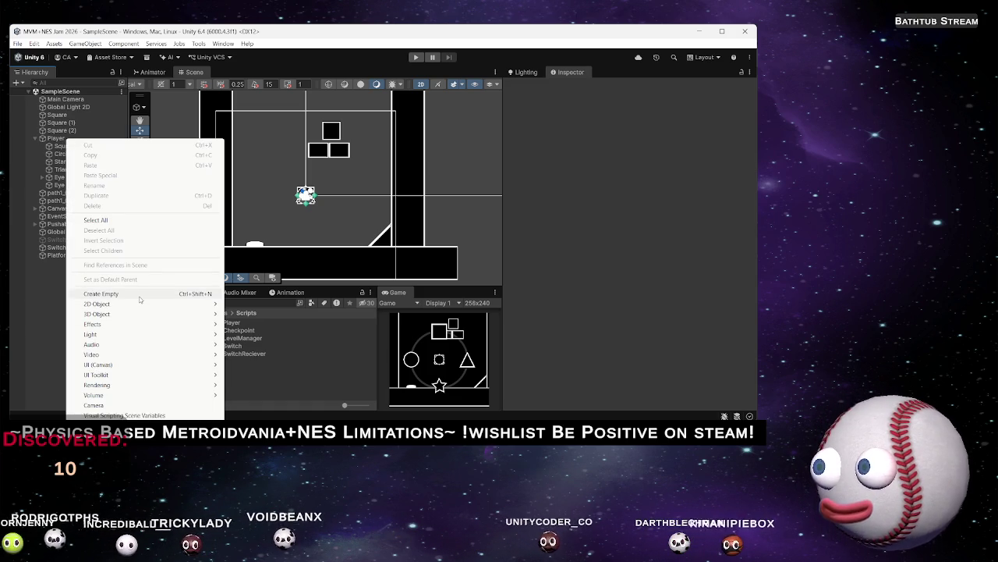
click(101, 293)
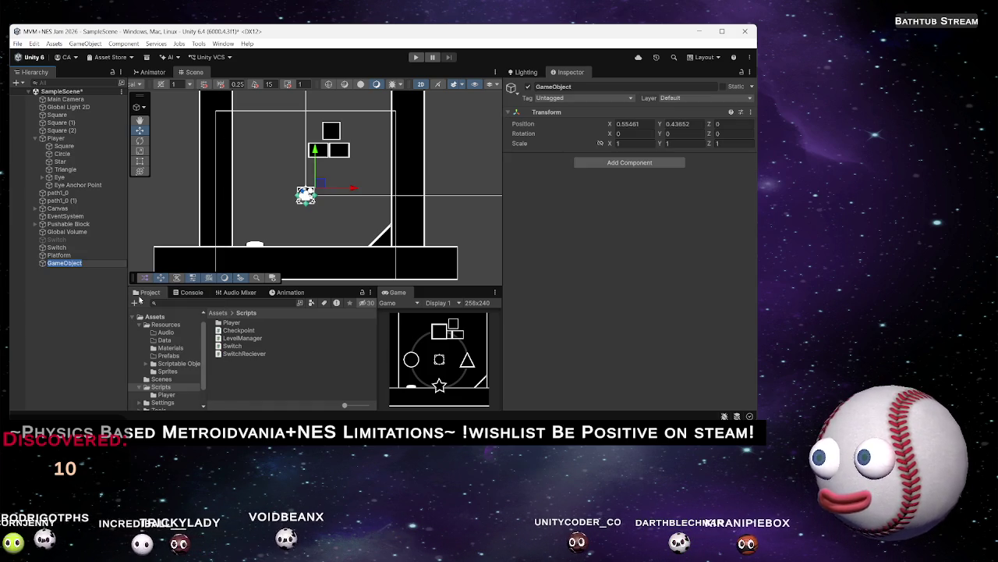
click(751, 114)
click(699, 123)
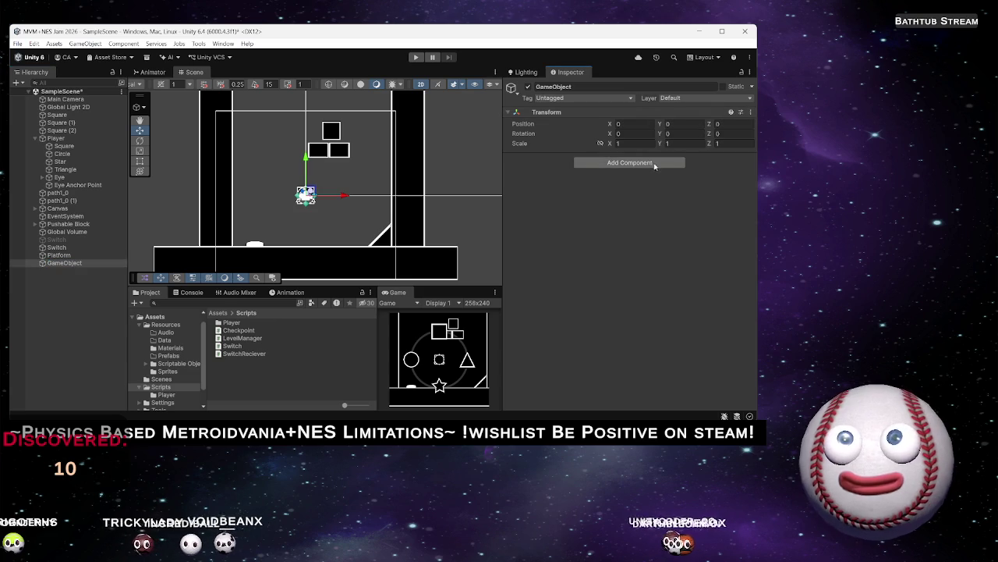
click(654, 162)
text(Box)
click(711, 208)
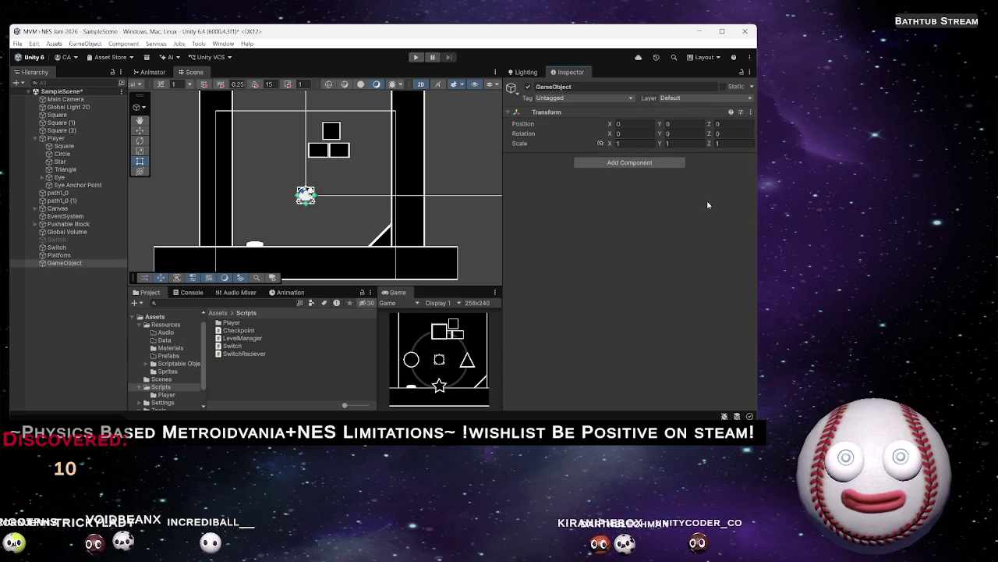
Add a Sprite Renderer using the Perfect Hexagon sprite
click(647, 163)
text(Sprit)
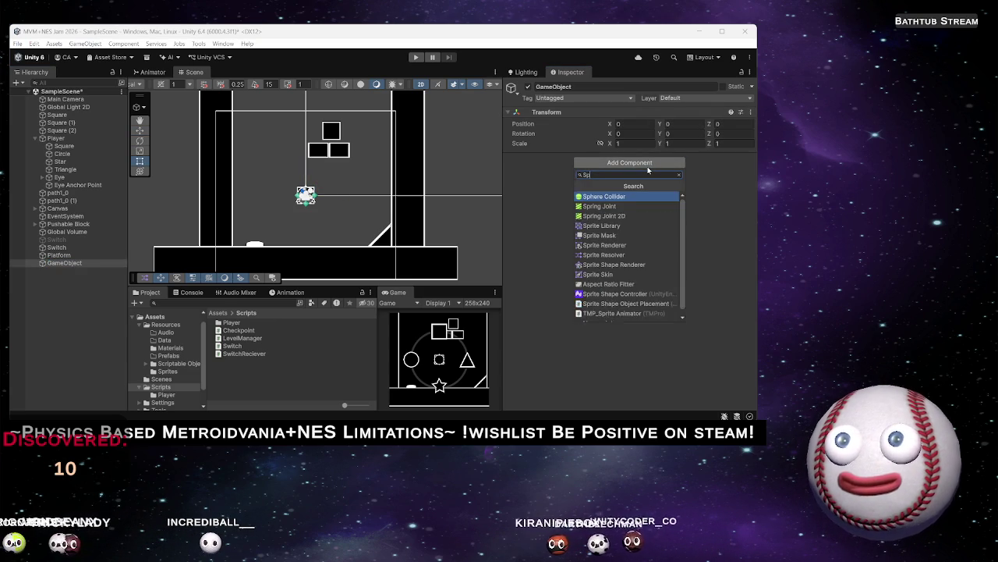
key(Down)
key(Down)
key(Down)
key(Up)
key(Return)
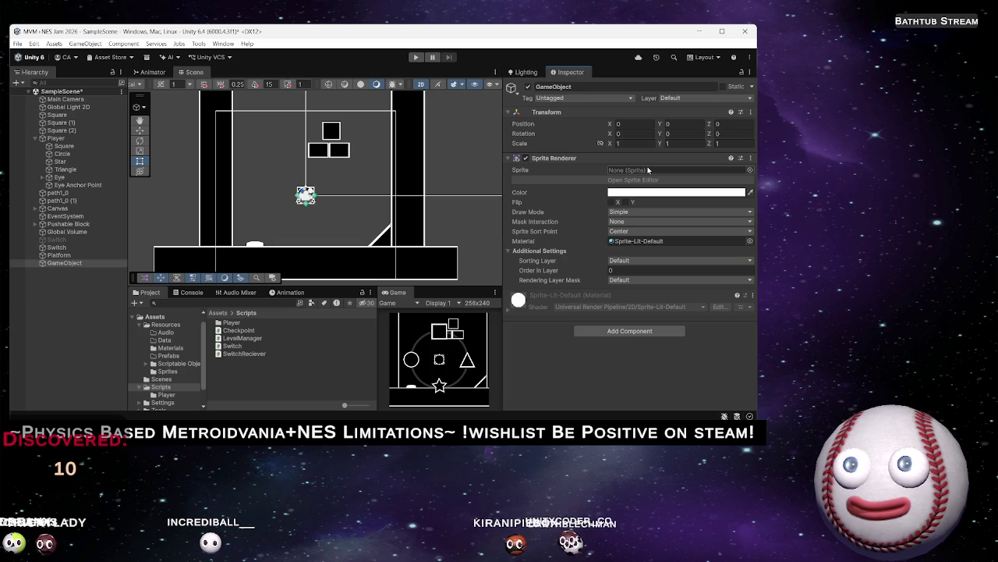
click(749, 170)
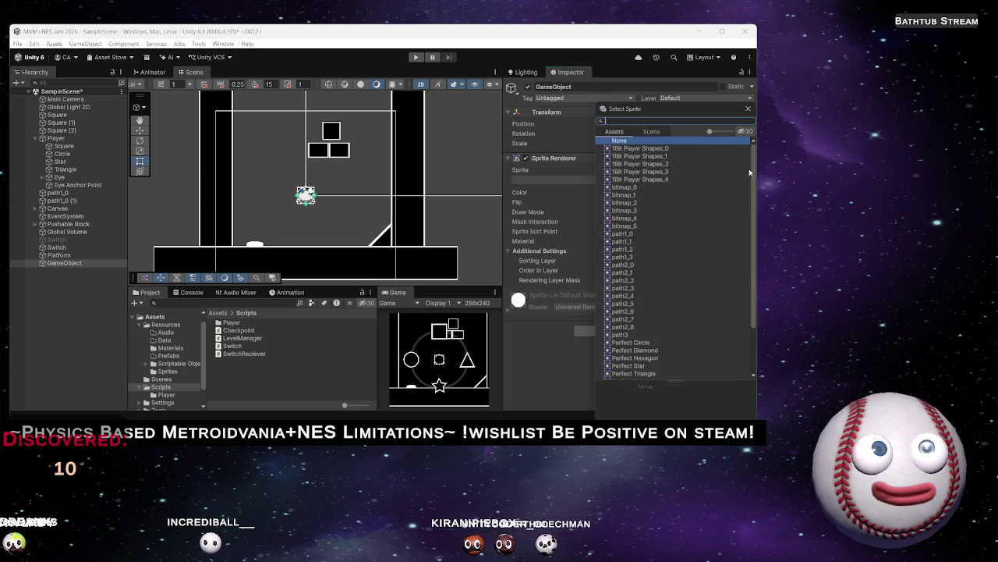
double_click(651, 359)
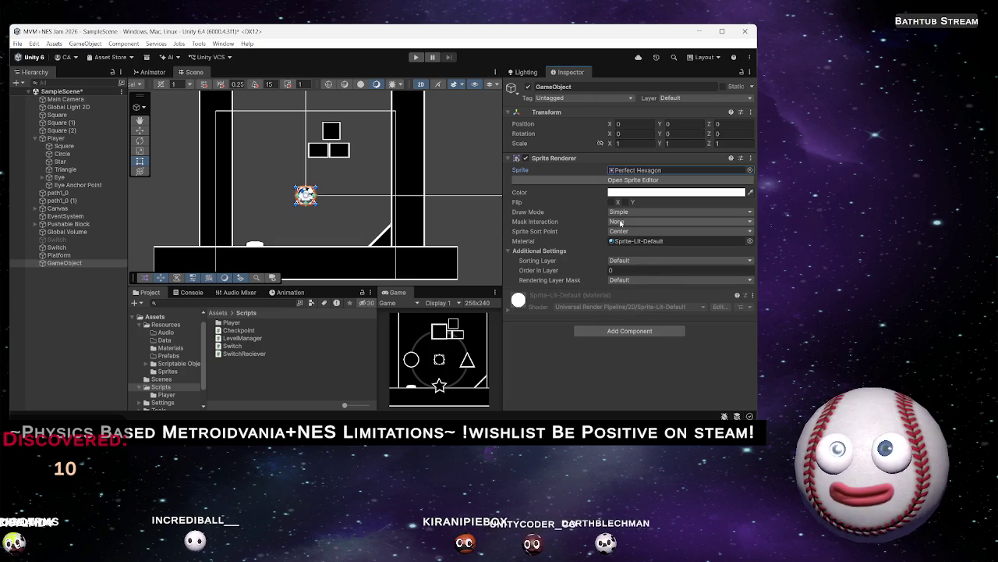
Add the Checkpoint script and a Polygon Collider 2D to the hexagon object
click(613, 331)
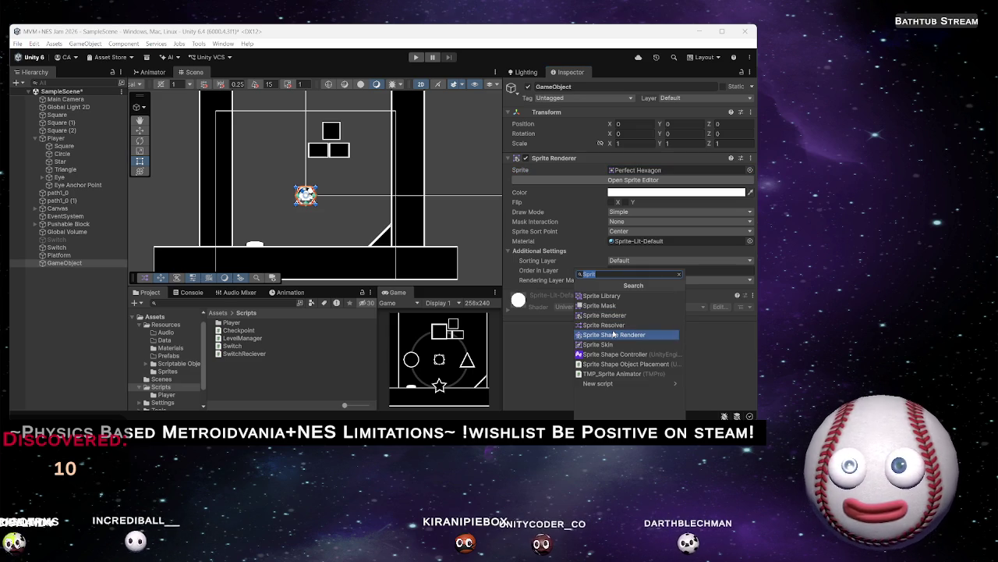
text(Che)
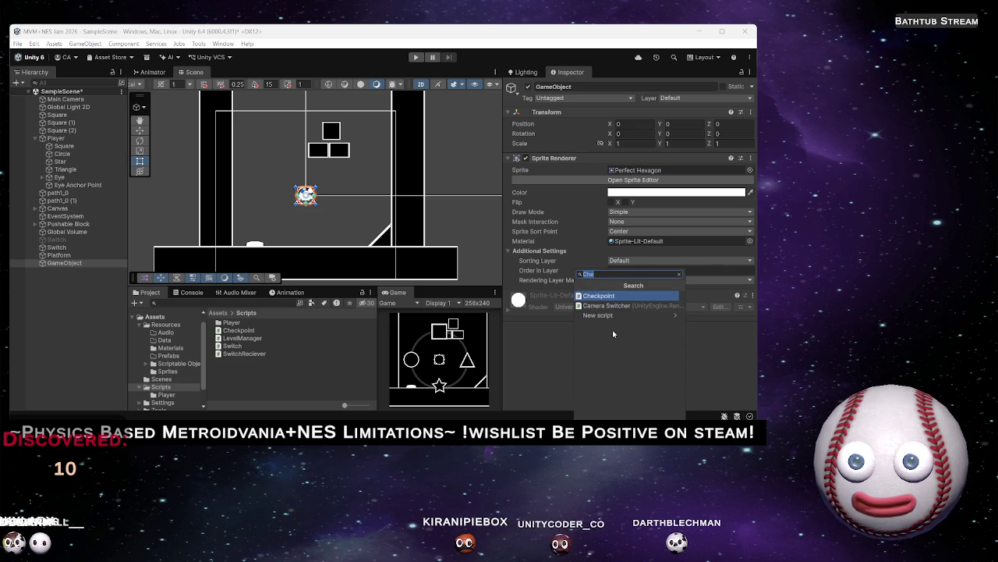
key(Return)
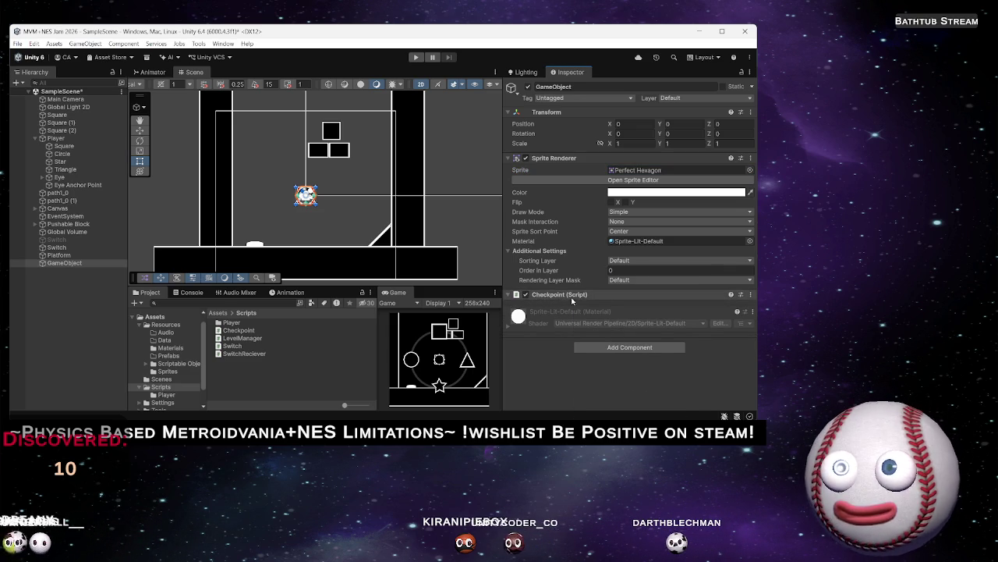
click(624, 351)
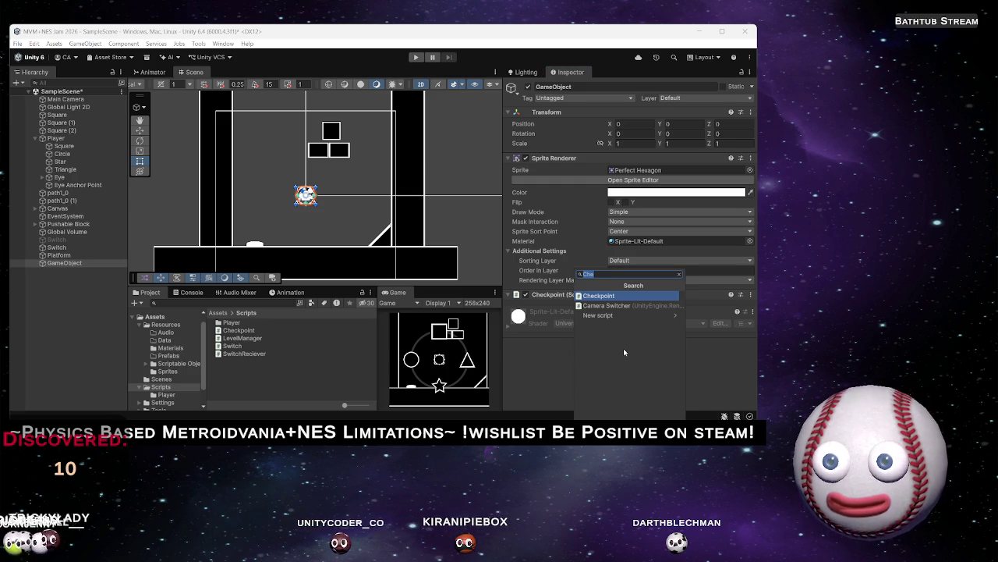
text(Pol)
key(Return)
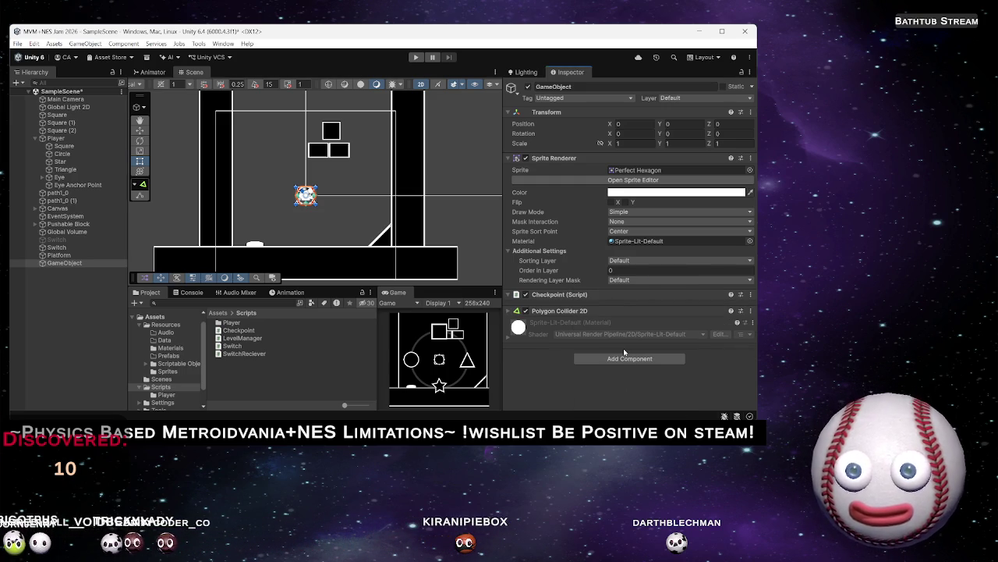
scroll(306, 195, up, 3)
Frame the hexagon in the Scene view and set its scale to X 1, Y 2
key(f)
scroll(320, 206, down, 5)
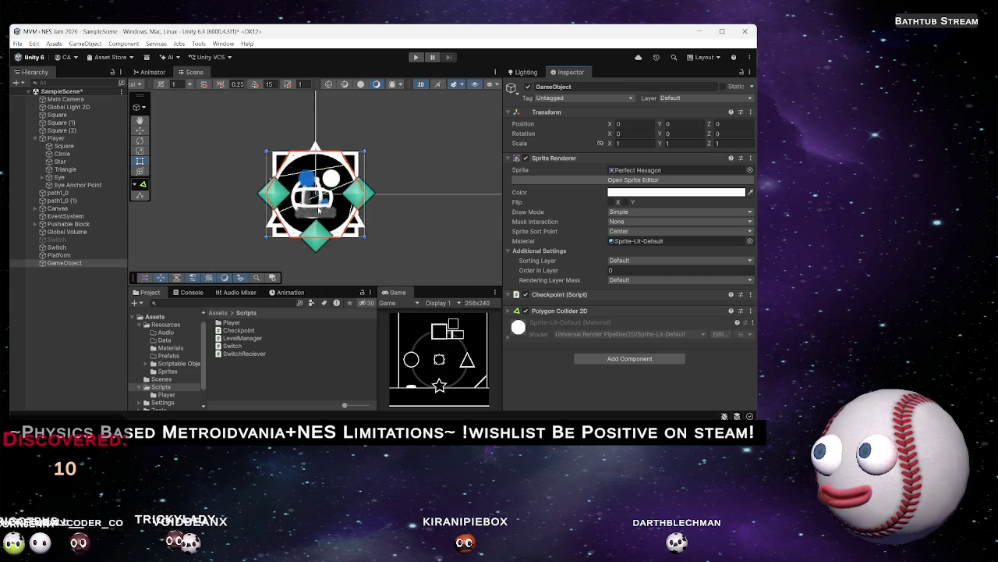
scroll(321, 221, down, 2)
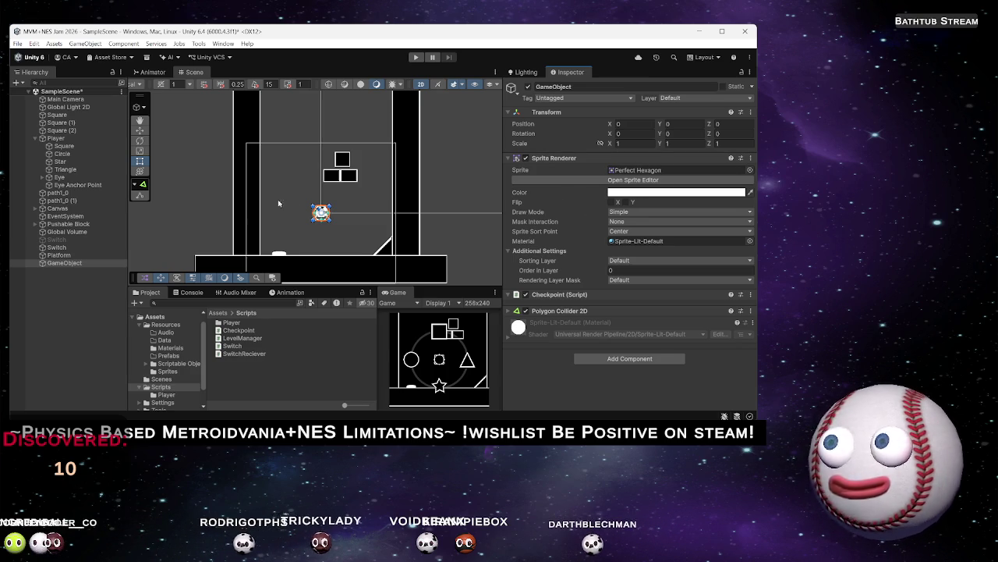
key(f)
scroll(337, 231, down, 3)
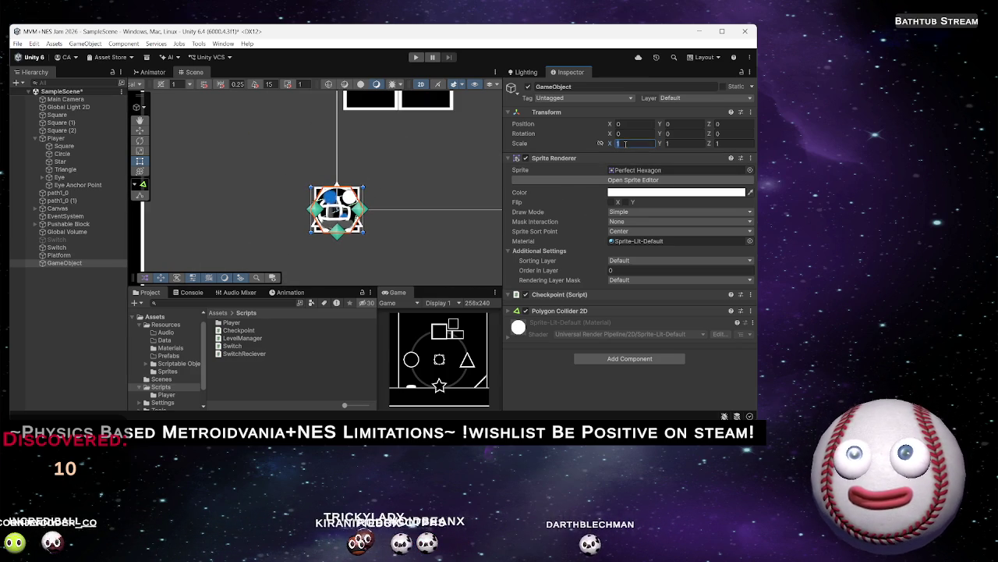
text(2)
key(Tab)
text(2)
click(634, 144)
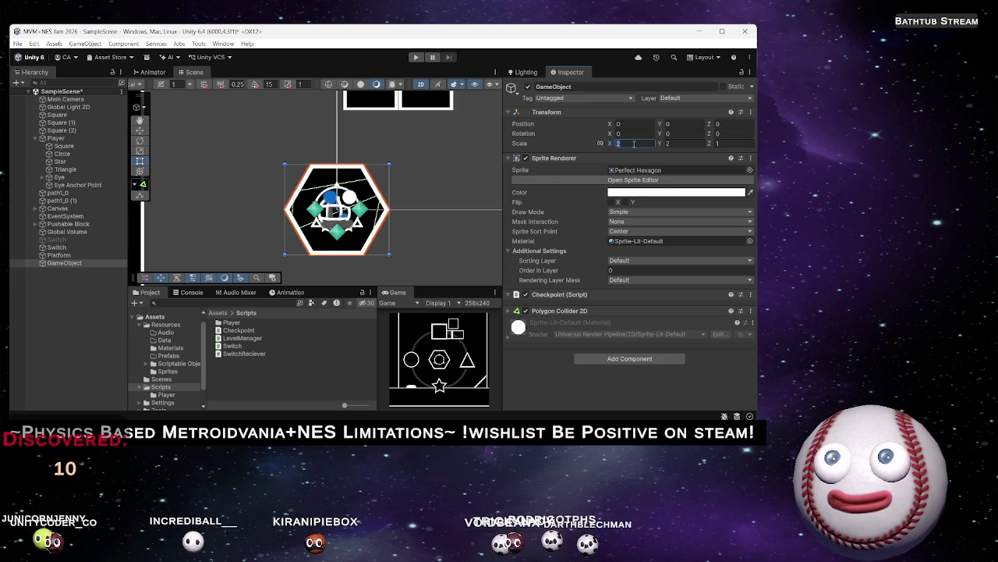
text(1)
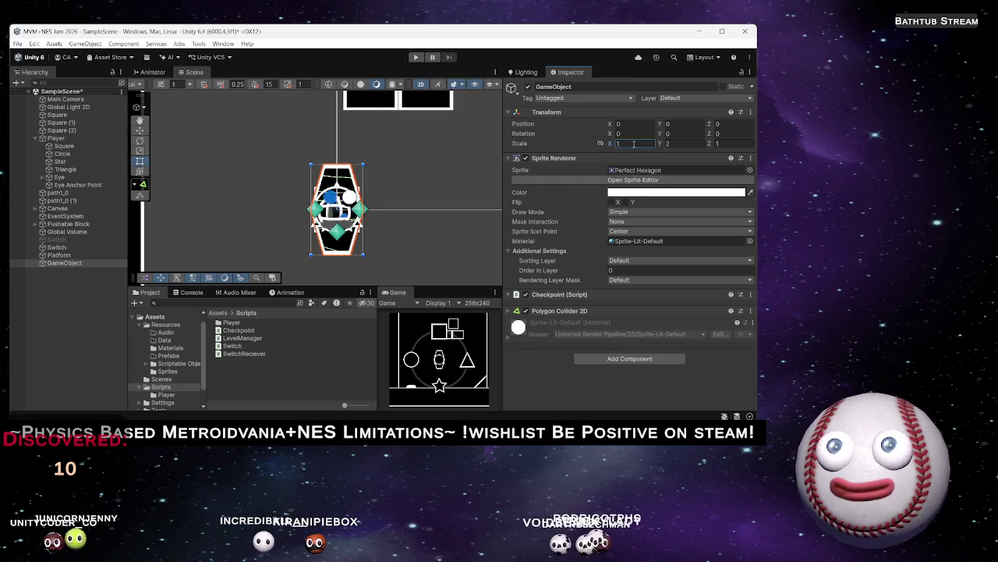
Fade the hexagon's colour to nearly transparent and move it to X 2.88, Y -2.01 beside the ramp
click(652, 193)
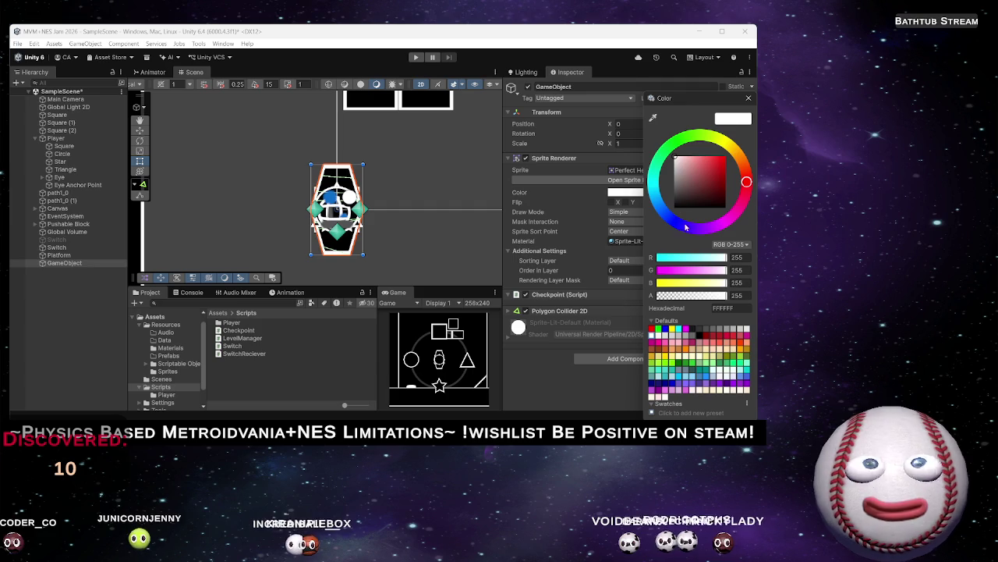
click(696, 296)
drag(680, 297, 663, 299)
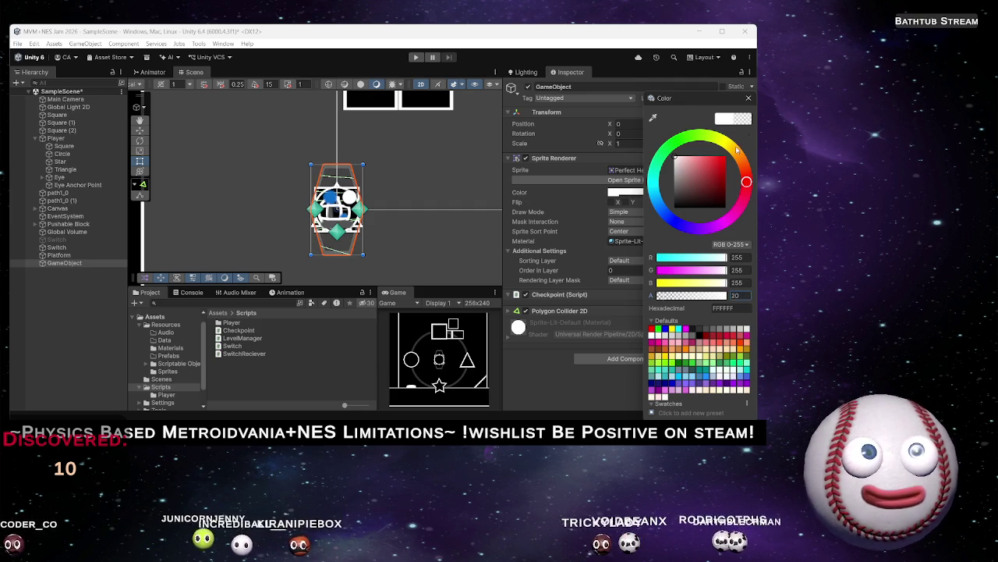
click(413, 241)
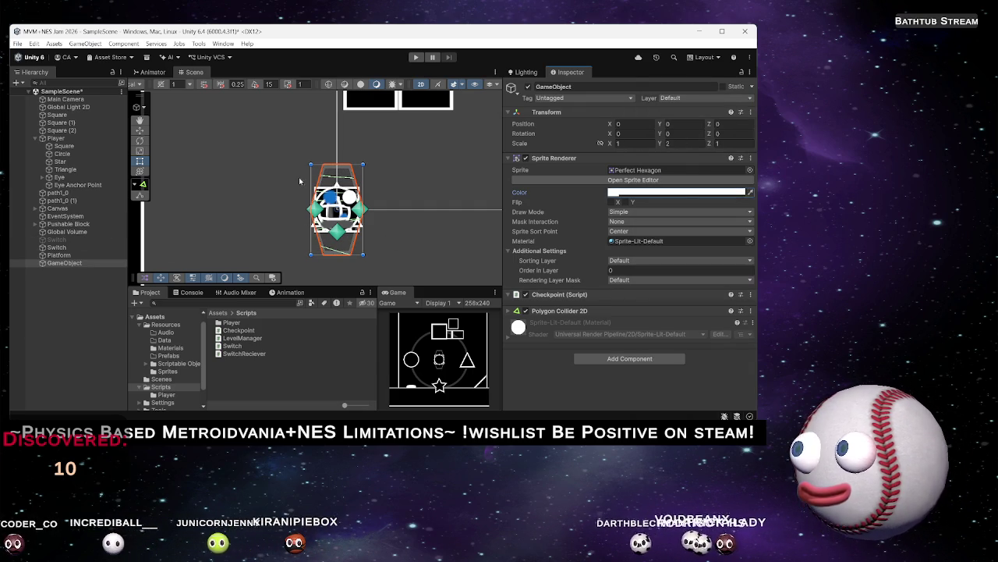
scroll(295, 183, down, 4)
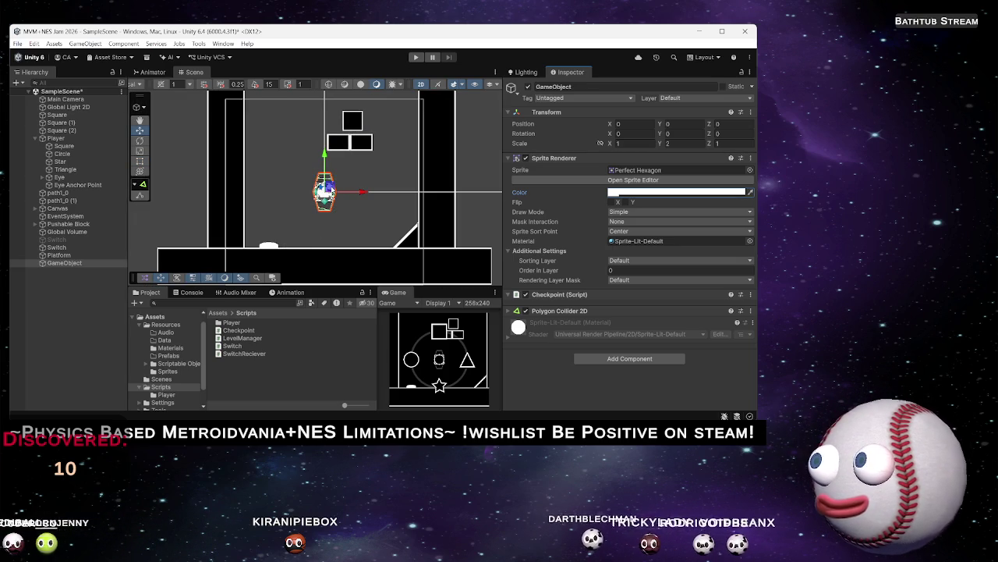
mouse_move(328, 190)
mouse_down()
mouse_move(391, 221)
mouse_move(408, 179)
mouse_move(369, 226)
mouse_move(343, 112)
mouse_move(351, 221)
mouse_move(383, 225)
mouse_up()
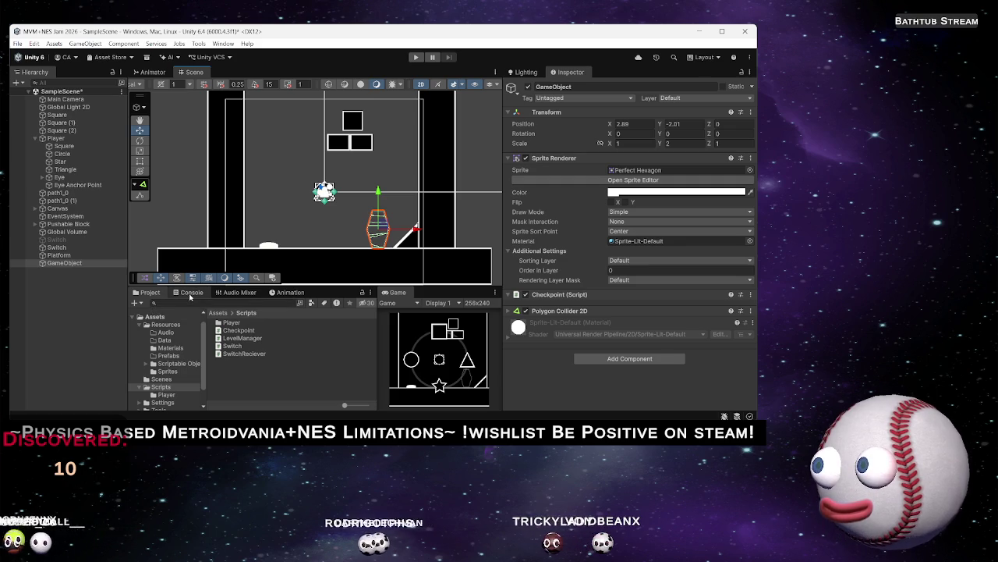
Rename the hexagon object to Checkpoint in the Hierarchy, then deselect it
click(84, 263)
text(Checkp)
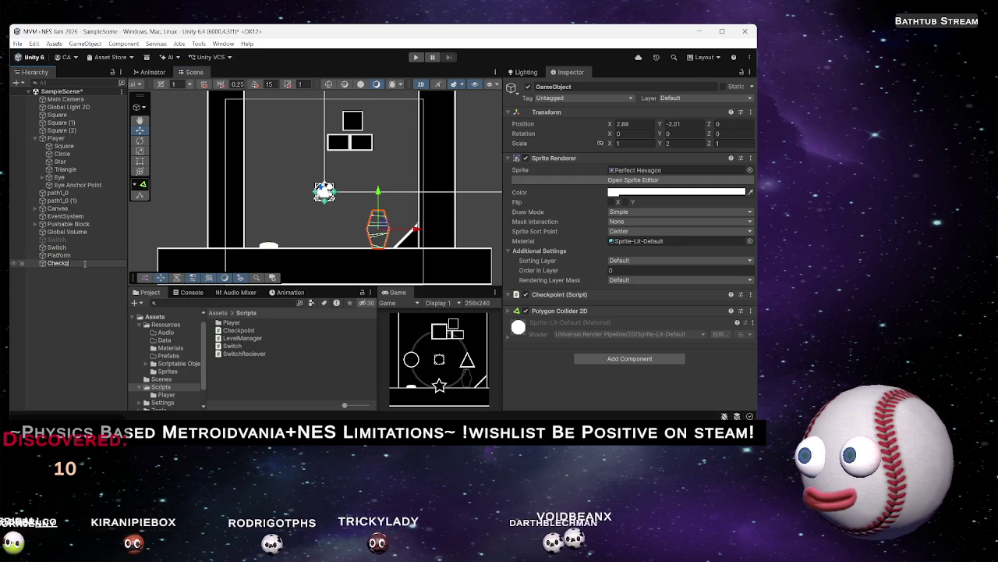
text(oint)
key(Return)
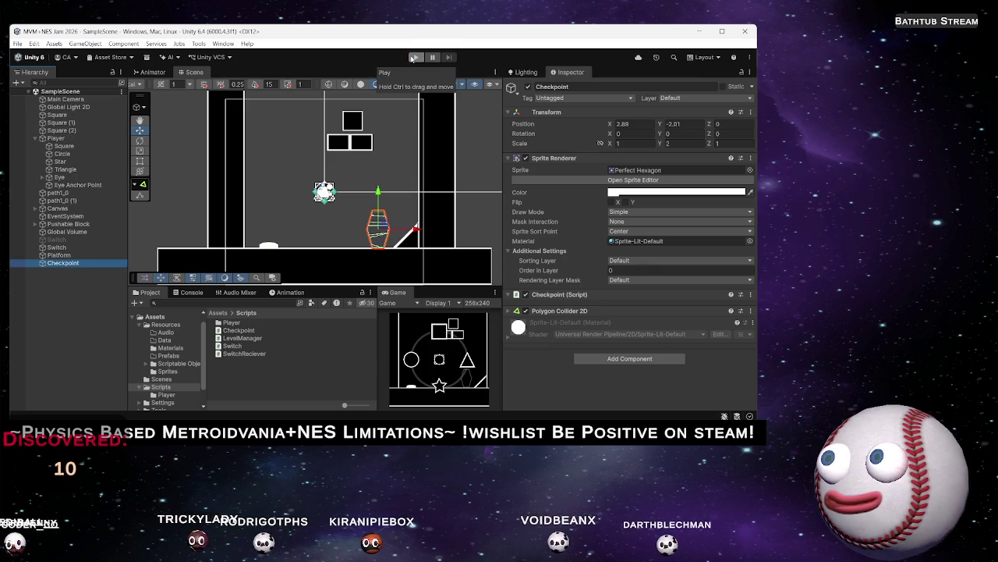
click(72, 282)
Create an empty object named Level Manager and reset its Transform to the origin
right_click(73, 283)
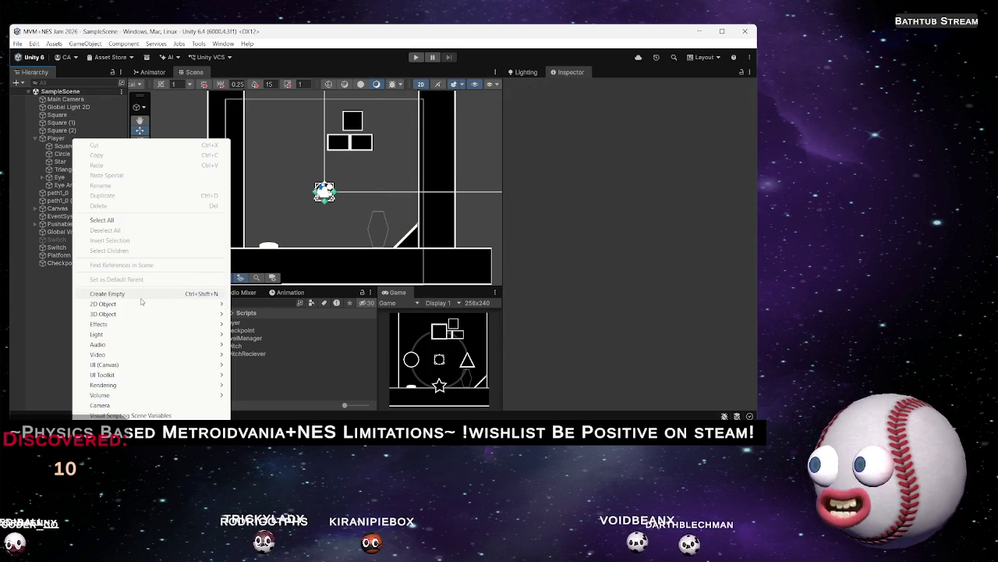
click(106, 293)
text(Level Mana)
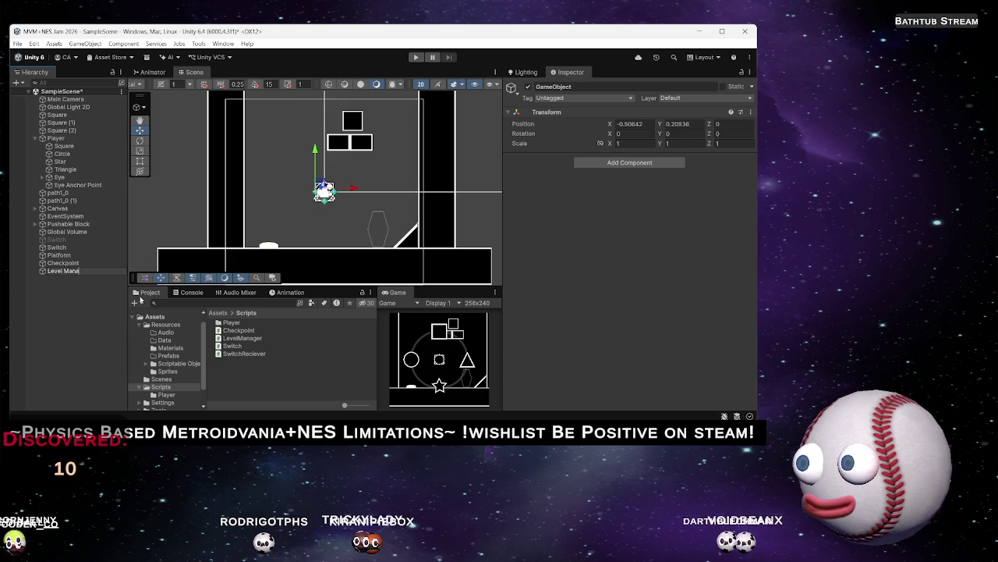
text(ger)
key(Return)
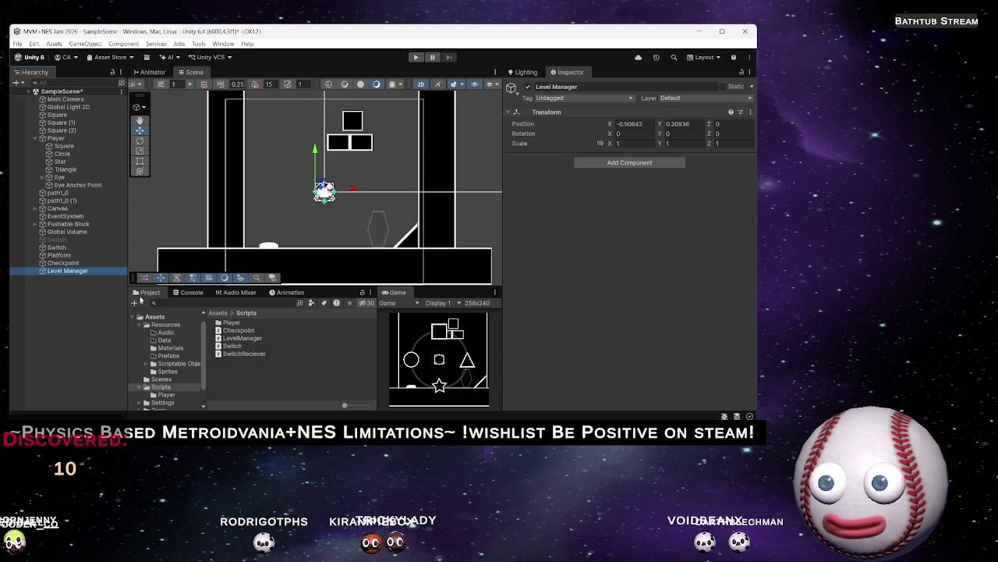
click(725, 111)
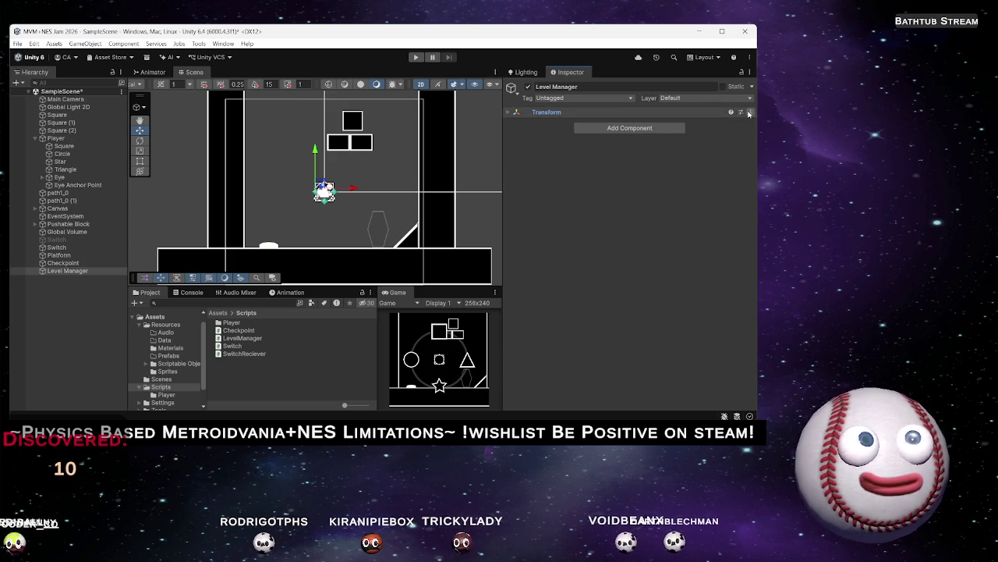
click(750, 111)
click(675, 117)
Add the LevelManager script component and start play mode
click(637, 128)
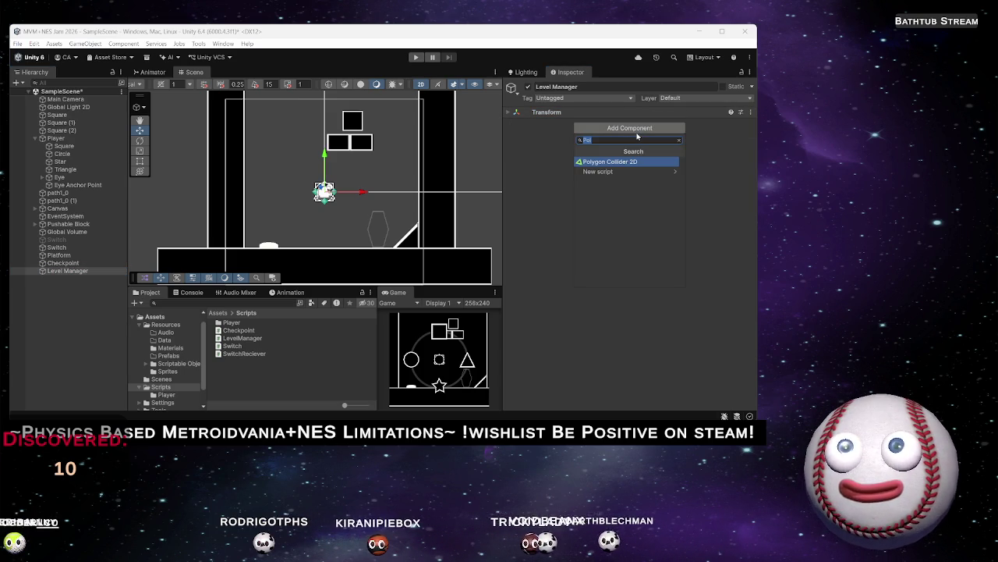
text(level)
key(Return)
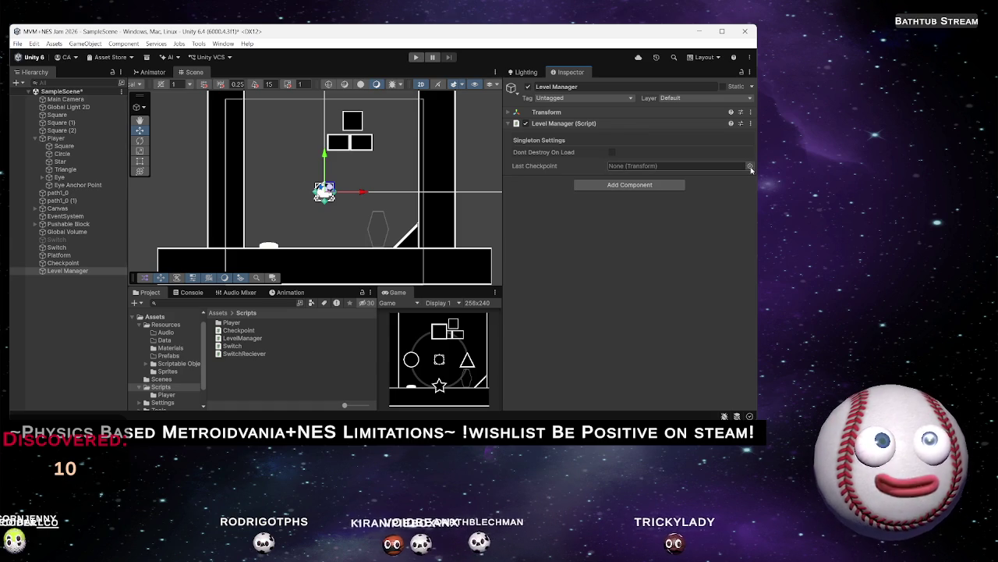
click(416, 57)
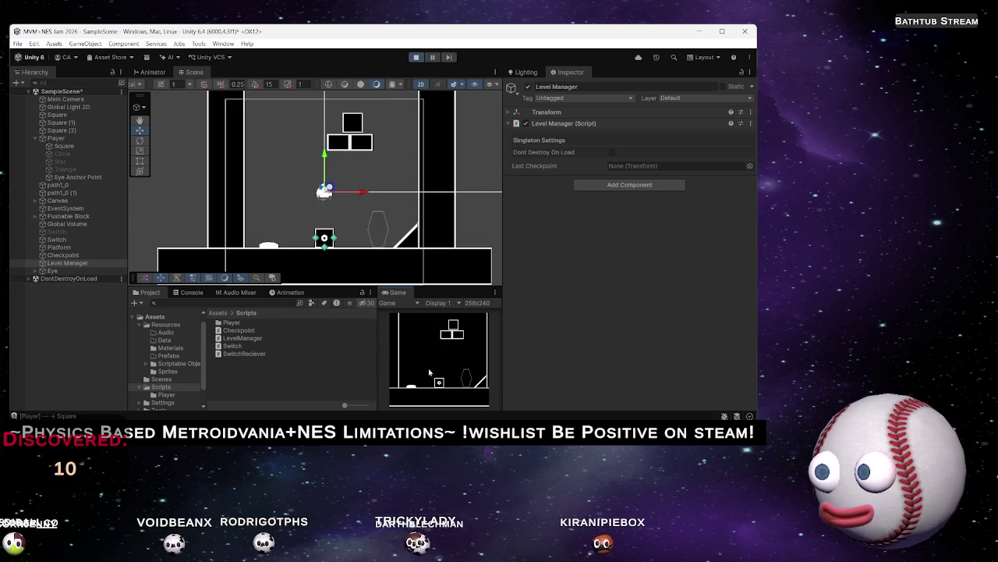
key(a)
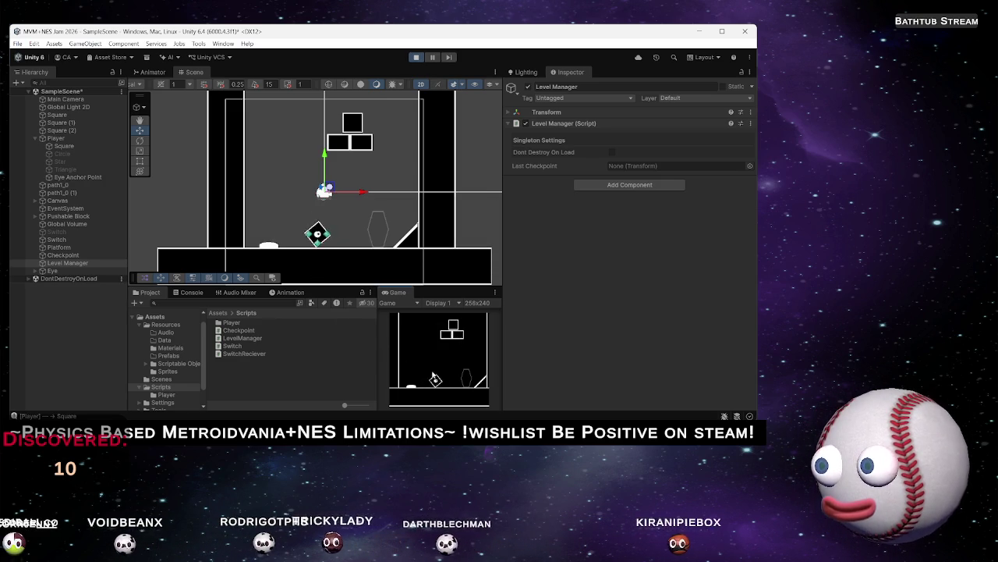
key(d)
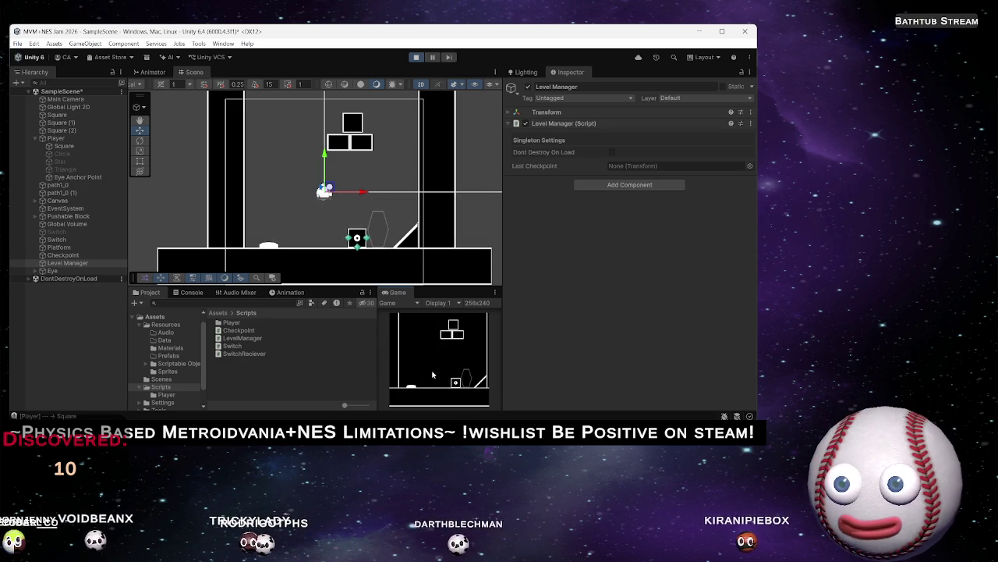
key(ctrl+p)
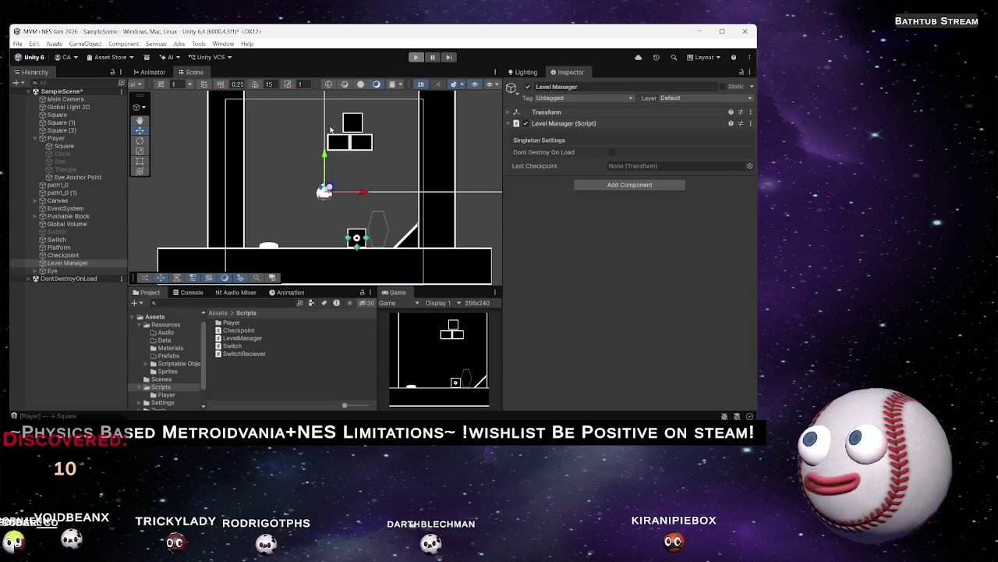
click(378, 226)
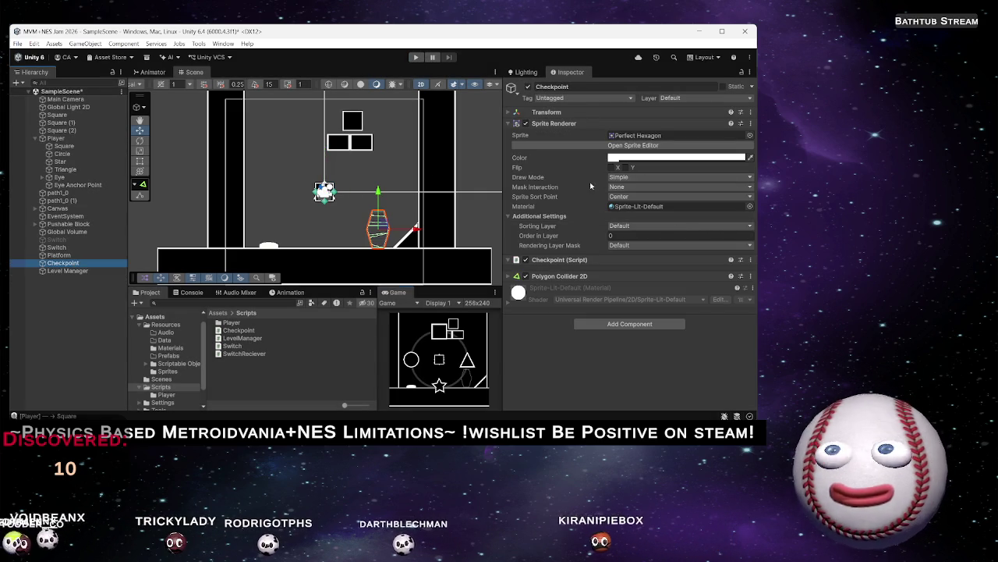
click(538, 276)
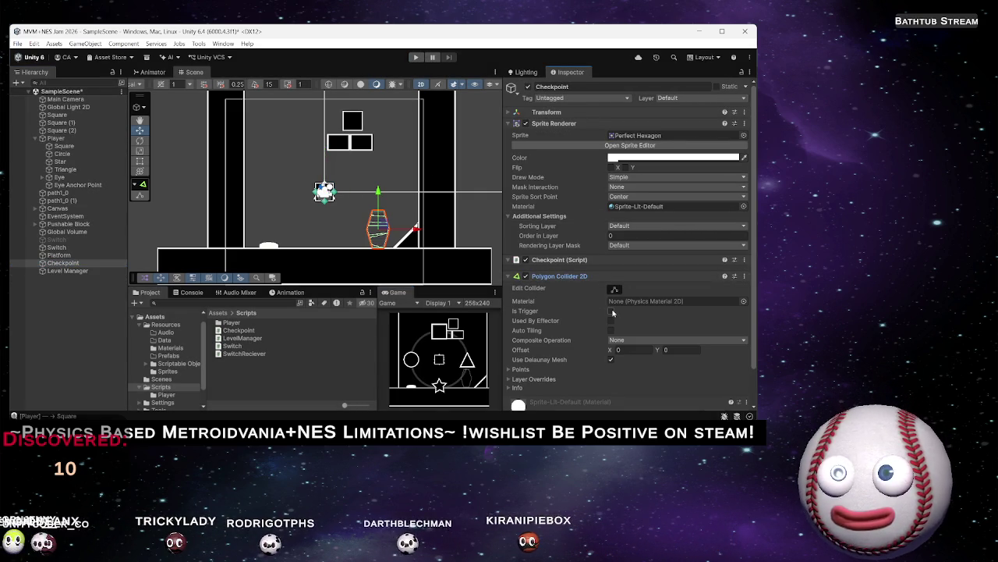
click(417, 58)
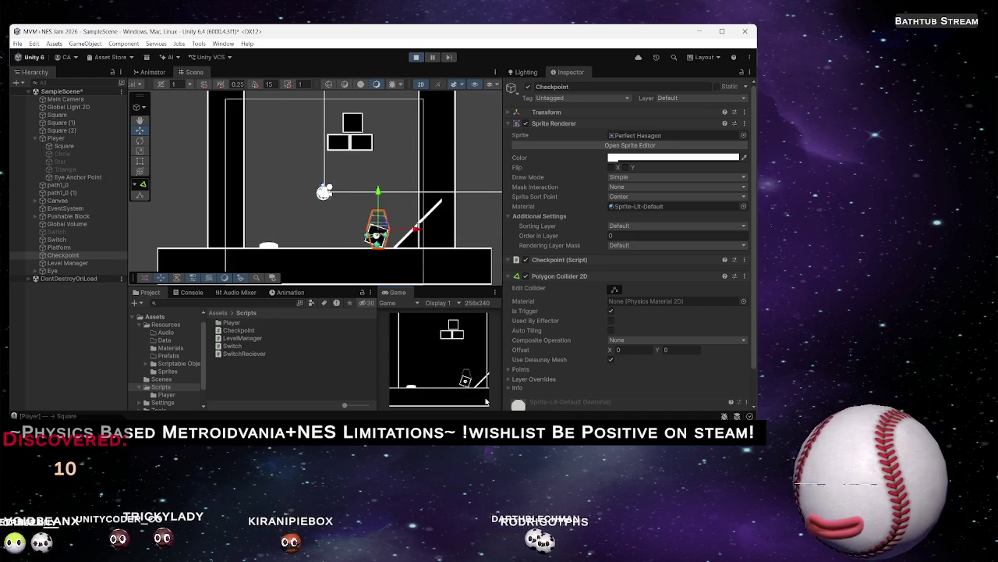
click(69, 262)
click(420, 365)
key(a)
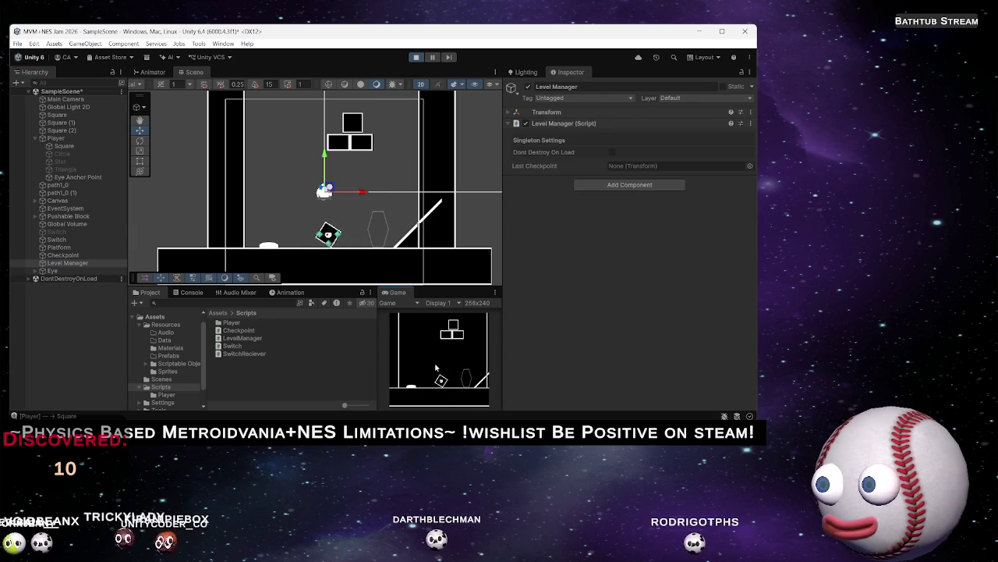
key(ctrl+p)
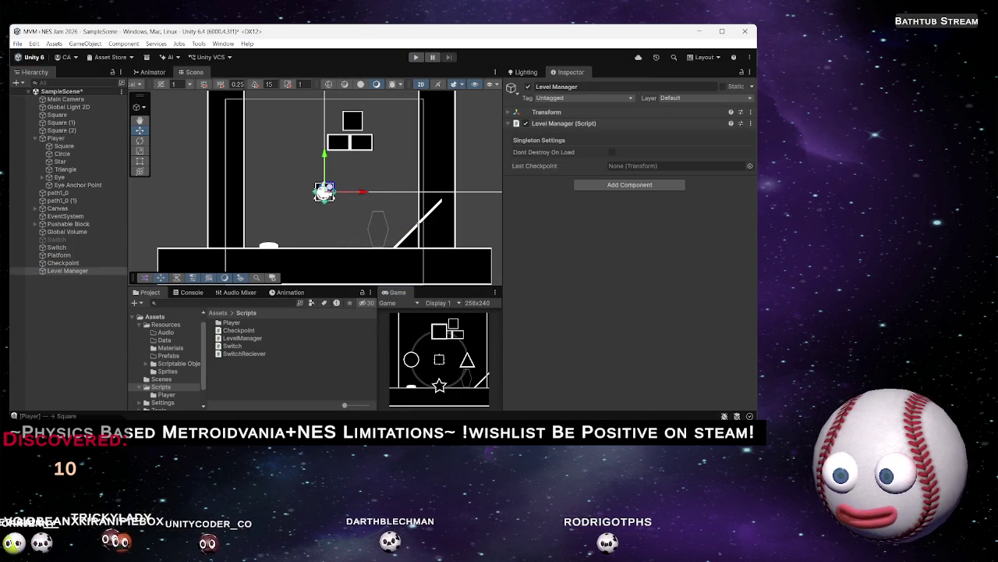
mouse_move(538, 398)
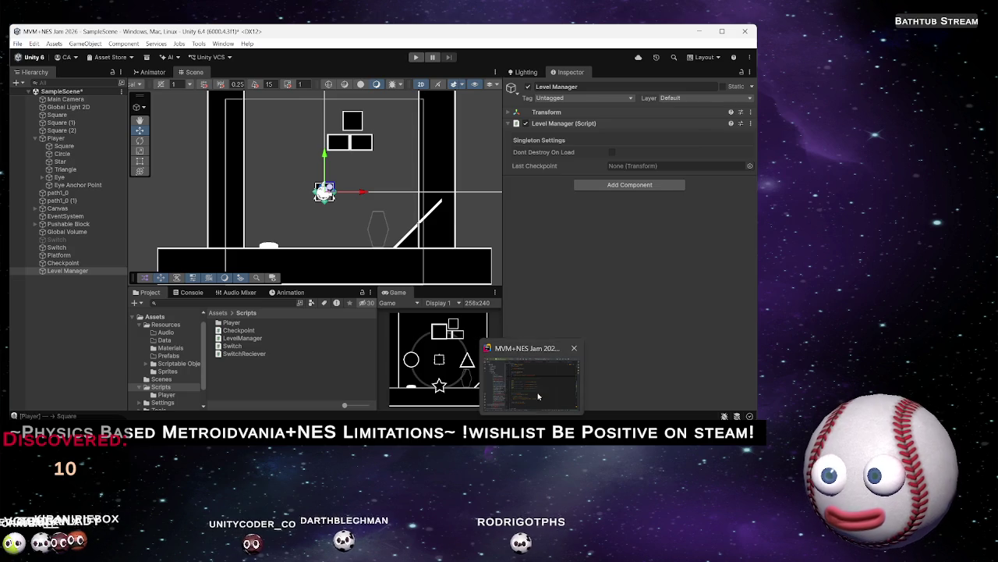
In Rider, review the Checkpoint, LevelManager and Switch scripts, including the transform sent with the checkpoint event
click(538, 397)
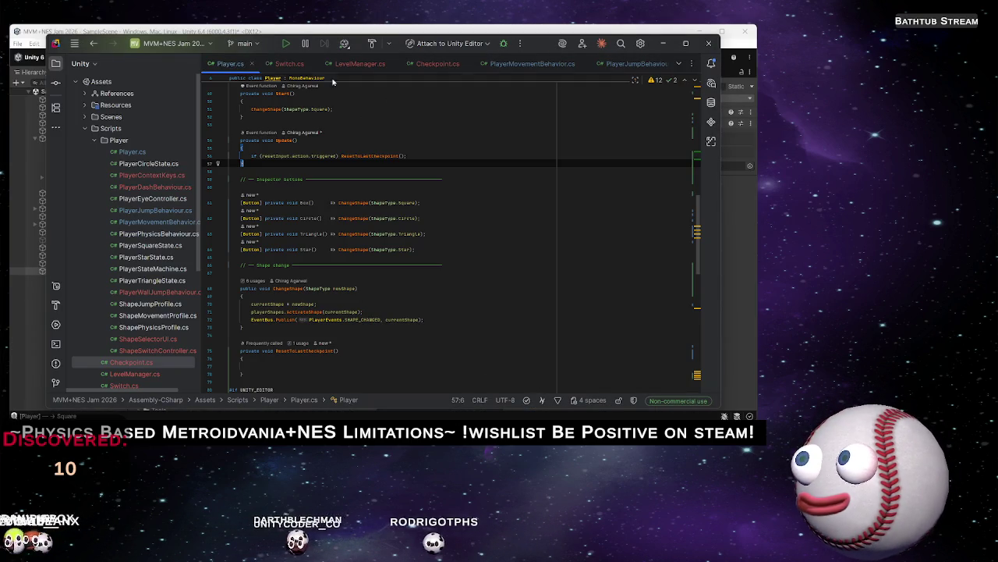
click(431, 64)
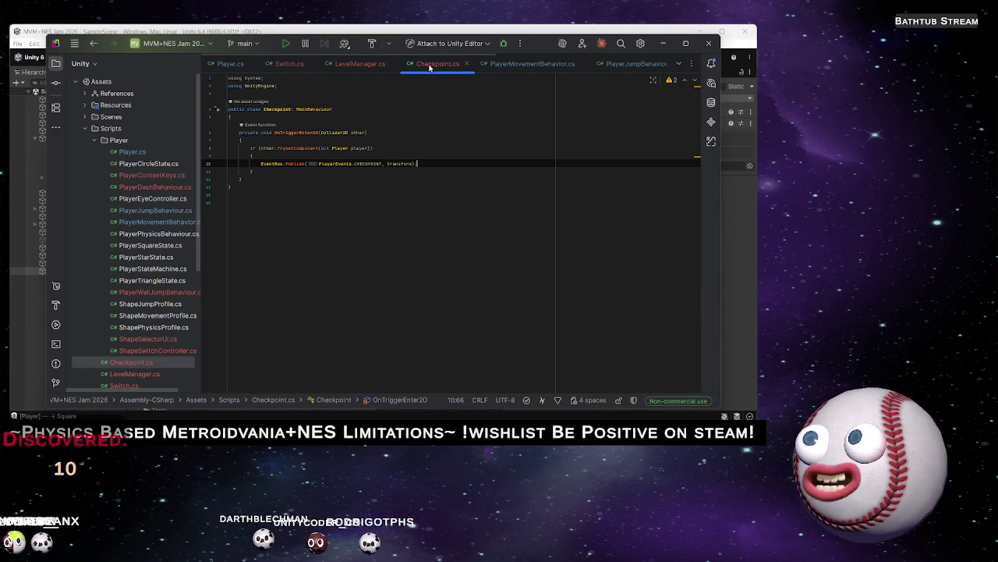
click(301, 184)
click(392, 164)
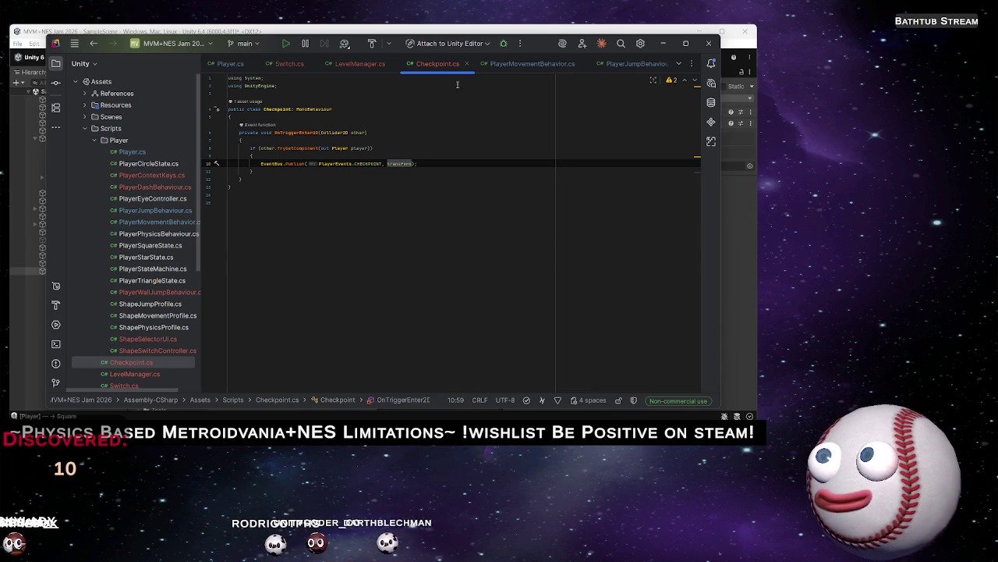
click(358, 63)
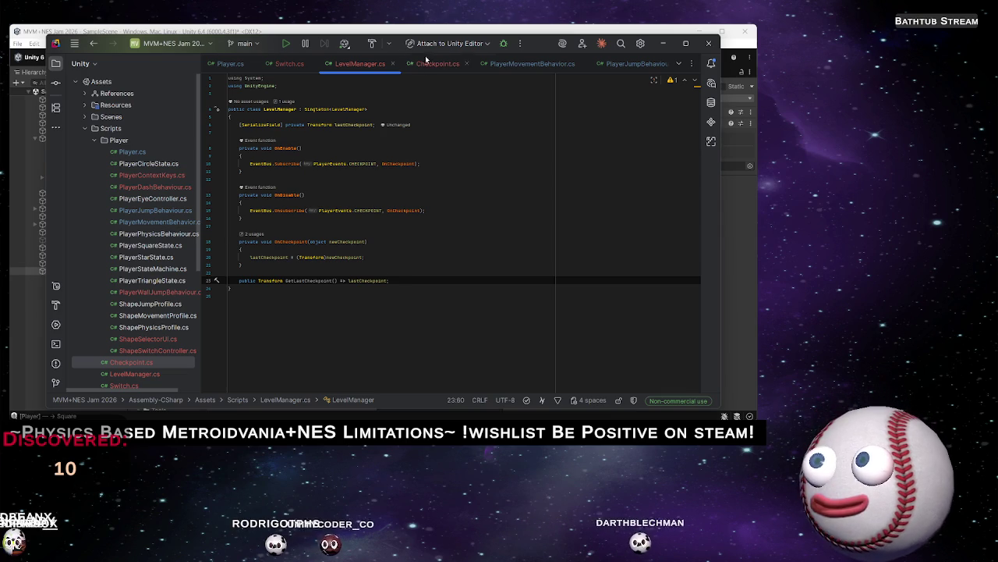
click(283, 65)
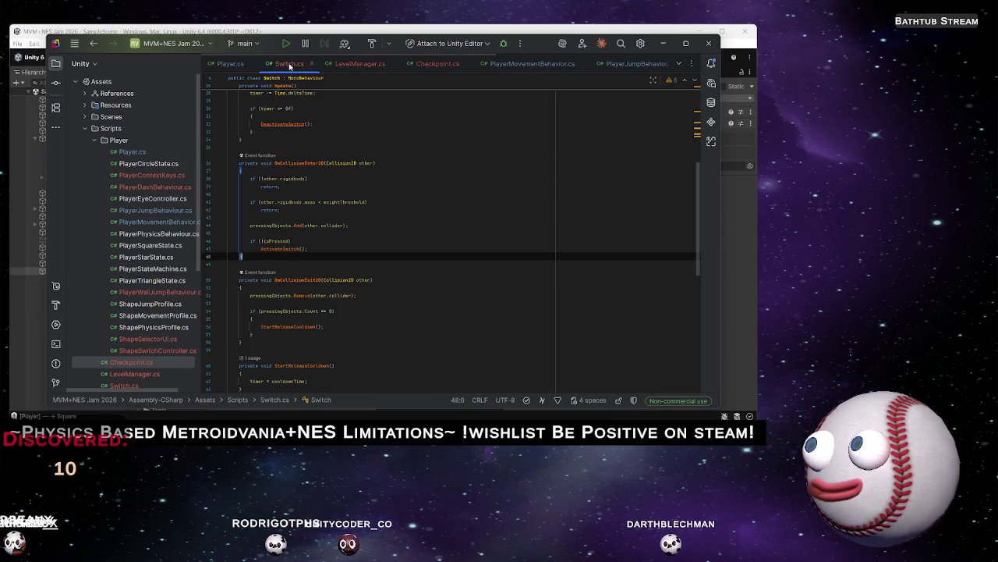
click(434, 66)
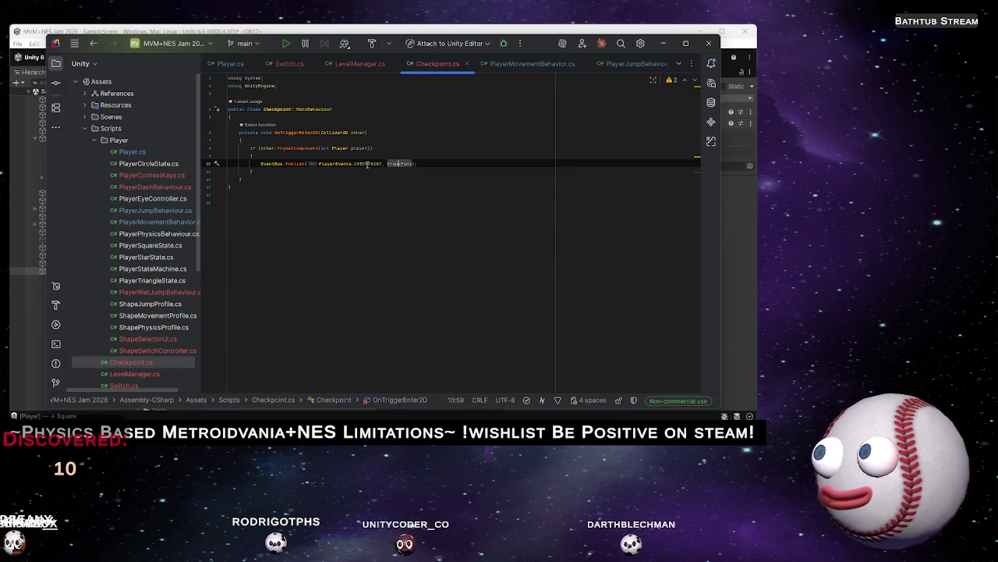
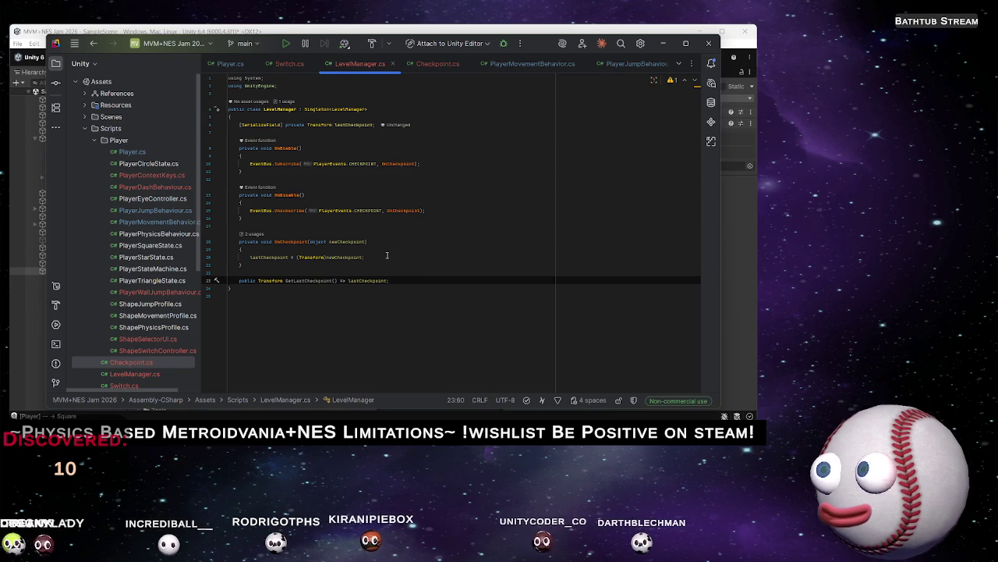
Start the Unity scene in Play mode, then bring up Checkpoint.cs in Rider
click(387, 256)
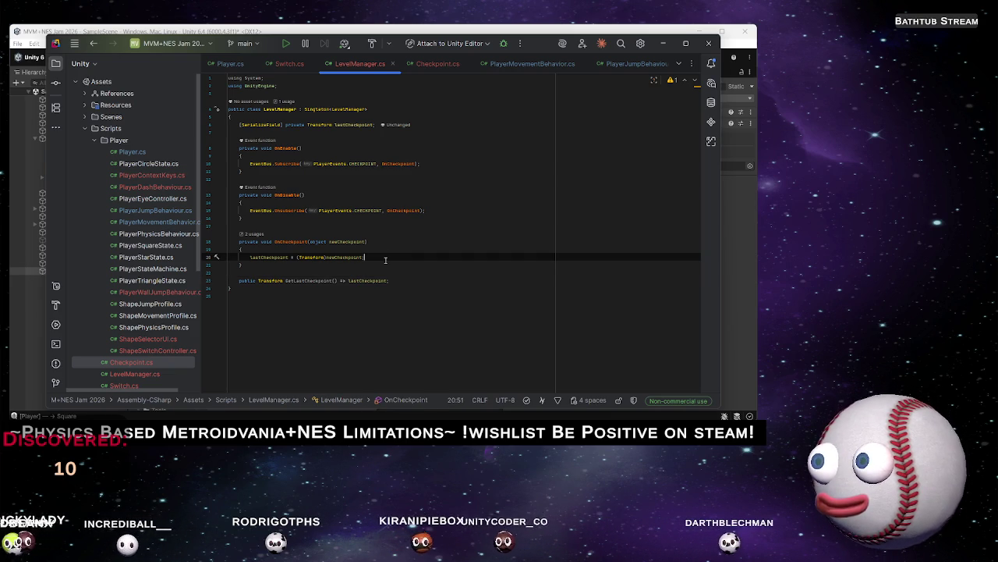
click(496, 27)
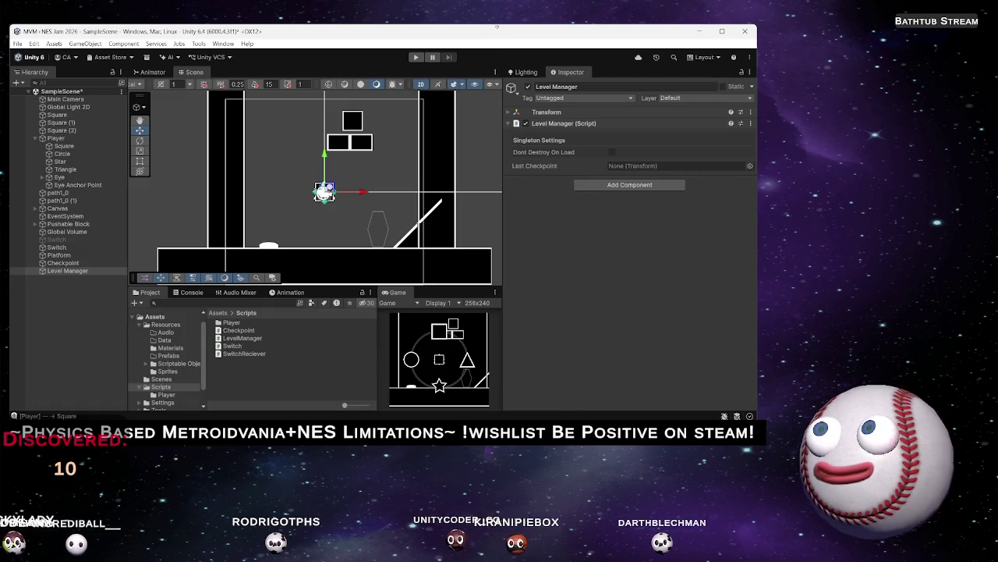
click(416, 57)
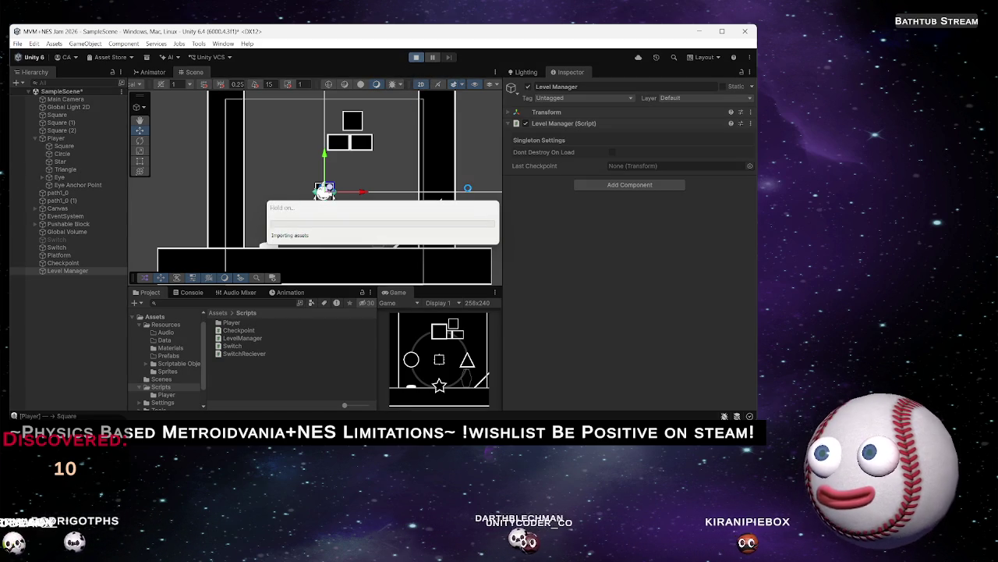
key(alt+Tab)
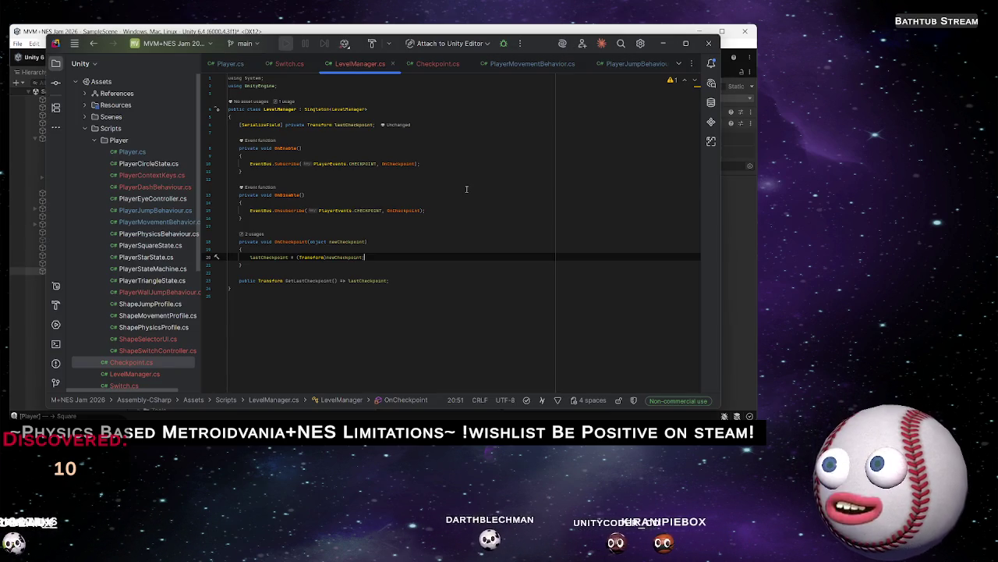
click(439, 64)
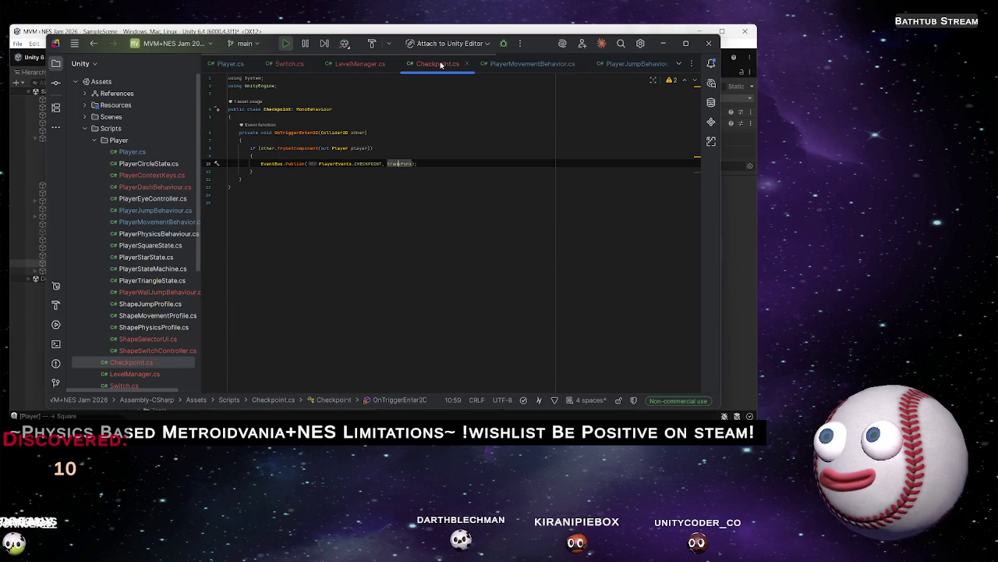
key(alt+Tab)
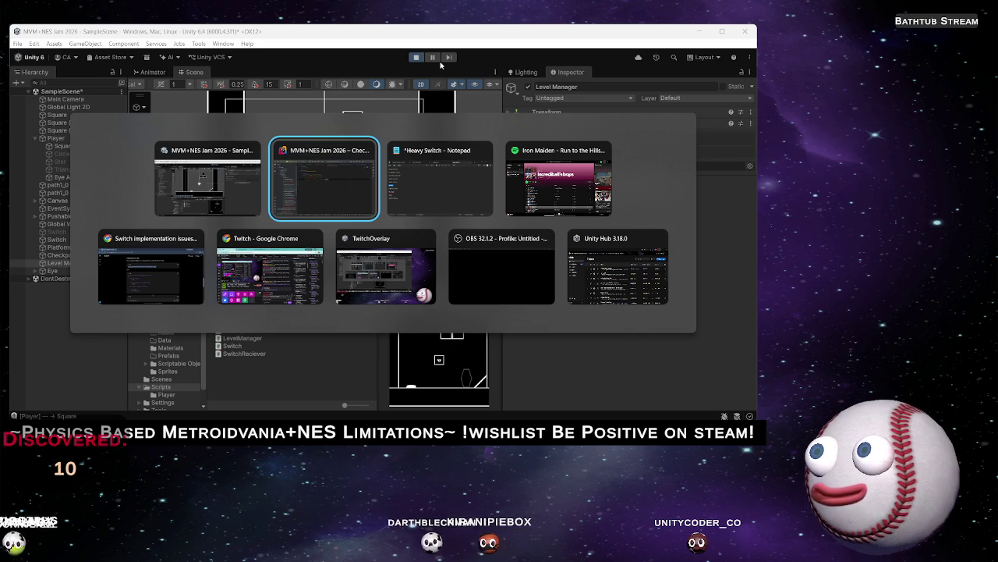
Roll the player right toward the checkpoint in the running game
key(alt+Tab)
key(alt+Tab)
key(alt+Tab)
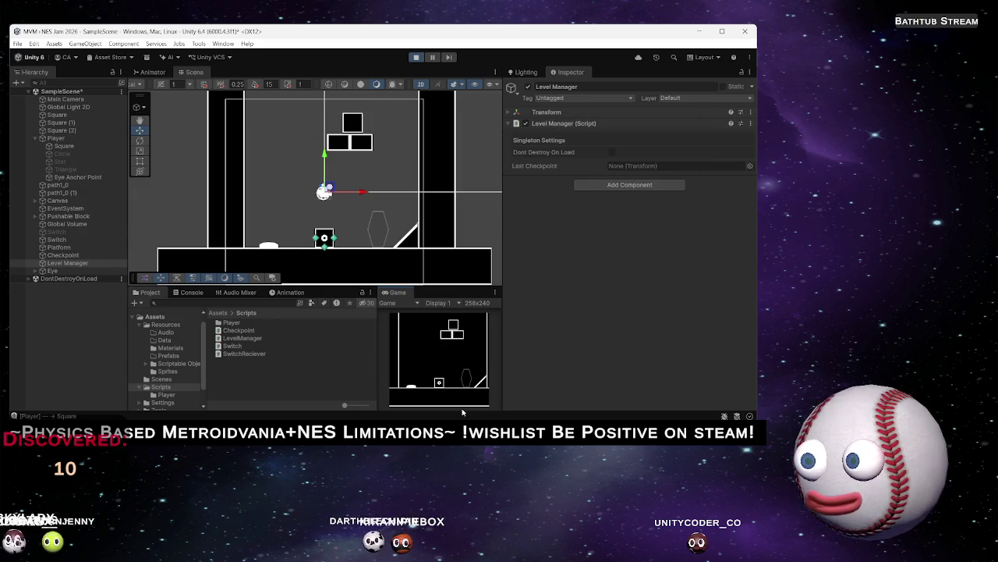
key(Right)
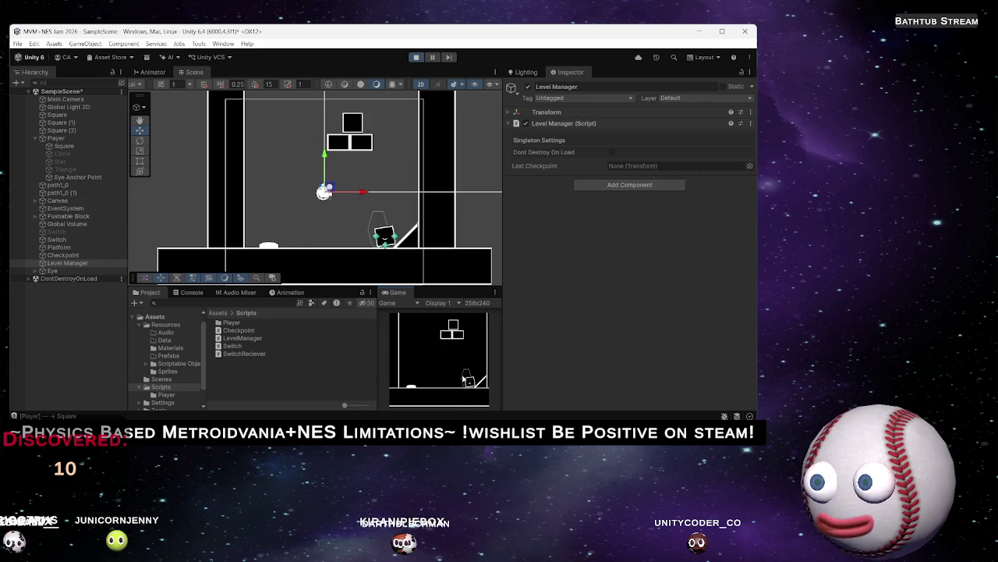
key(Right)
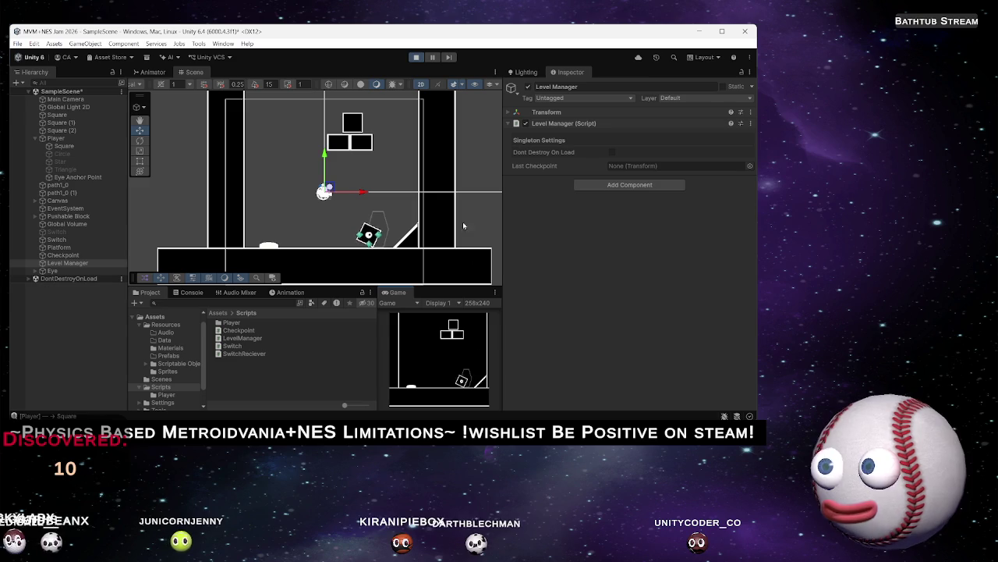
Inspect the Checkpoint object's Polygon Collider 2D trigger in the Inspector
click(78, 257)
scroll(555, 256, down, 2)
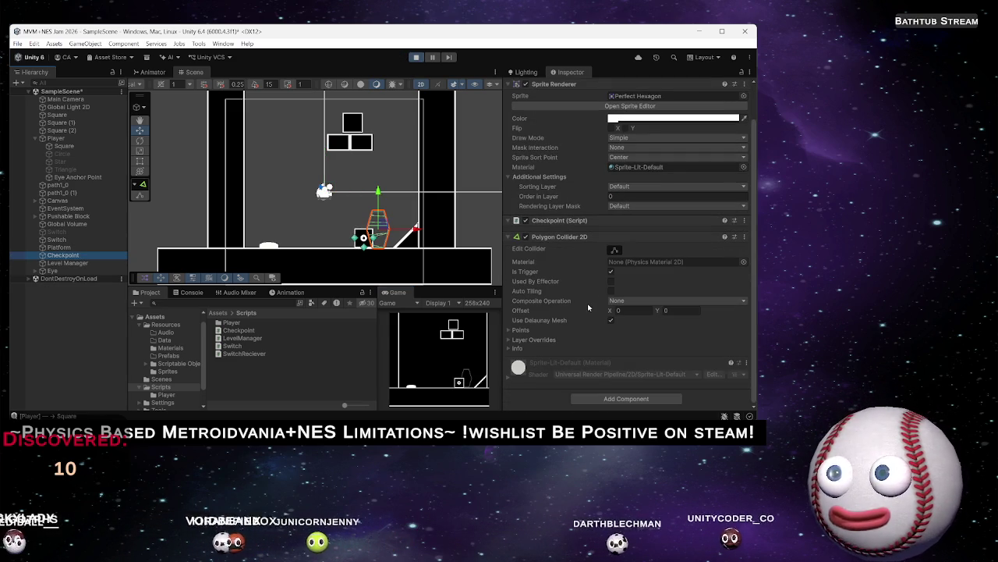
scroll(556, 248, up, 2)
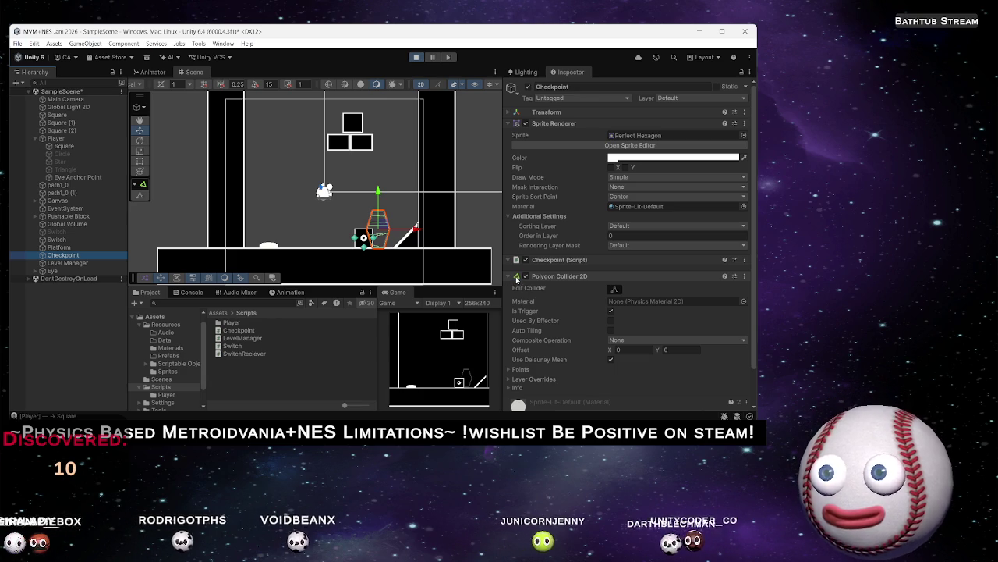
key(alt+Tab)
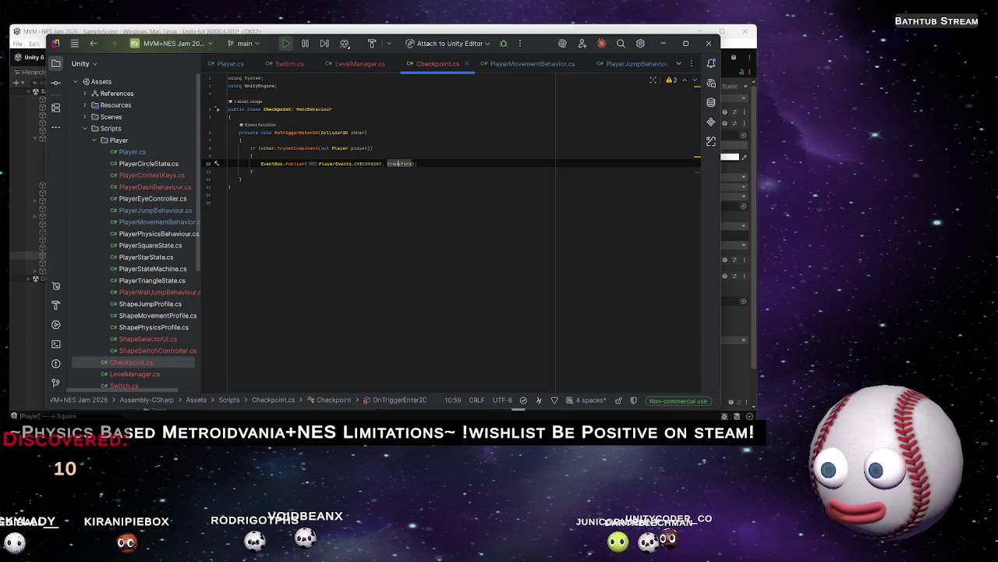
Replace TryGetComponent(out Player player) on line 8 with a CompareTag("Player") call
key(alt+Tab)
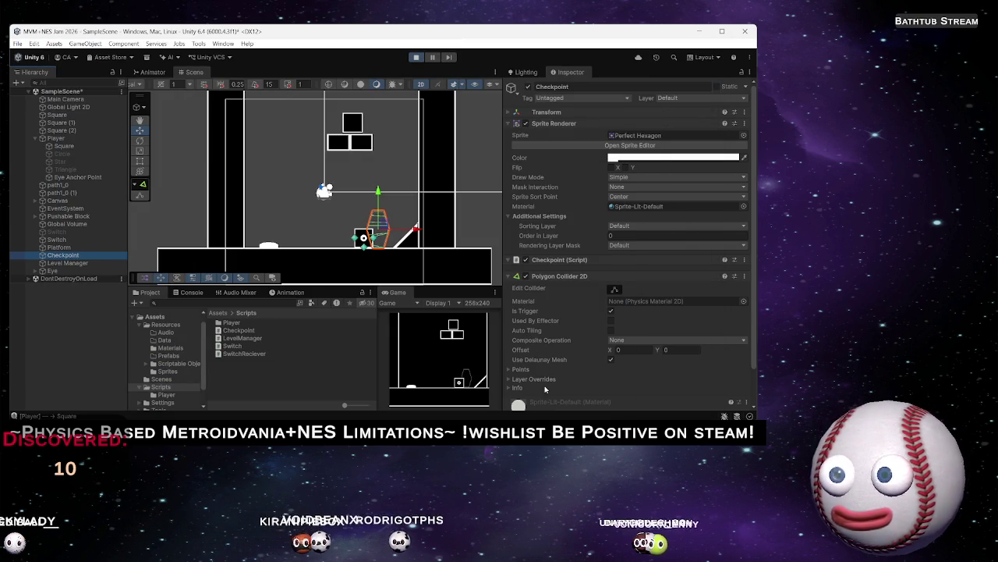
key(alt+Tab)
click(346, 203)
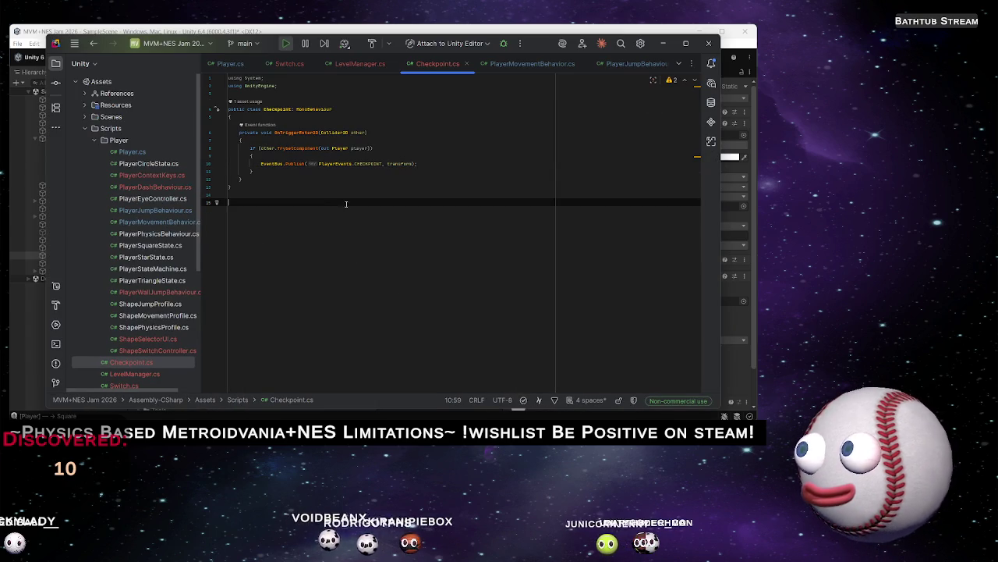
click(301, 148)
double_click(301, 148)
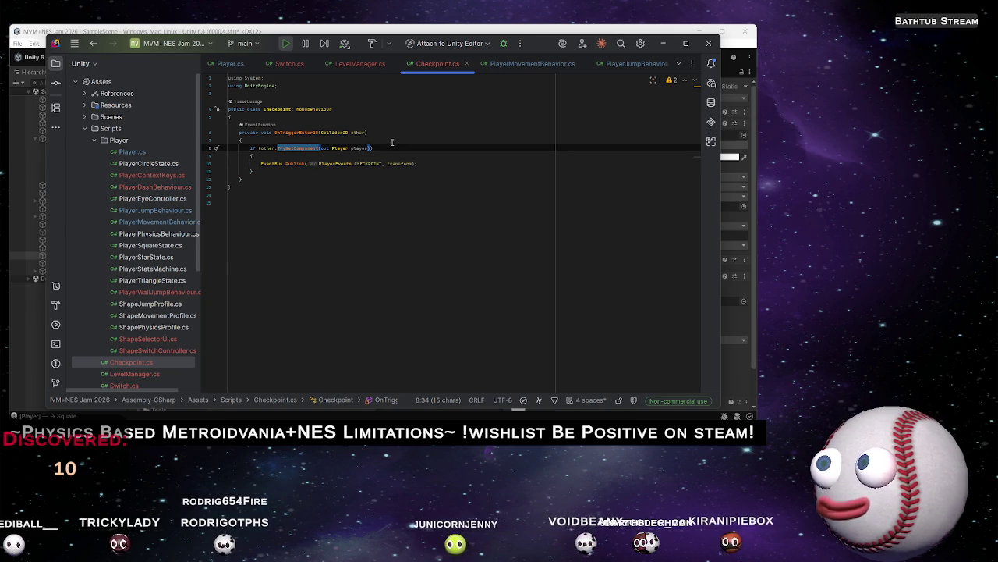
text(C)
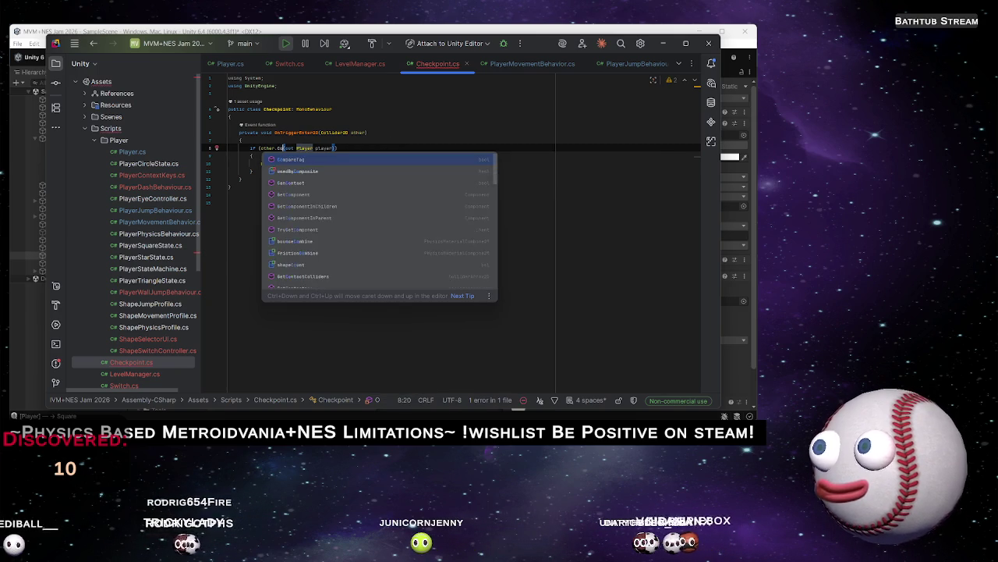
text(omp)
key(Return)
key(ctrl+shift+Right)
key(ctrl+shift+Right)
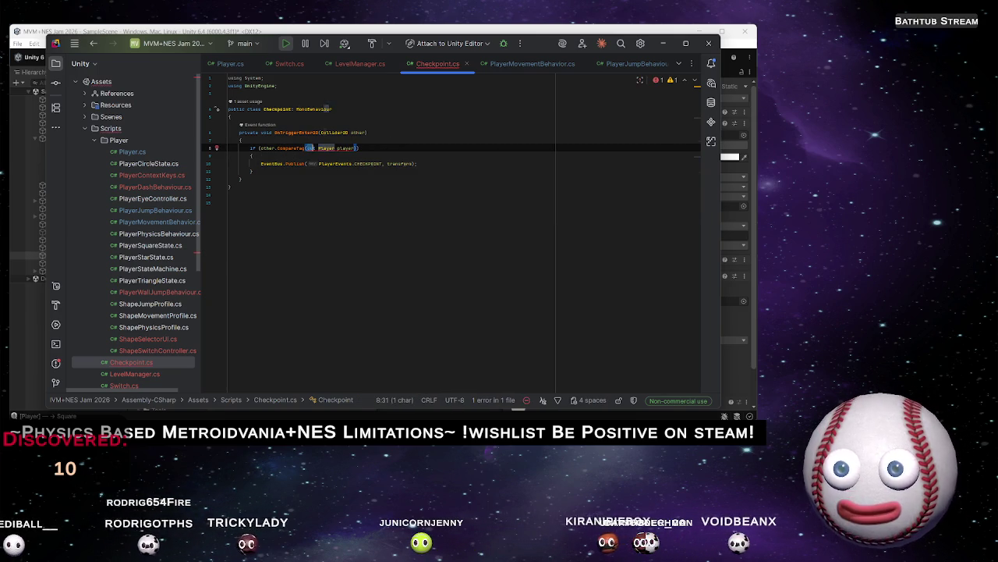
key(ctrl+shift+Right)
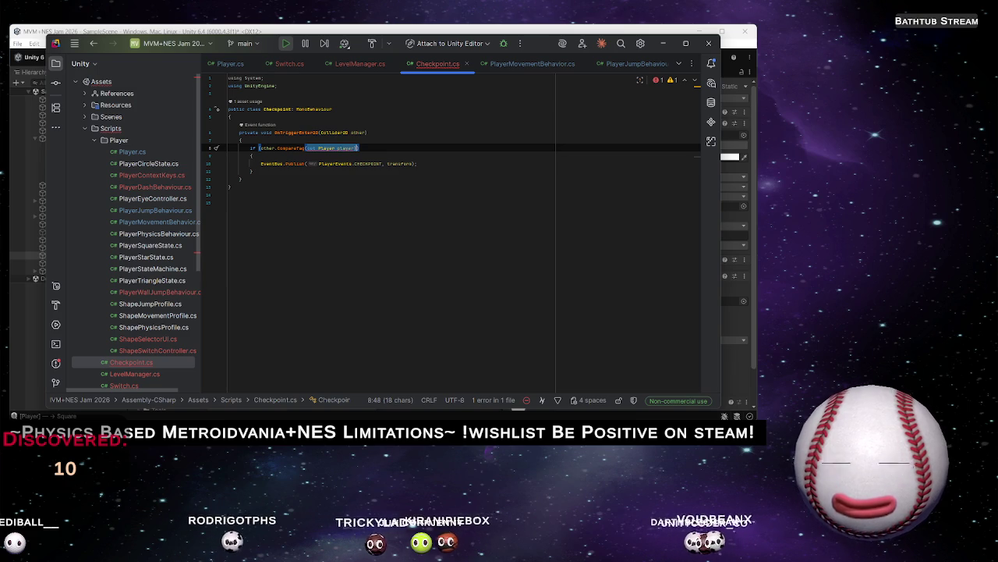
text(()
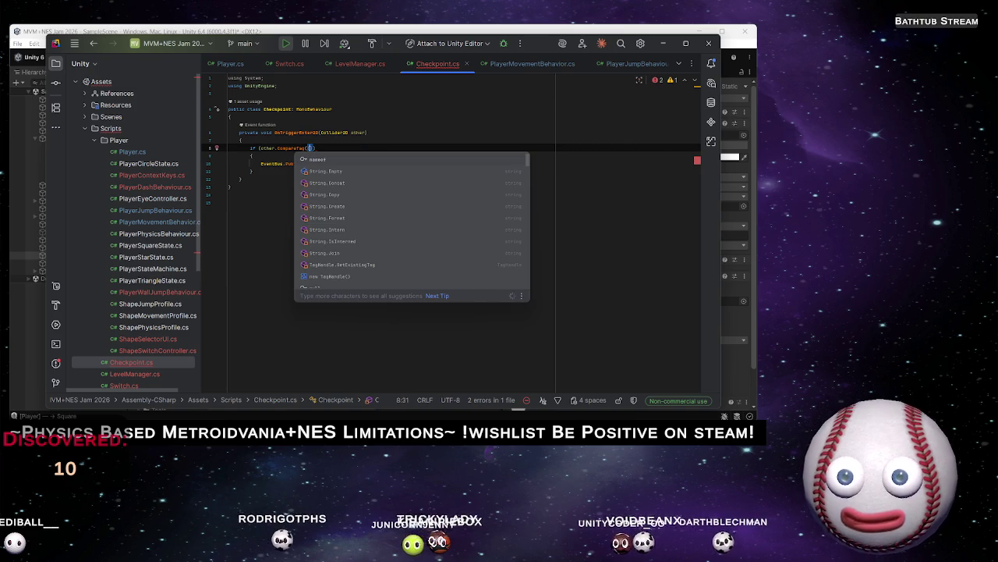
key(BackSpace)
text(")
key(Return)
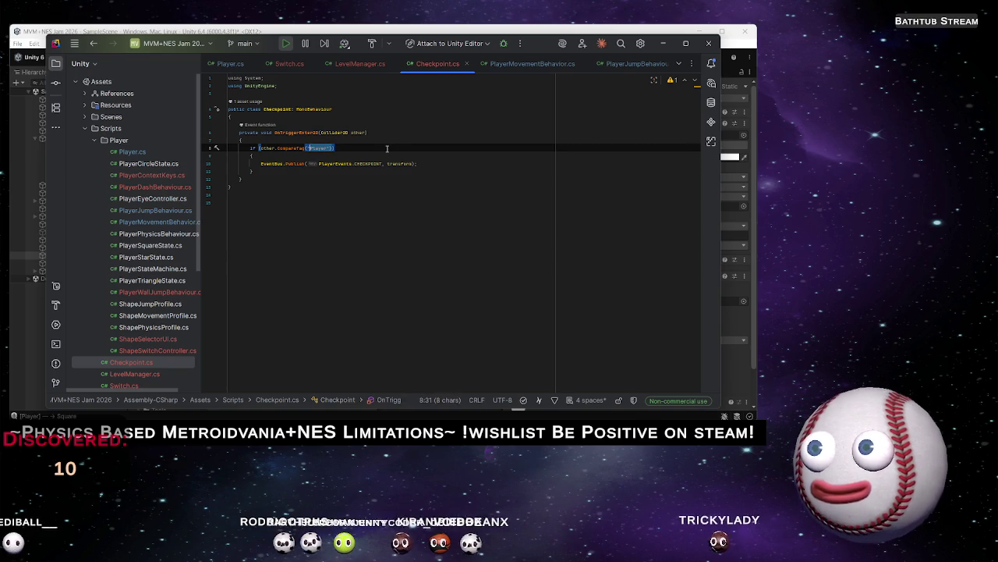
Change the condition to other.gameObject.layer == LayerMask.NameToLayer("Player")
text(.)
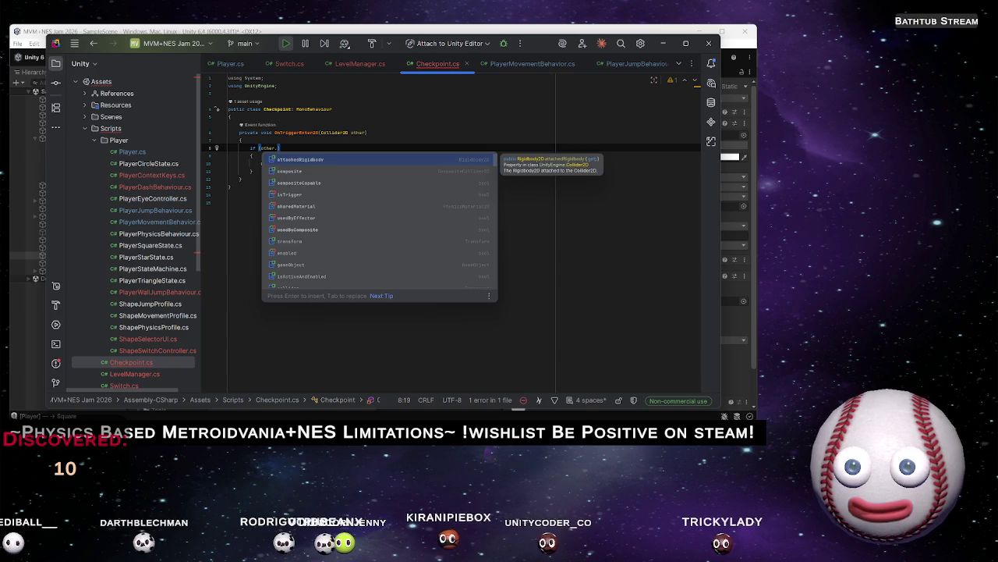
text(layer)
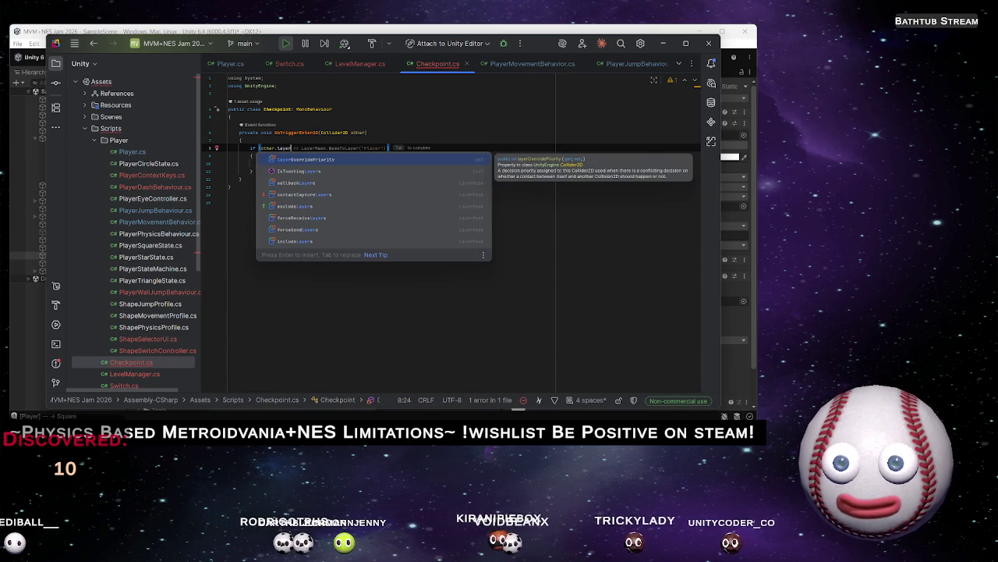
key(Tab)
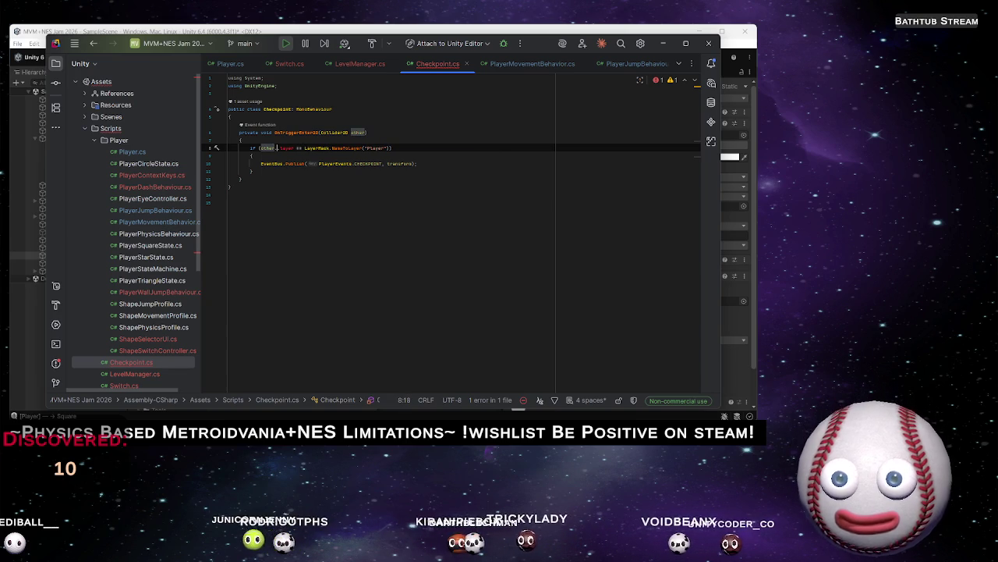
text(.co)
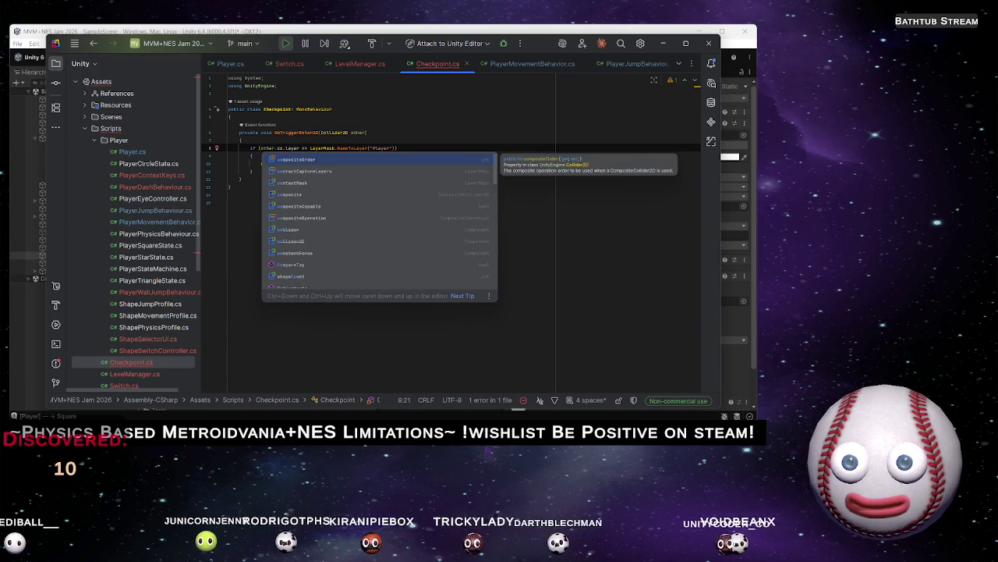
text(ll)
key(BackSpace)
key(BackSpace)
key(BackSpace)
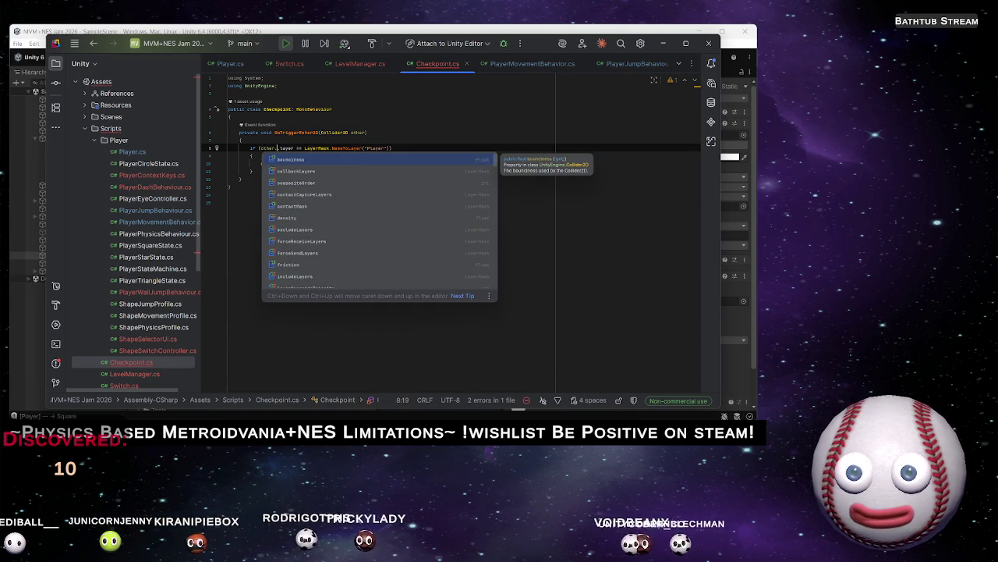
text(tra)
key(Return)
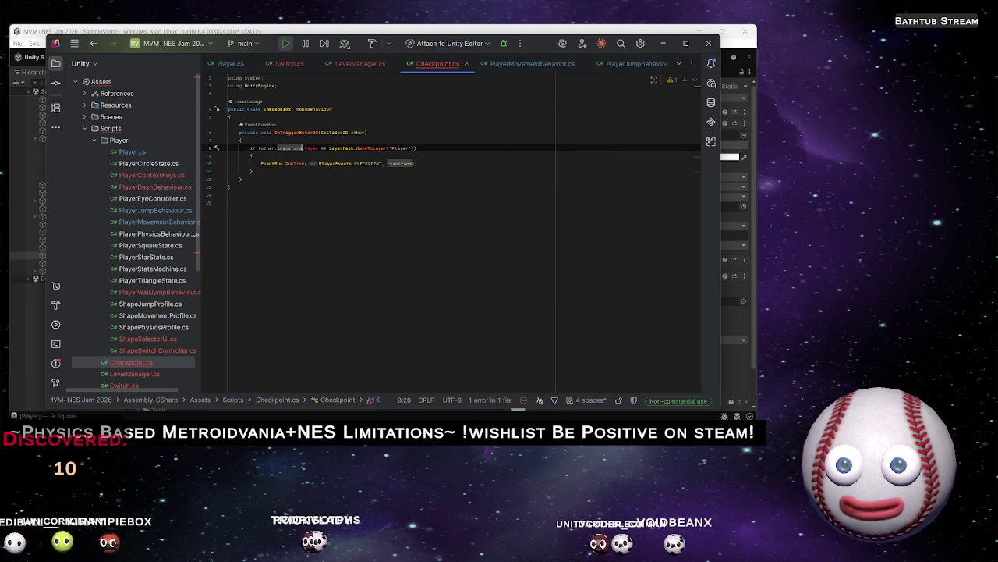
key(BackSpace)
key(BackSpace)
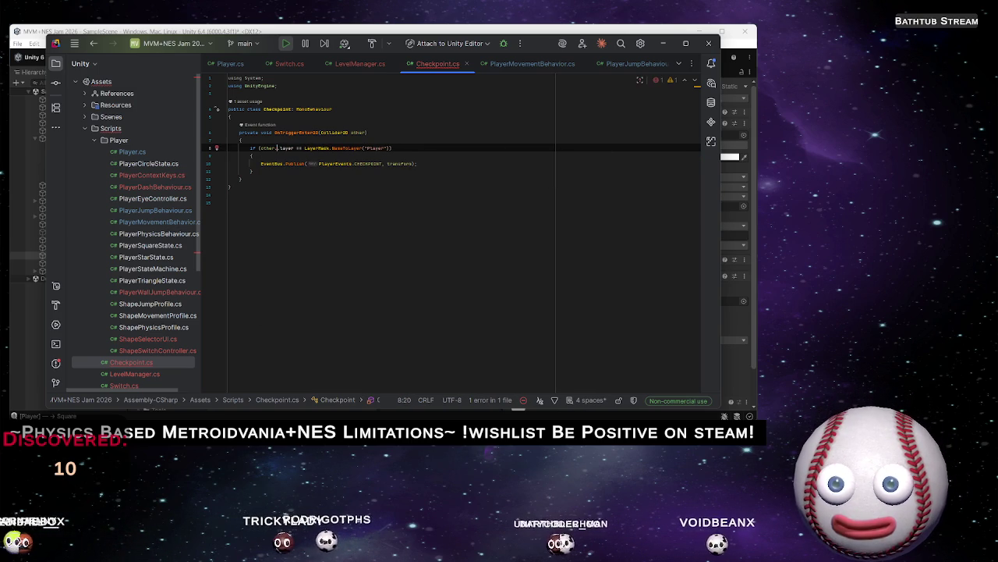
text(gam)
key(Return)
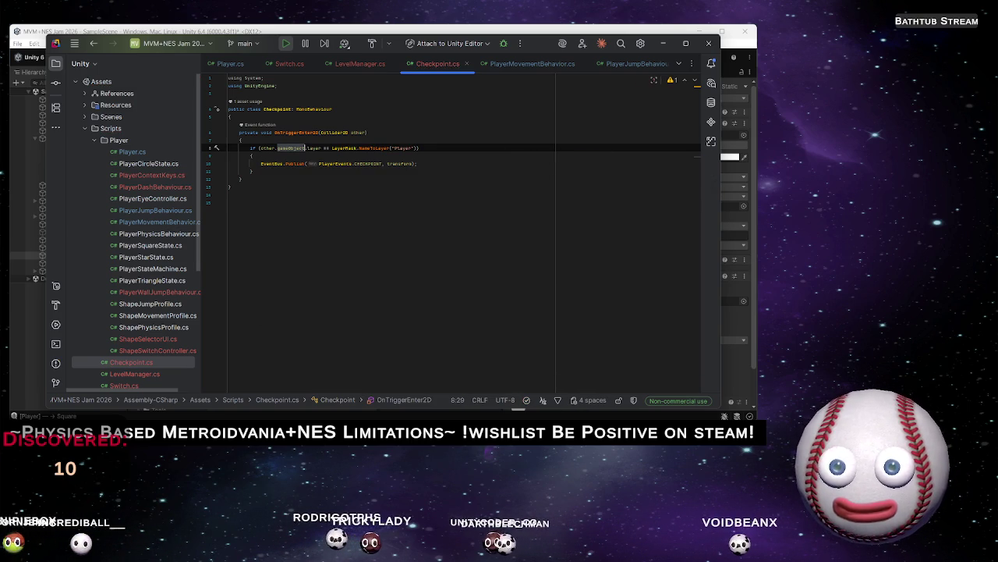
click(447, 160)
key(alt+Tab)
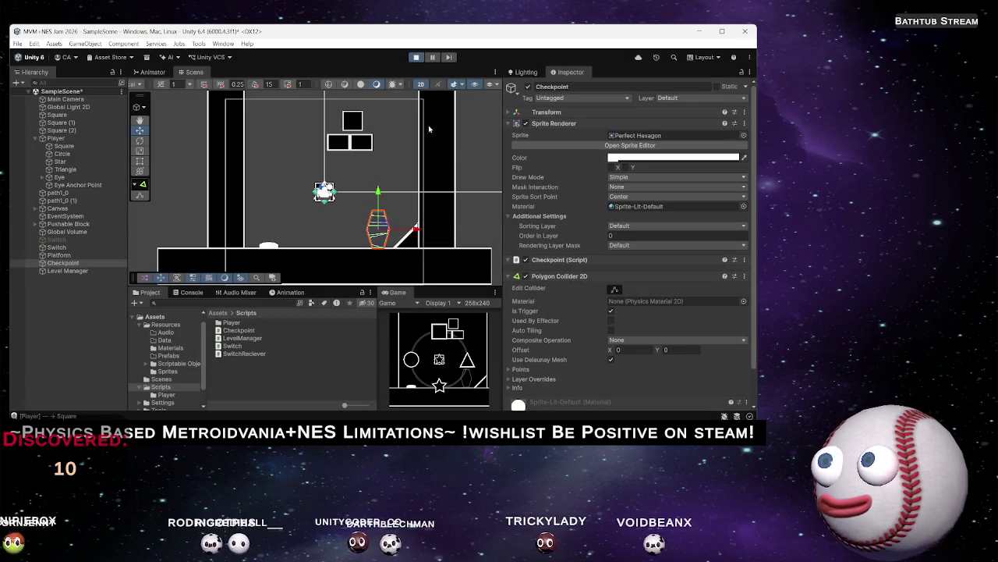
Stop and restart Play mode so the updated Checkpoint script gets reloaded
click(416, 57)
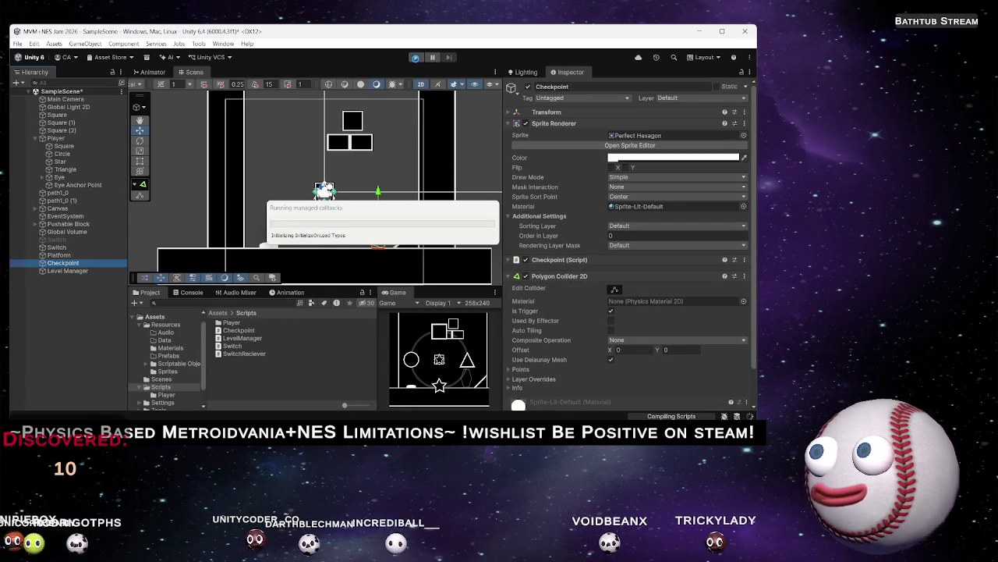
click(415, 57)
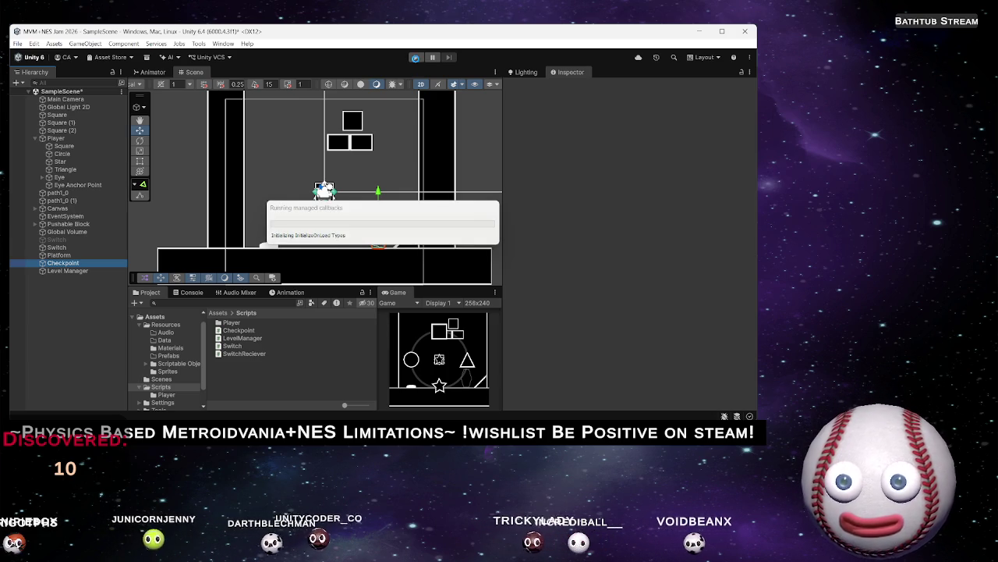
key(alt+Tab)
key(alt+Tab)
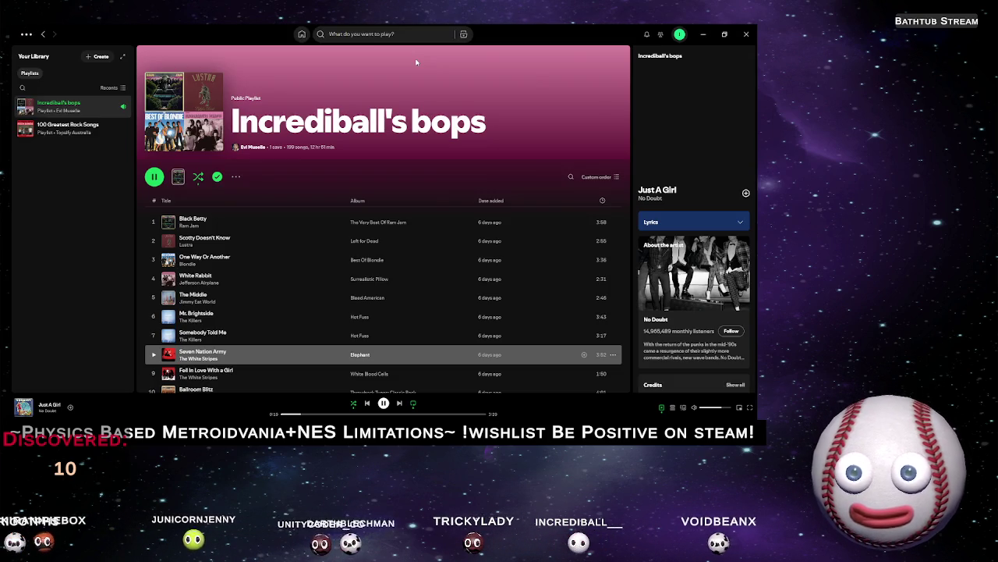
Skip Spotify to Chop Suey! and minimize the player
click(399, 403)
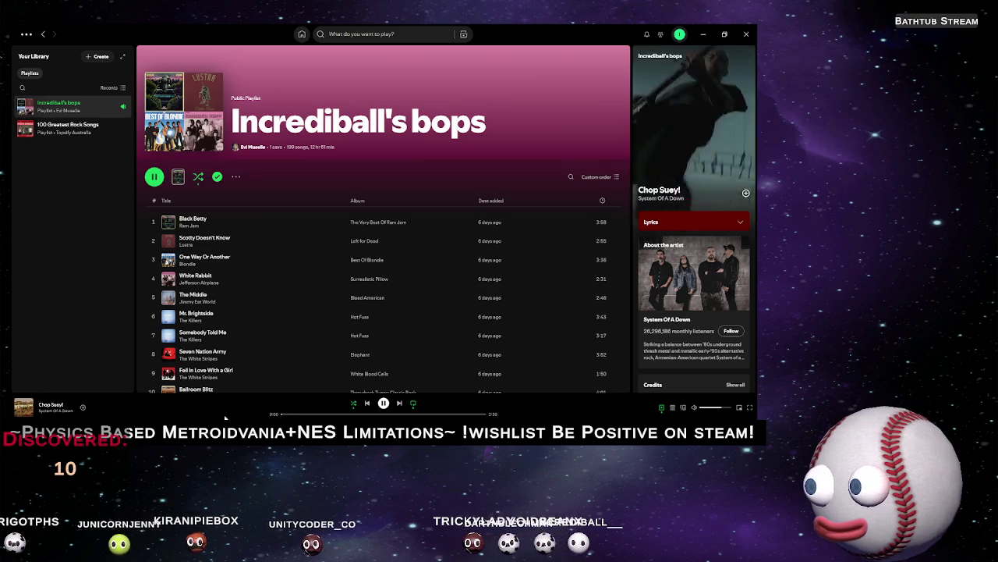
click(703, 34)
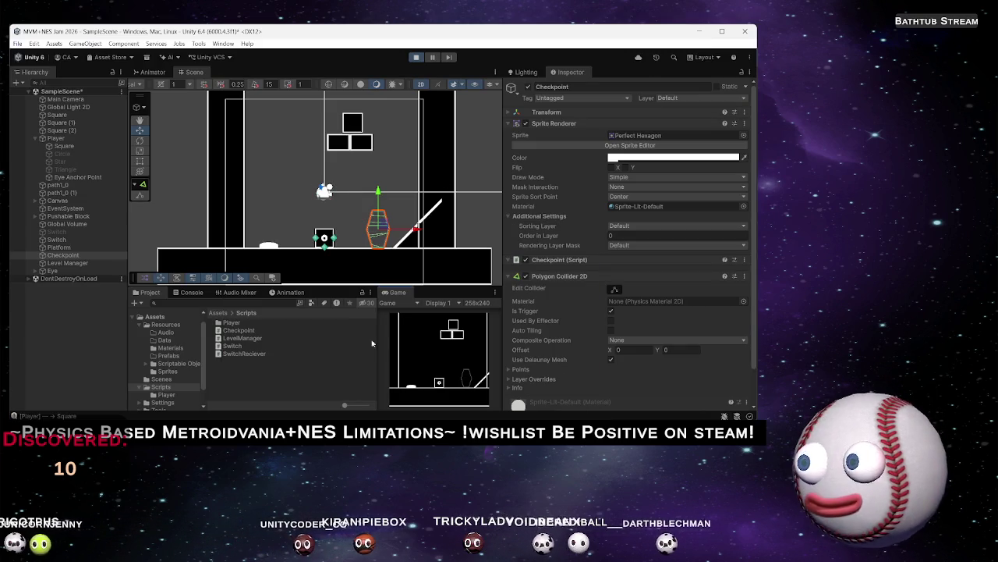
Check the Level Manager's last checkpoint reference, then select the Player
click(69, 263)
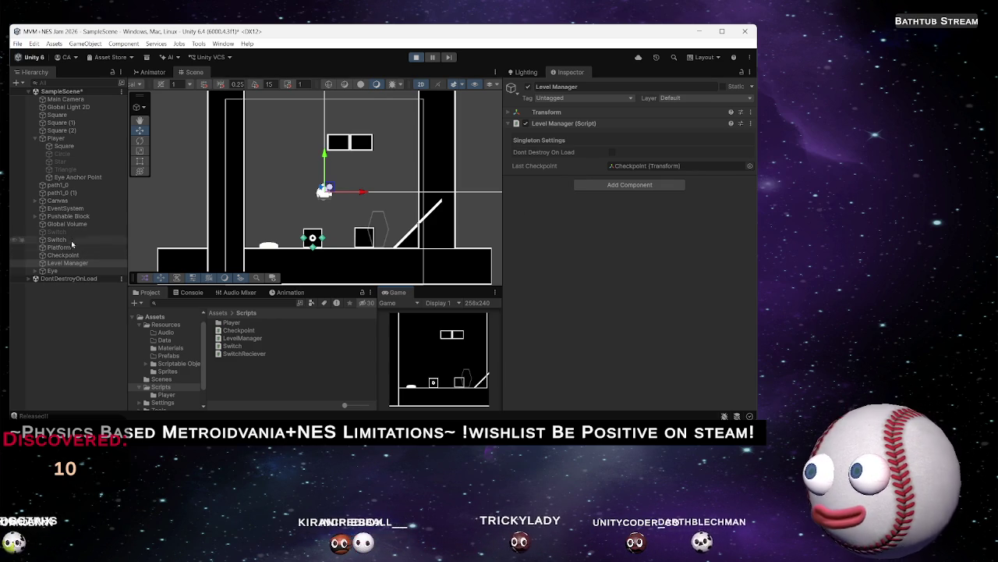
click(70, 140)
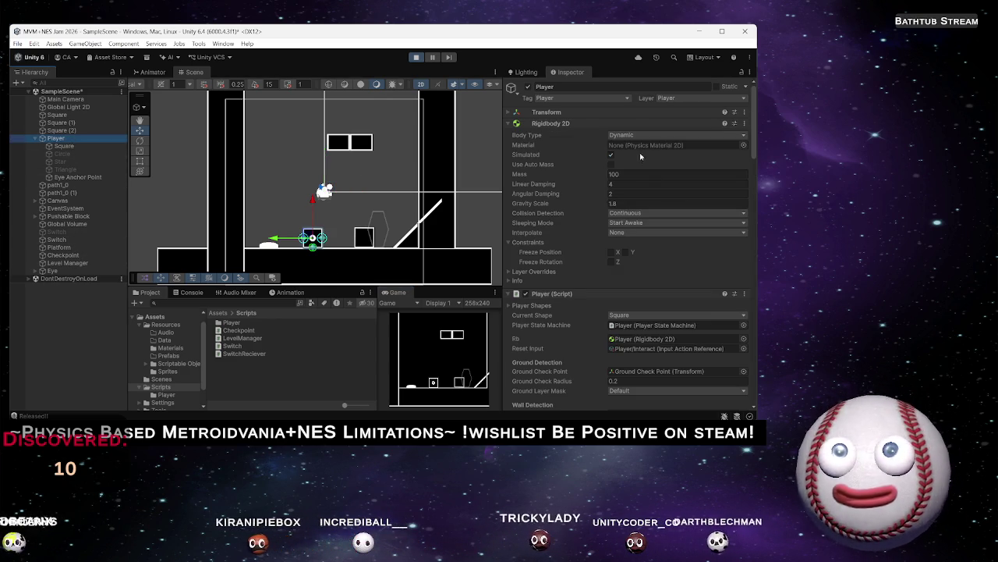
Trace Reset Input to InputSystem_Actions and view Interact's bindings, E and Button North
scroll(654, 332, down, 1)
click(648, 322)
click(244, 362)
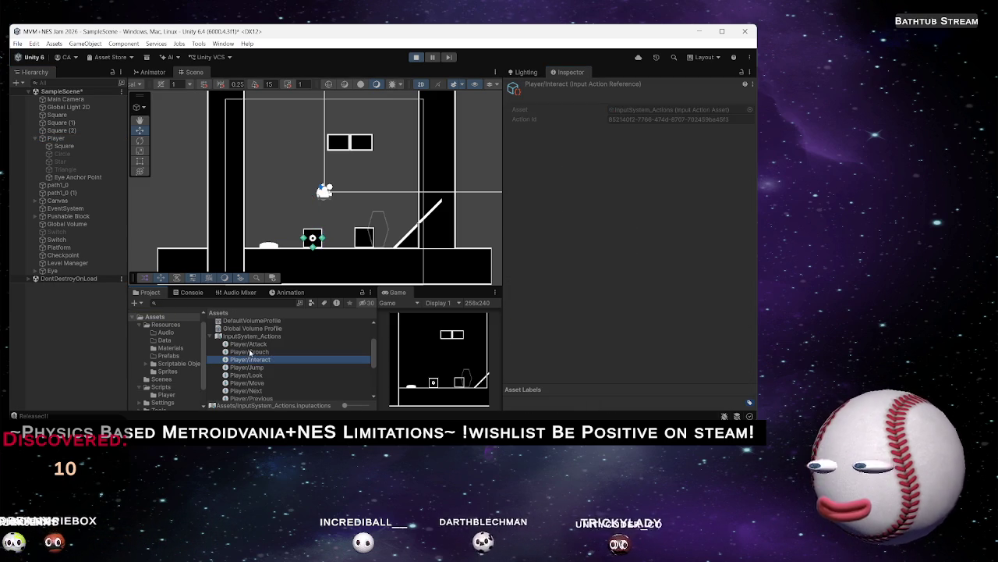
click(248, 337)
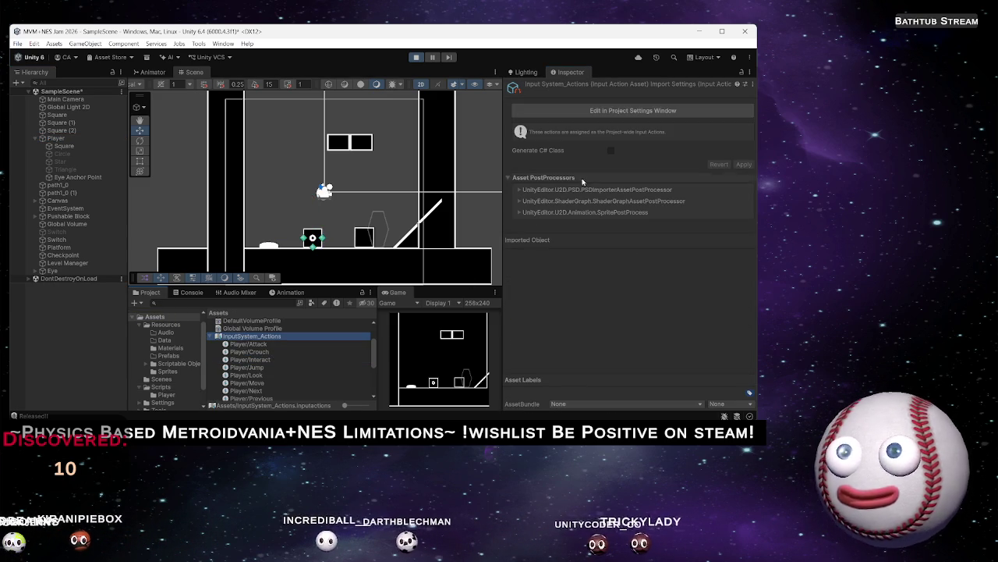
click(627, 112)
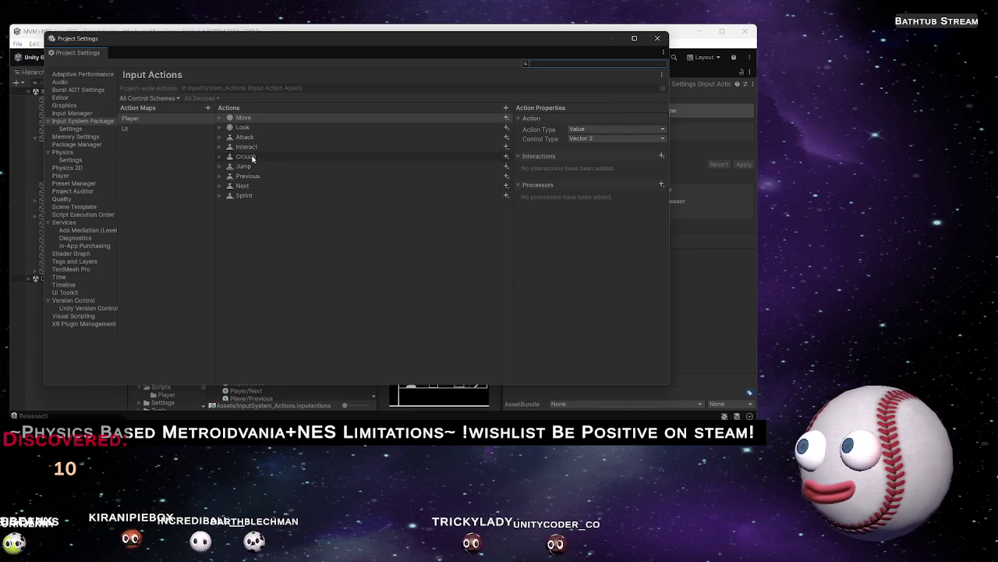
click(220, 146)
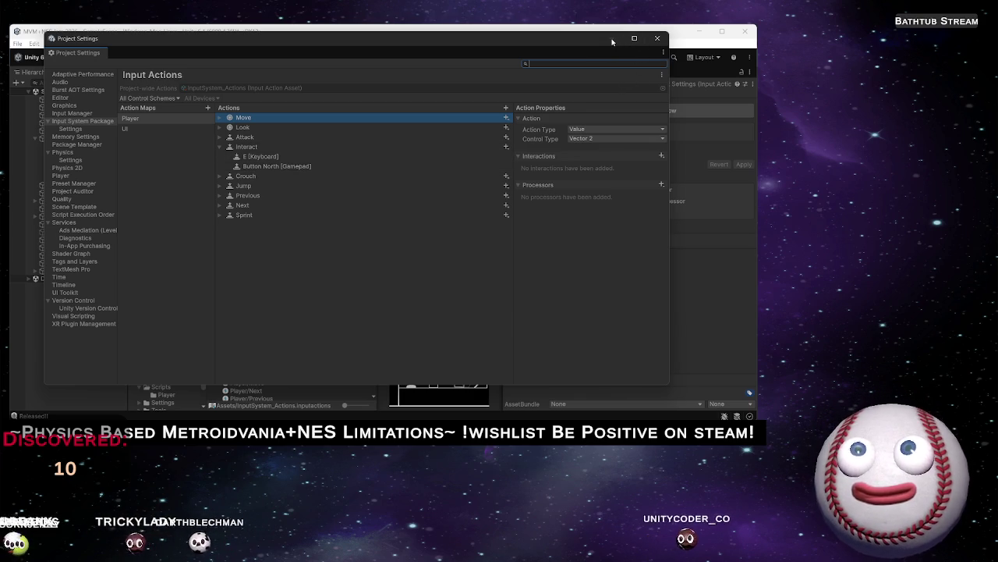
click(657, 38)
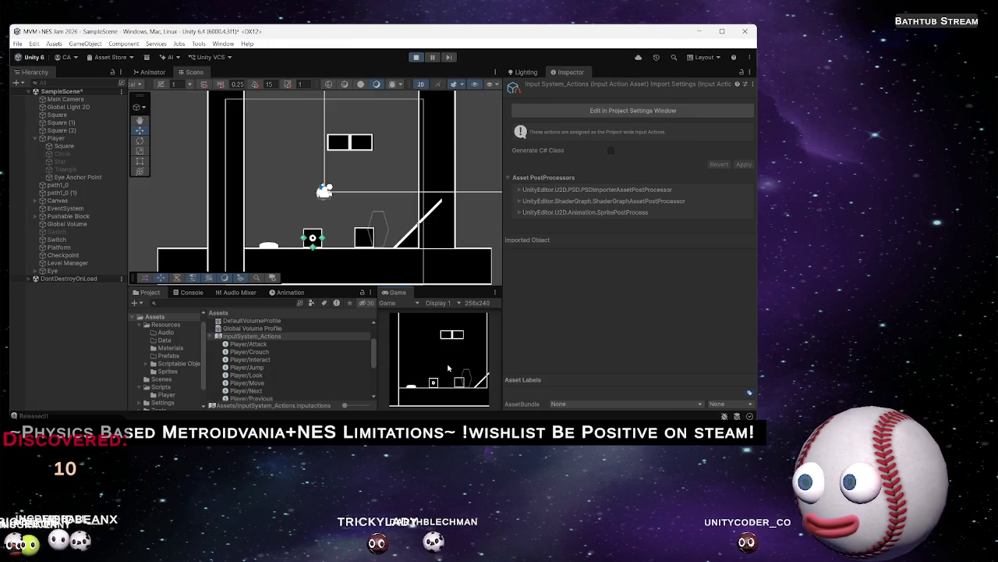
Walk the player left and right beside the block, then show Player.cs in Rider
key(a)
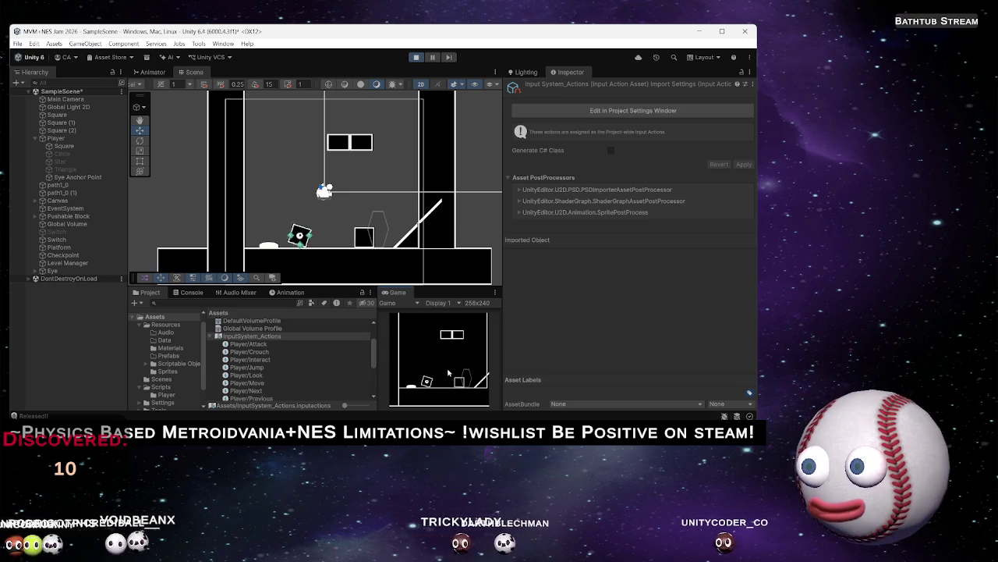
key(d)
key(a)
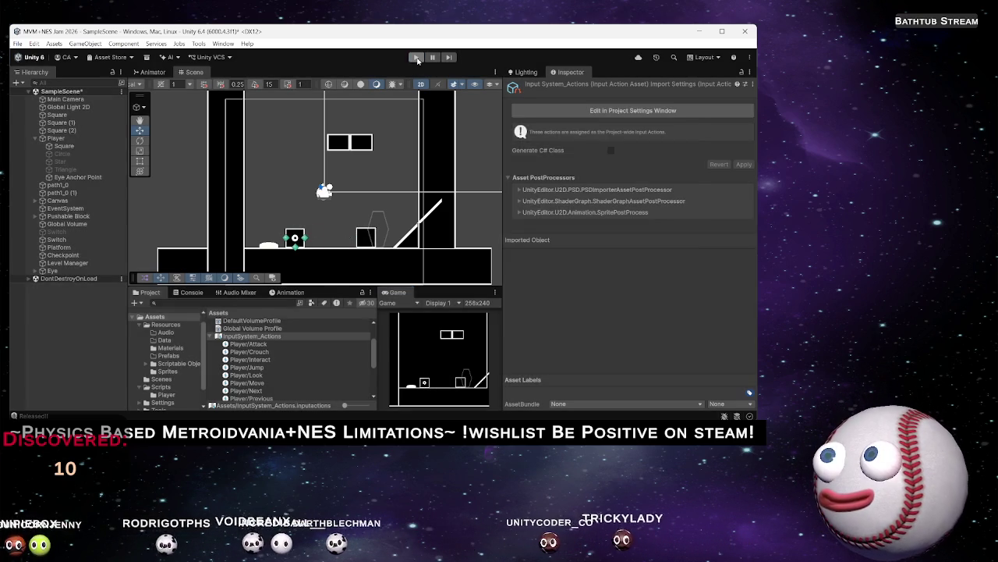
key(alt+Tab)
key(ctrl+Tab)
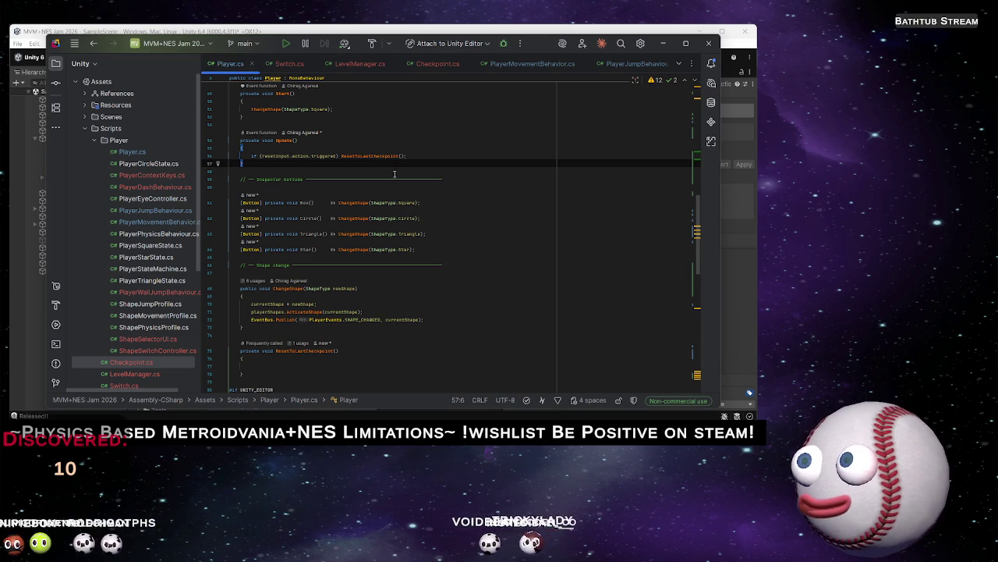
Start a transform.position assignment inside ResetToLastCheckpoint's body
click(380, 156)
scroll(328, 180, down, 7)
click(284, 201)
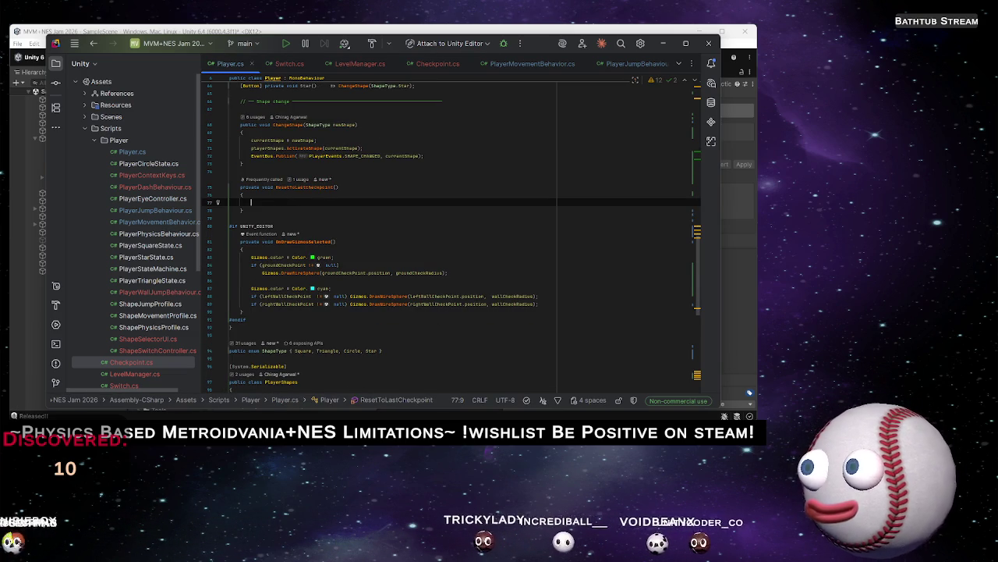
text(transform.)
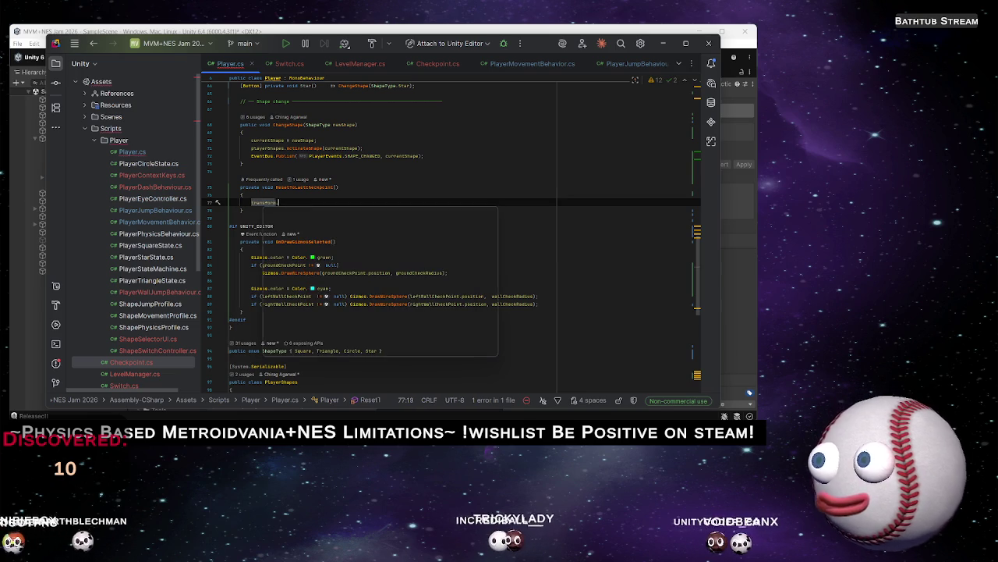
text(pos)
key(Return)
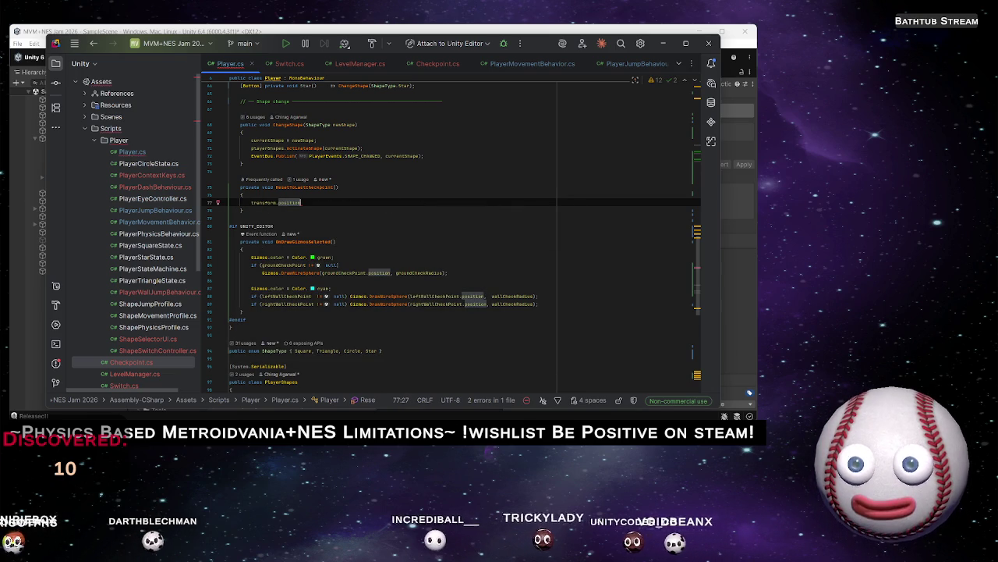
key(Tab)
key(shift+Right)
key(shift+Right)
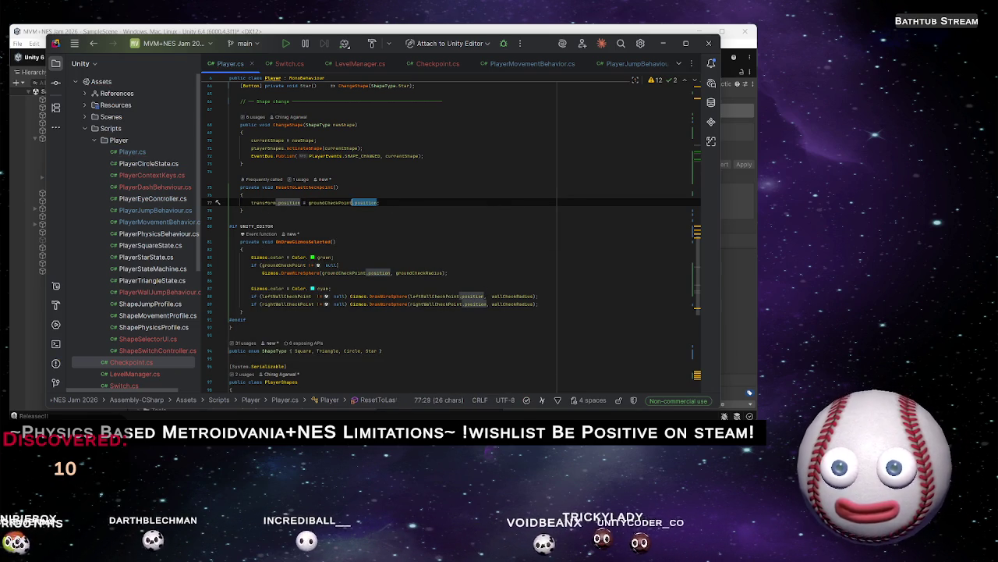
Assign it LevelManager.Instance.GetLastCheckpoint().position and let Unity recompile
text(LevelManager.)
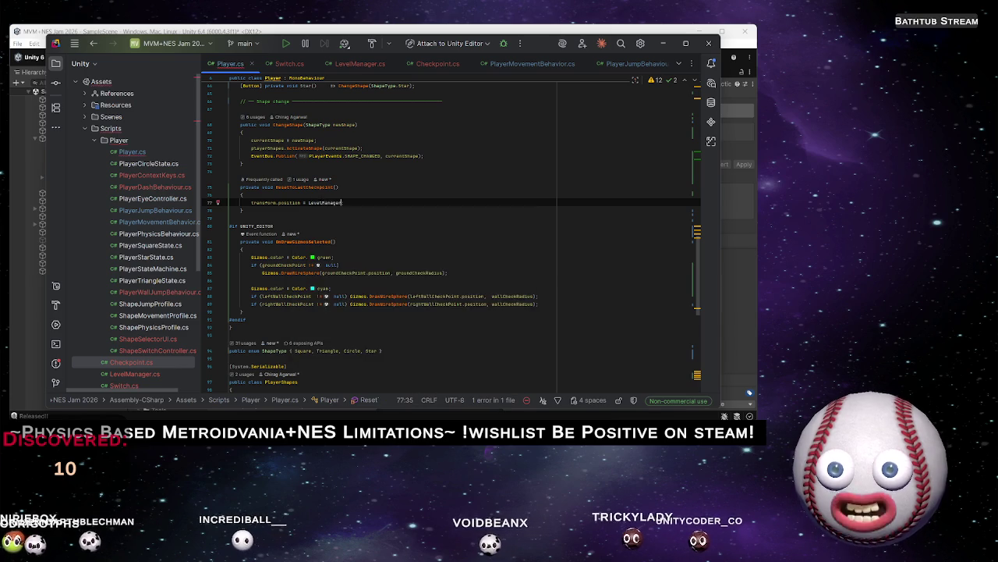
key(Return)
text(.Instance.)
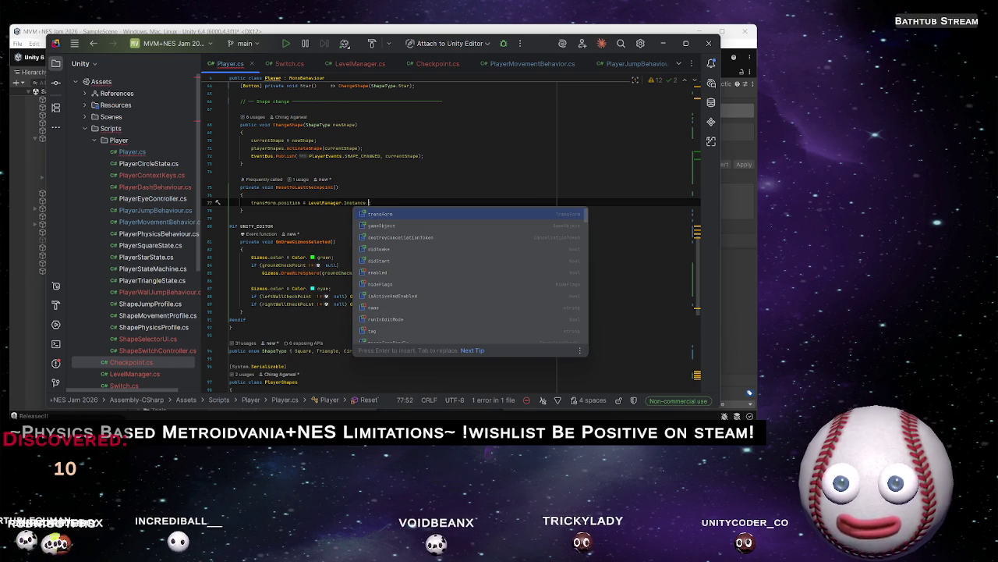
text(l)
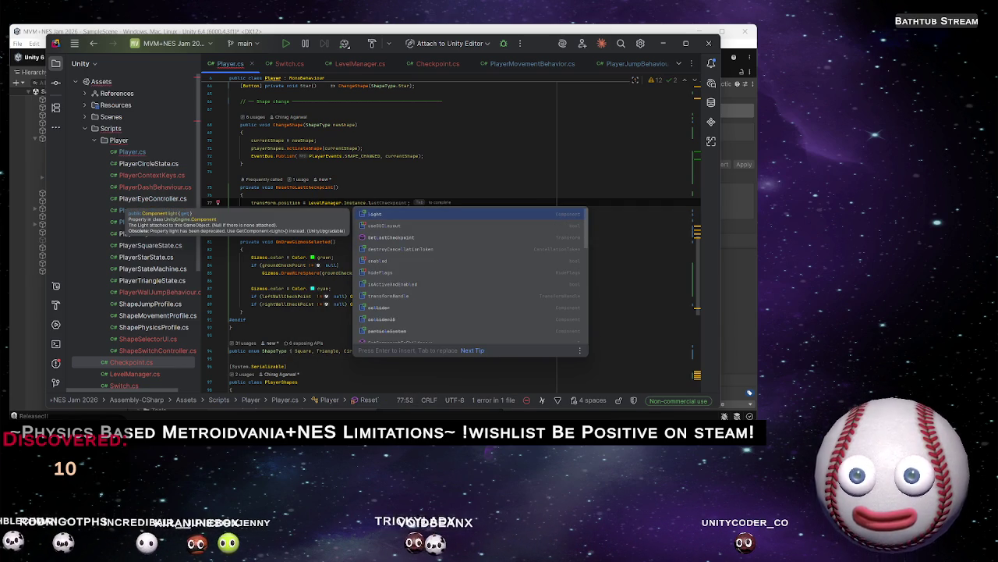
key(Down)
key(Down)
key(Return)
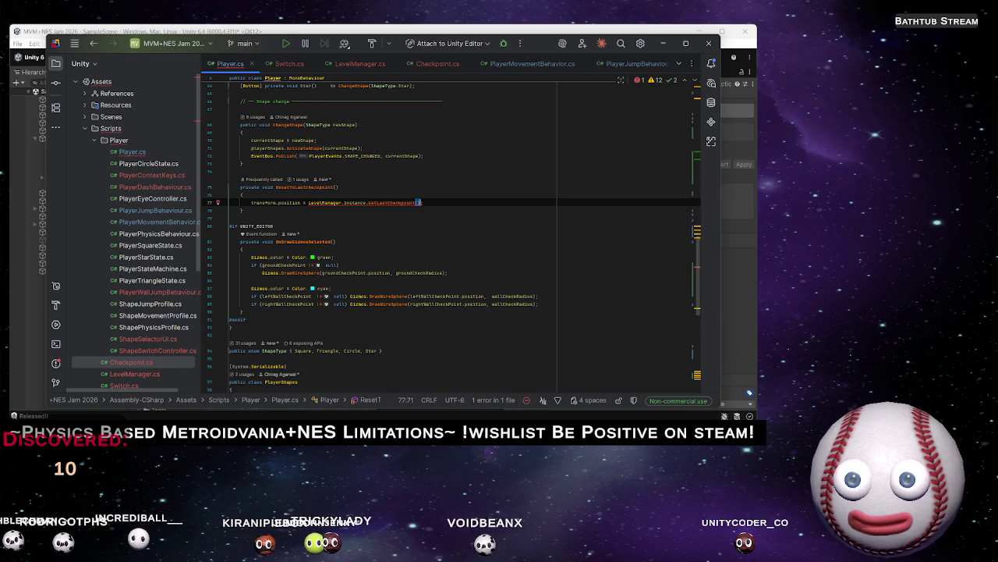
text().pos)
key(Return)
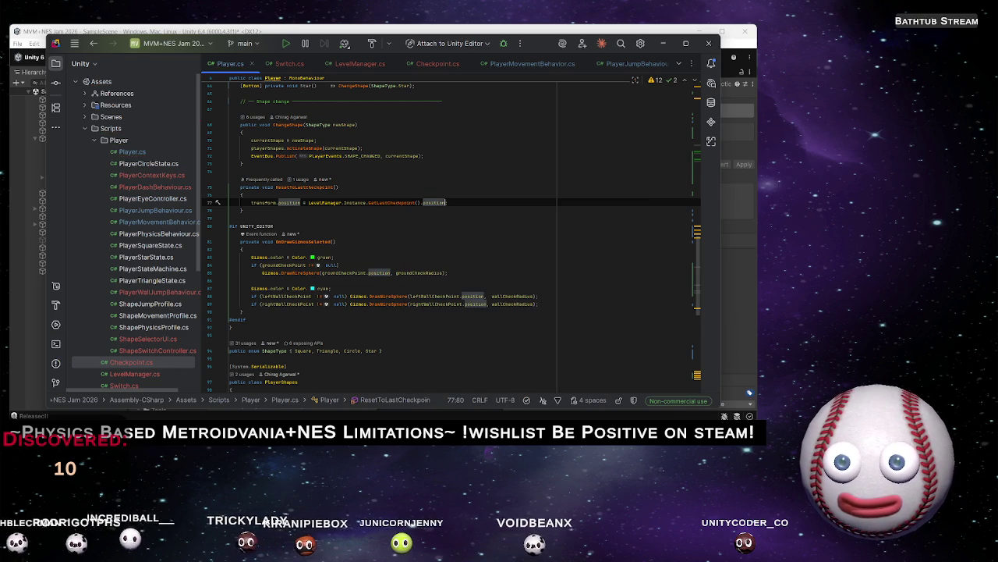
key(alt+Tab)
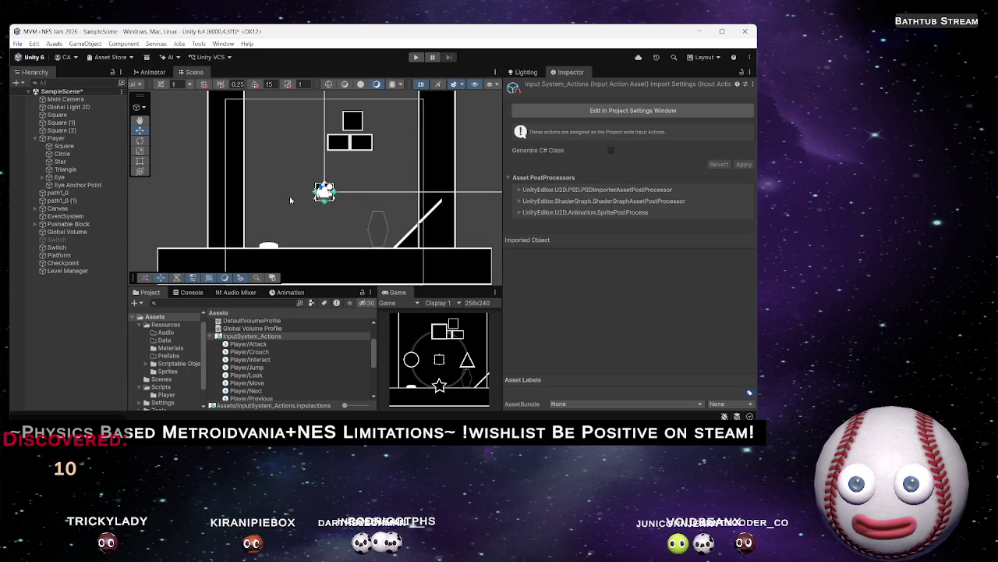
click(416, 57)
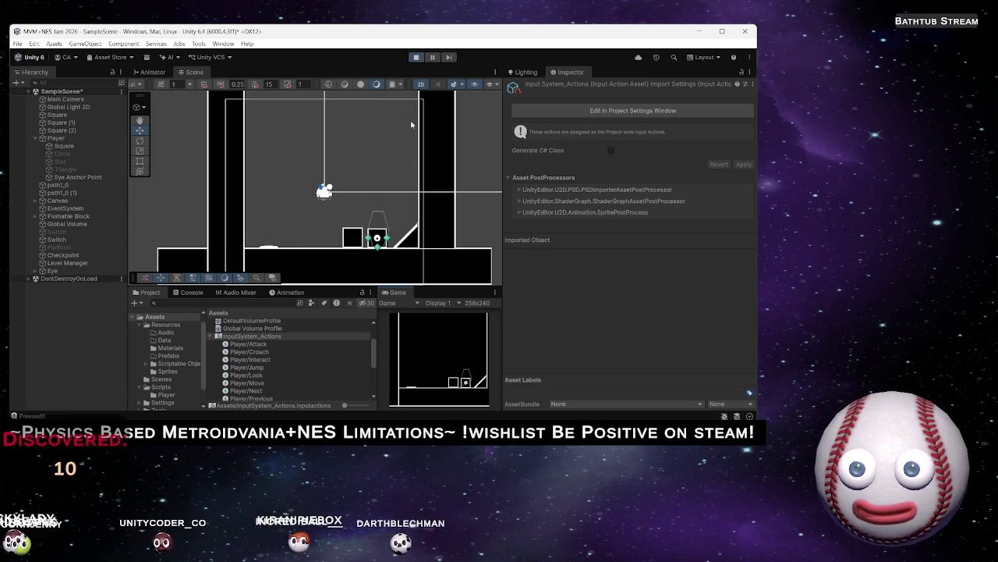
key(a)
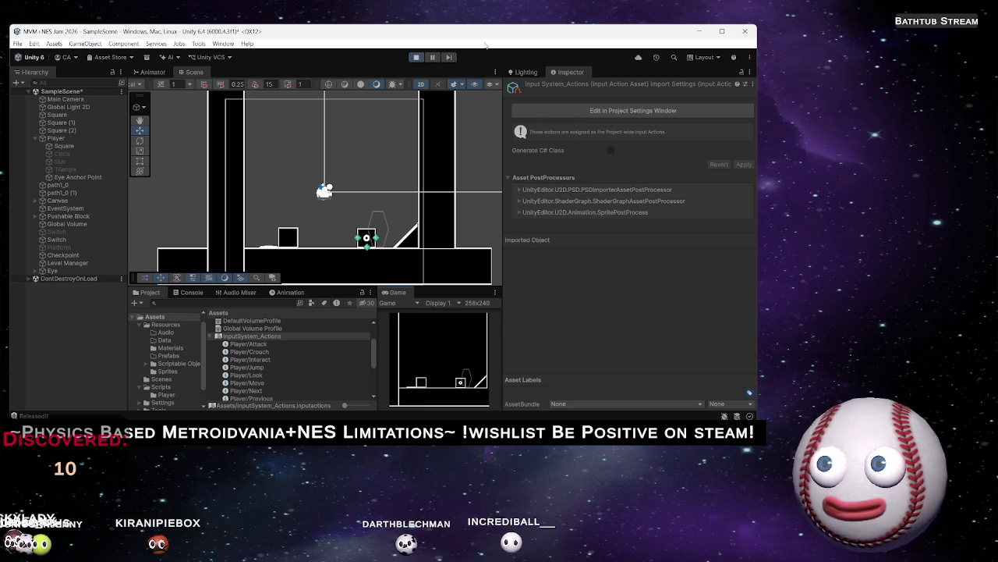
key(ctrl+p)
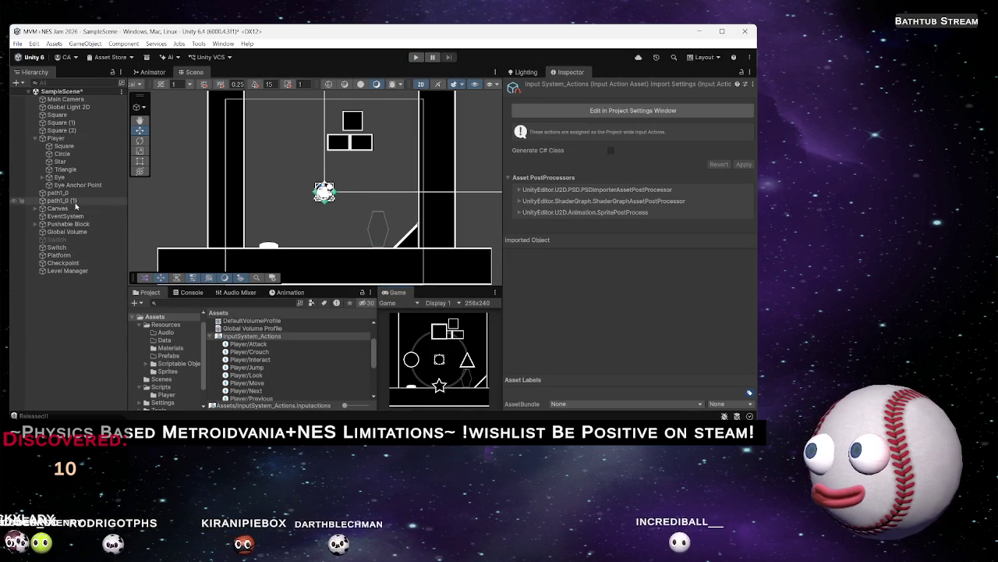
Duplicate the Platform and place the copy, Platform (1), left beside the player
click(70, 256)
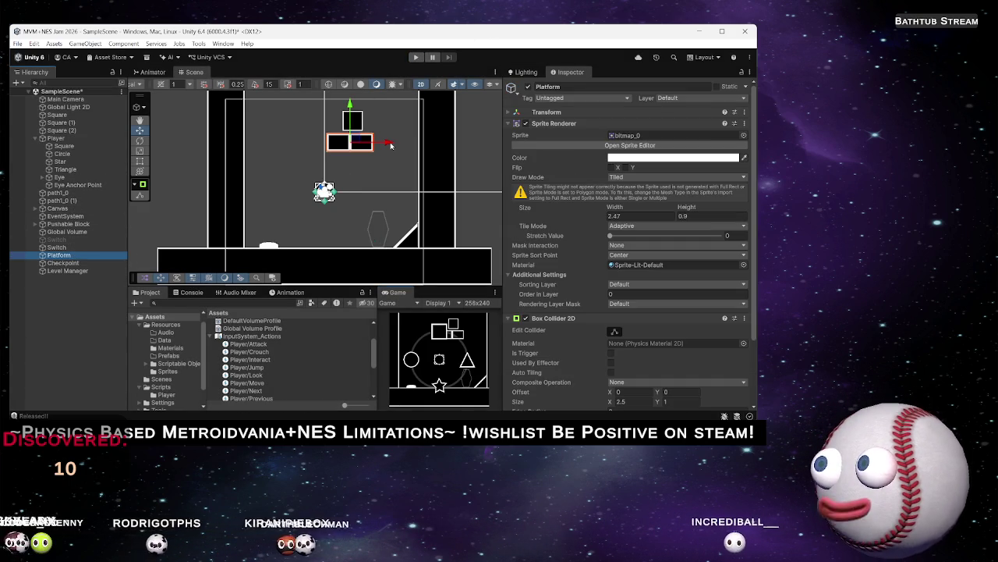
click(369, 150)
key(ctrl+d)
mouse_move(368, 150)
mouse_down()
mouse_move(324, 180)
mouse_move(399, 198)
mouse_move(296, 191)
mouse_up()
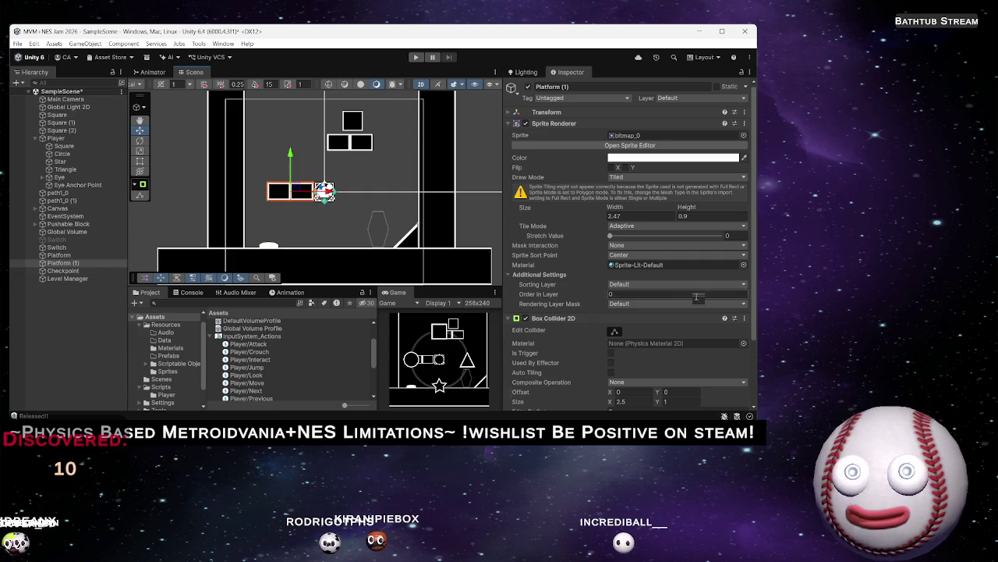
Add new On Pressed and On Released entries on the Switch targeting Platform (1)
scroll(696, 290, down, 3)
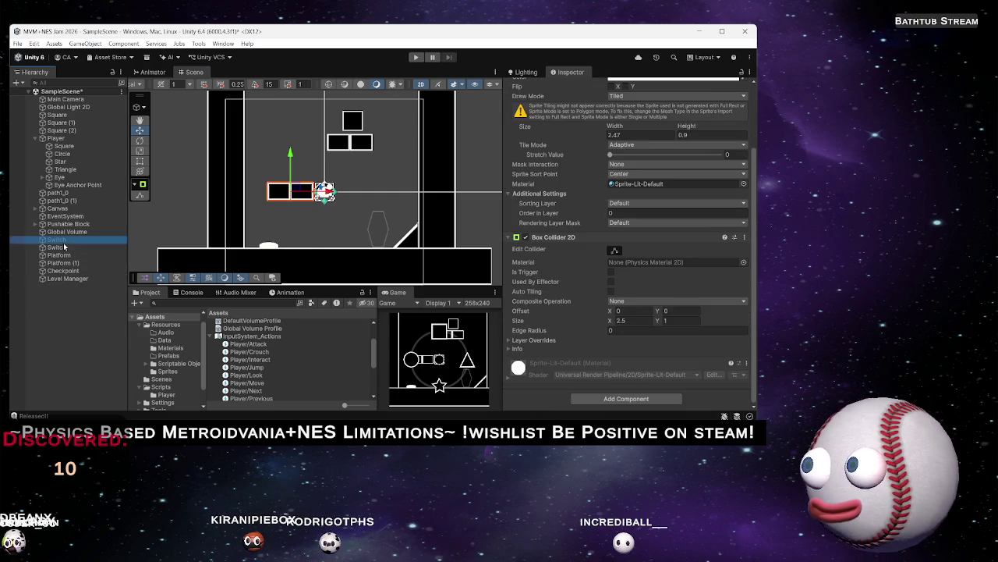
click(60, 247)
scroll(723, 338, down, 5)
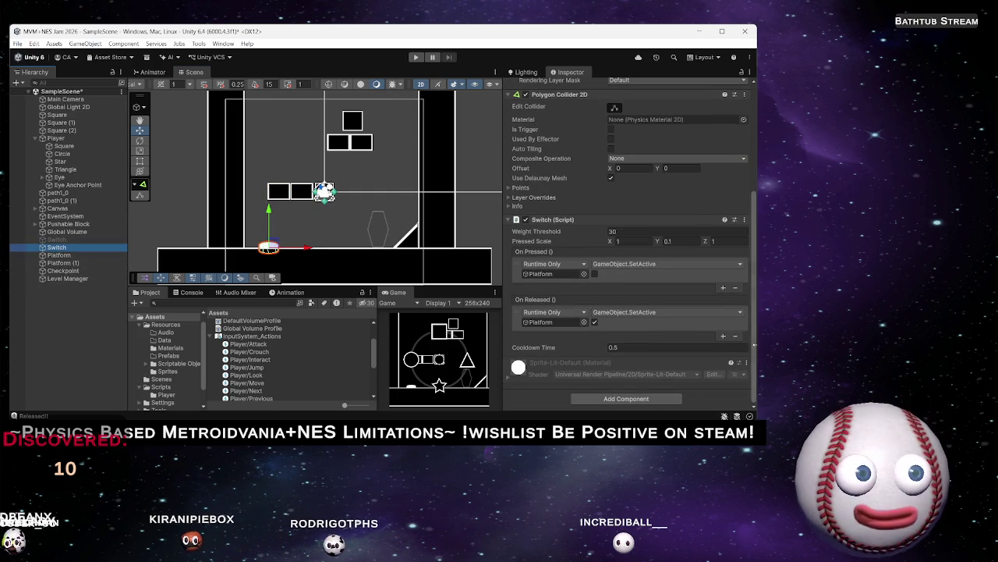
click(723, 336)
click(724, 287)
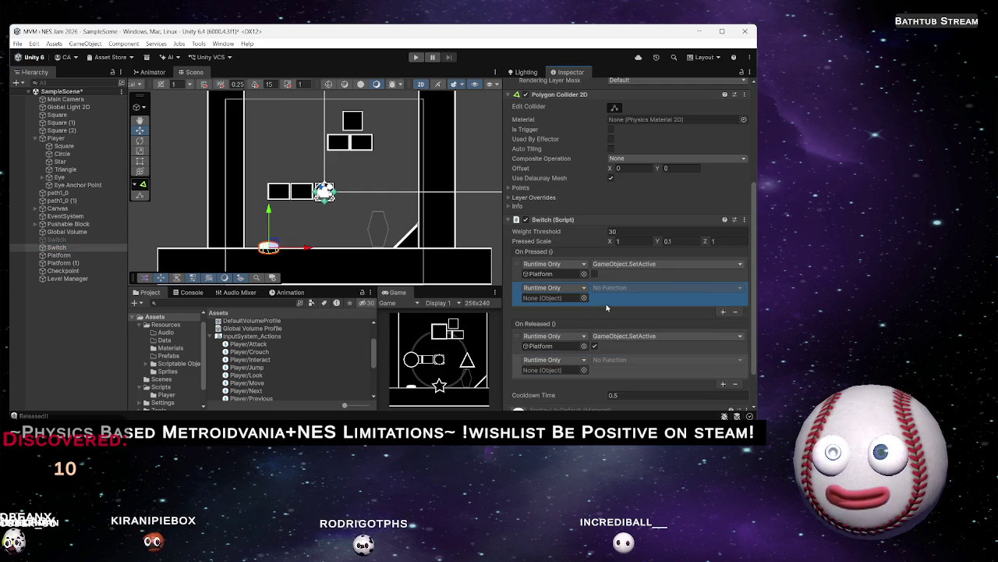
mouse_move(43, 274)
mouse_down()
mouse_move(47, 262)
mouse_move(539, 295)
mouse_up()
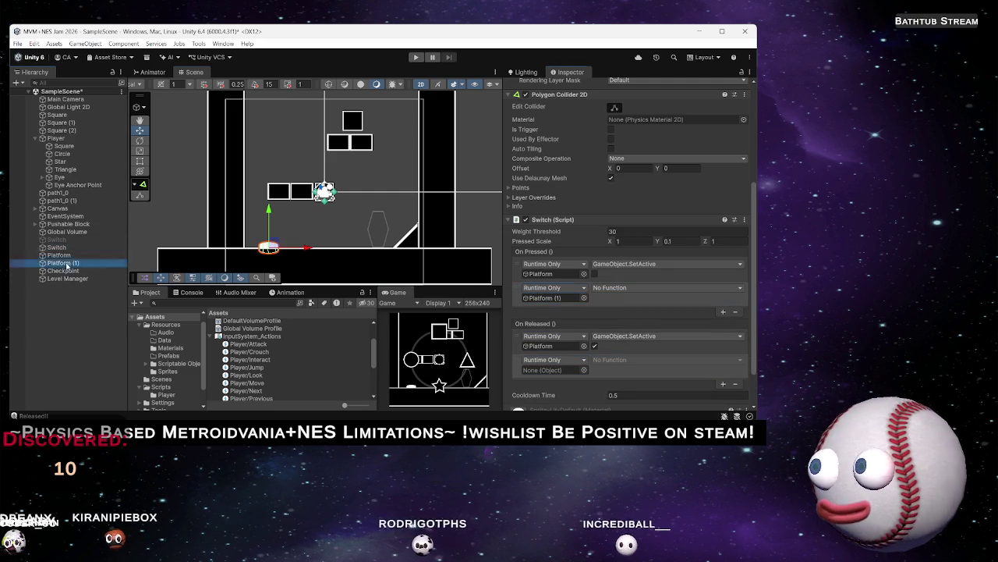
drag(546, 365, 546, 367)
Set both entries to GameObject.SetActive, checked on press and unchecked on release
click(624, 288)
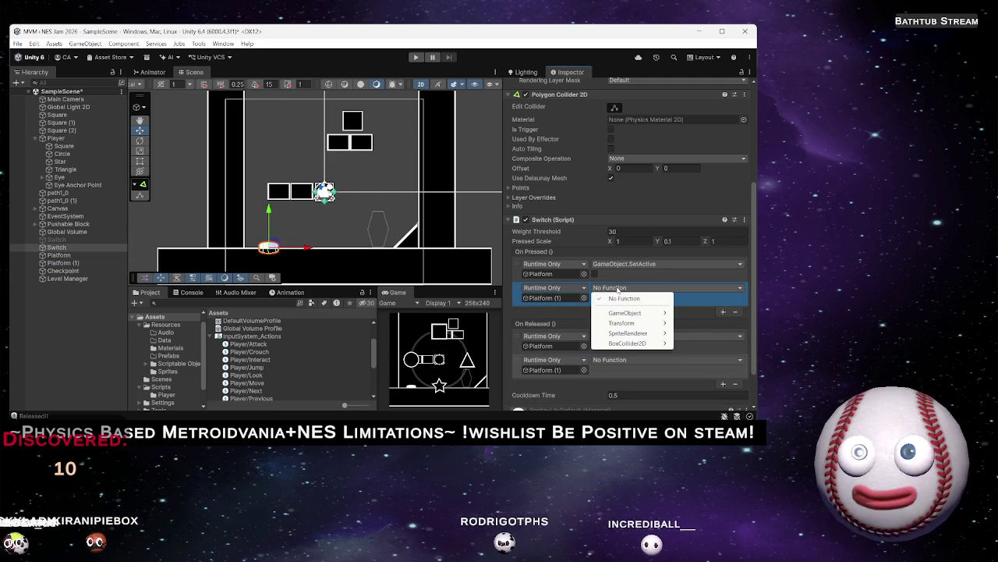
mouse_move(625, 314)
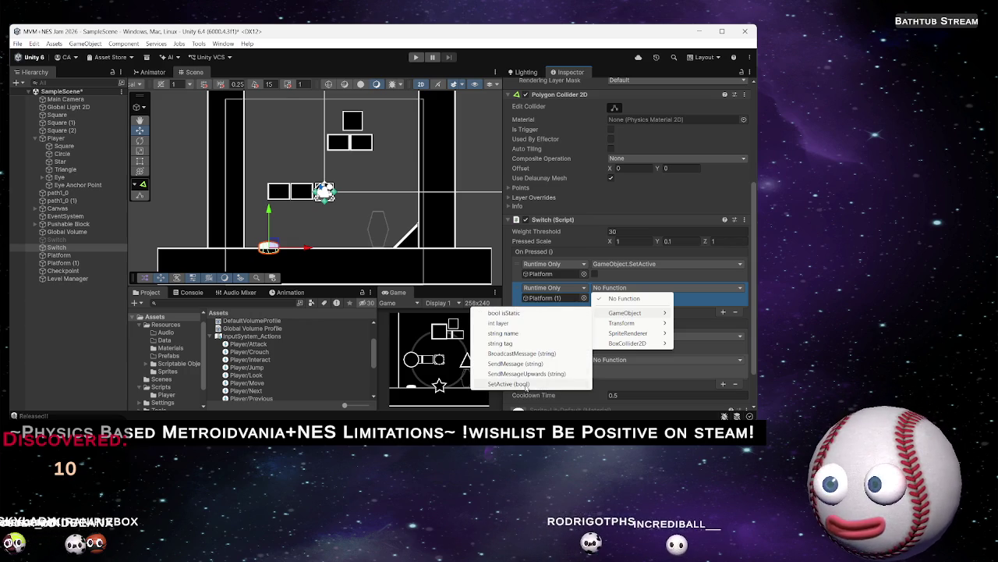
click(588, 332)
click(594, 298)
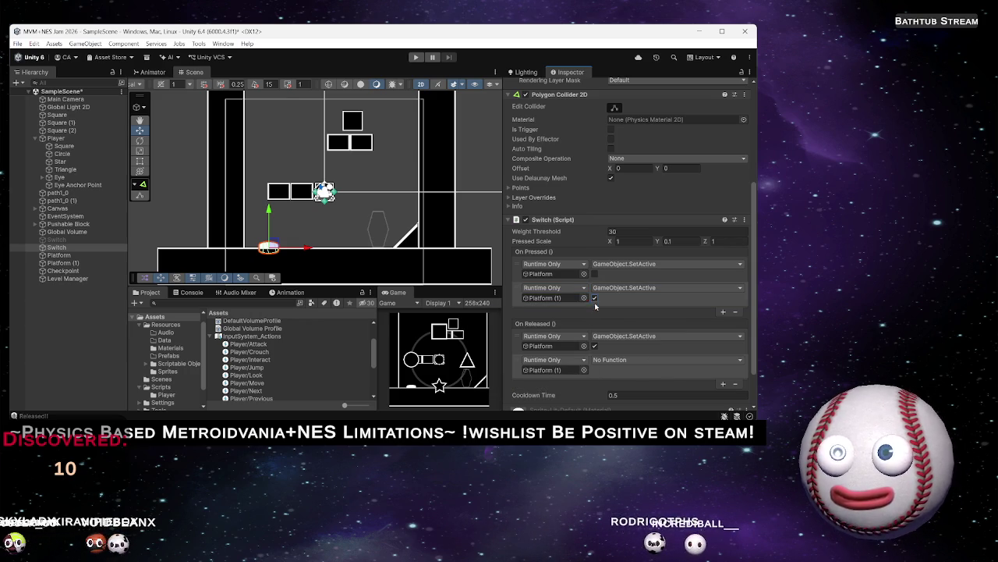
click(627, 363)
mouse_move(617, 381)
click(521, 385)
click(594, 370)
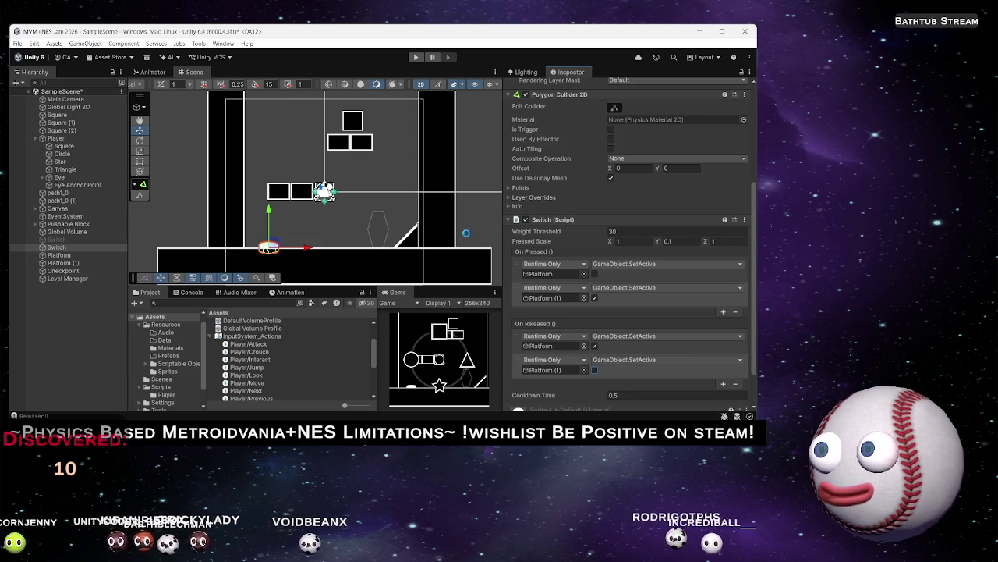
Disable Platform (1) so it starts hidden
click(77, 263)
scroll(601, 114, up, 3)
click(528, 87)
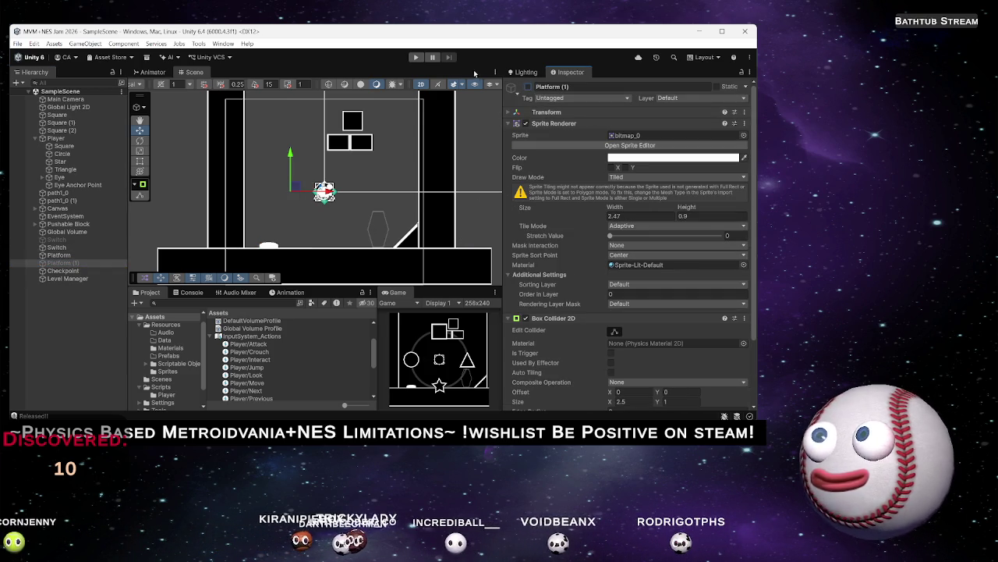
Play the level, cycle through triangle, circle and square to hit the switch, then slide Platform (1) right
key(ctrl+p)
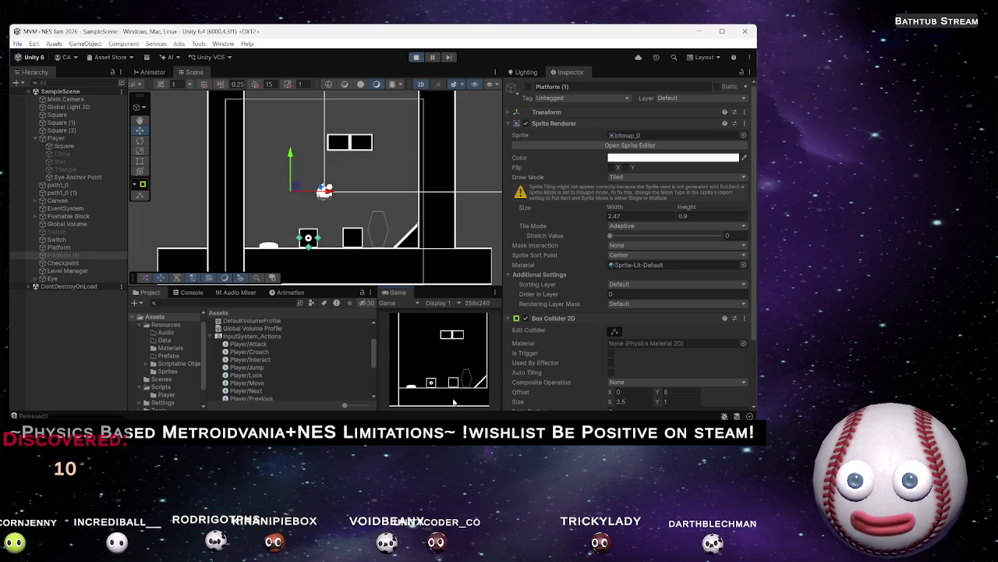
key(e)
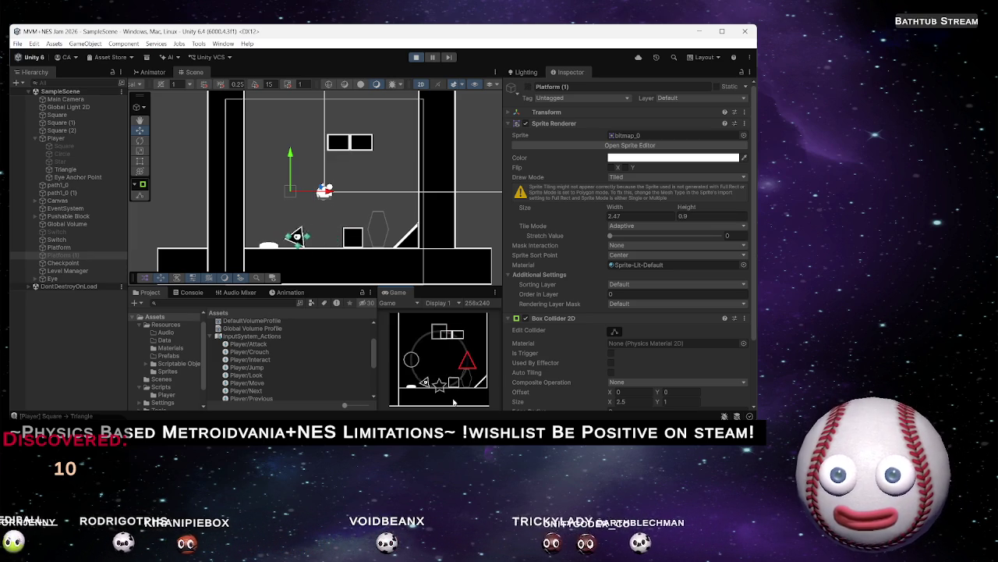
key(e)
key(d)
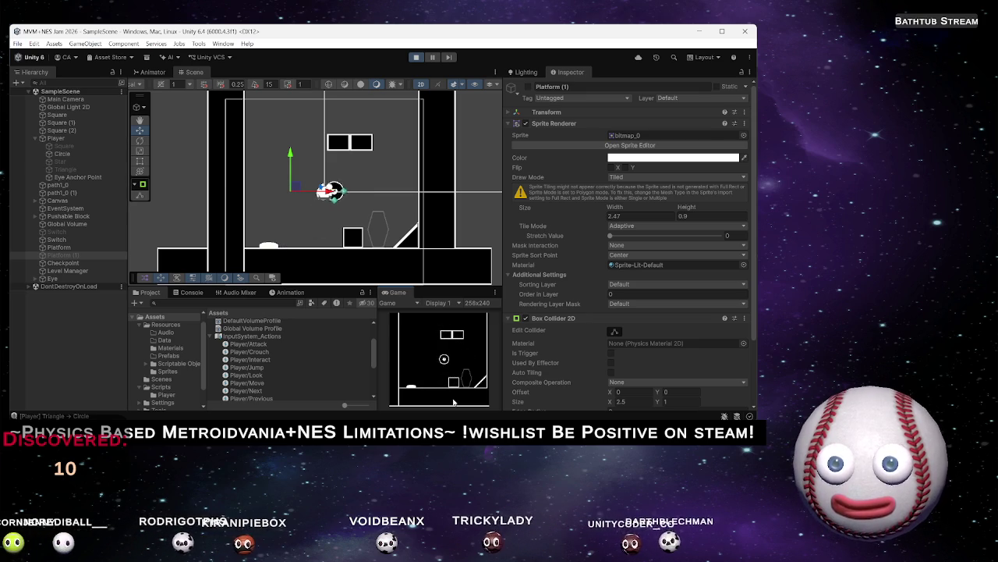
key(e)
key(a)
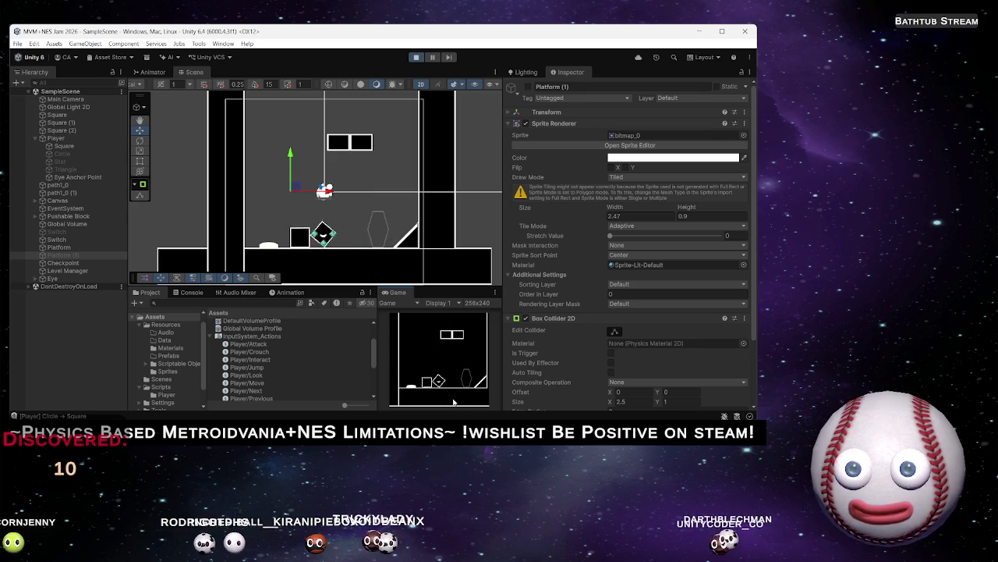
key(e)
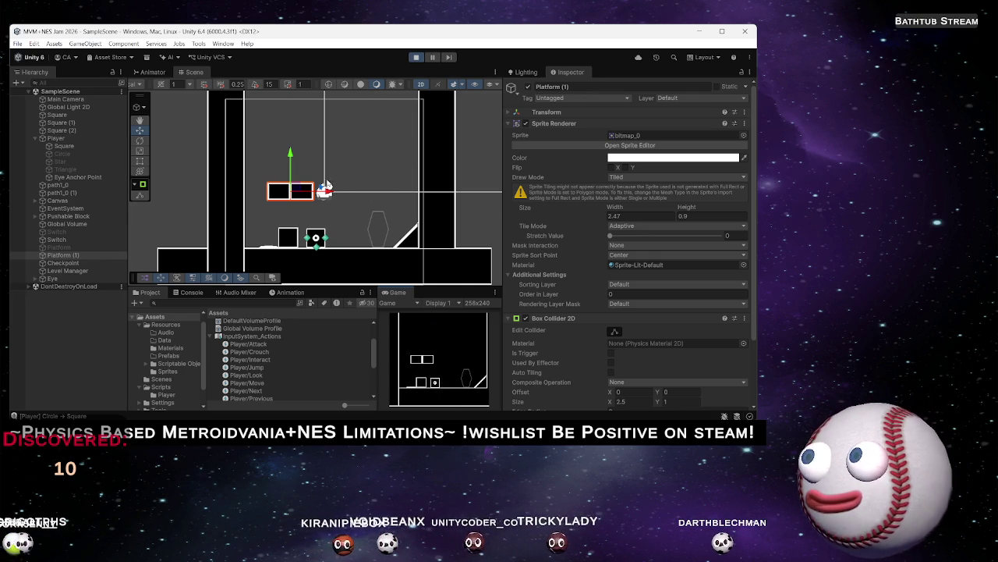
drag(324, 201, 405, 200)
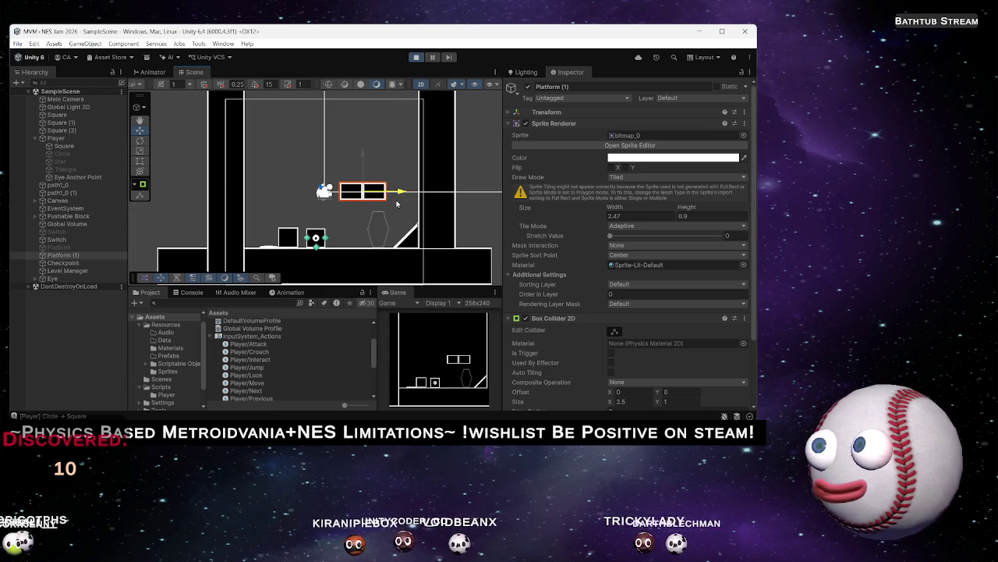
Stop the game, move Platform (1) further right in the scene, and play again
click(417, 61)
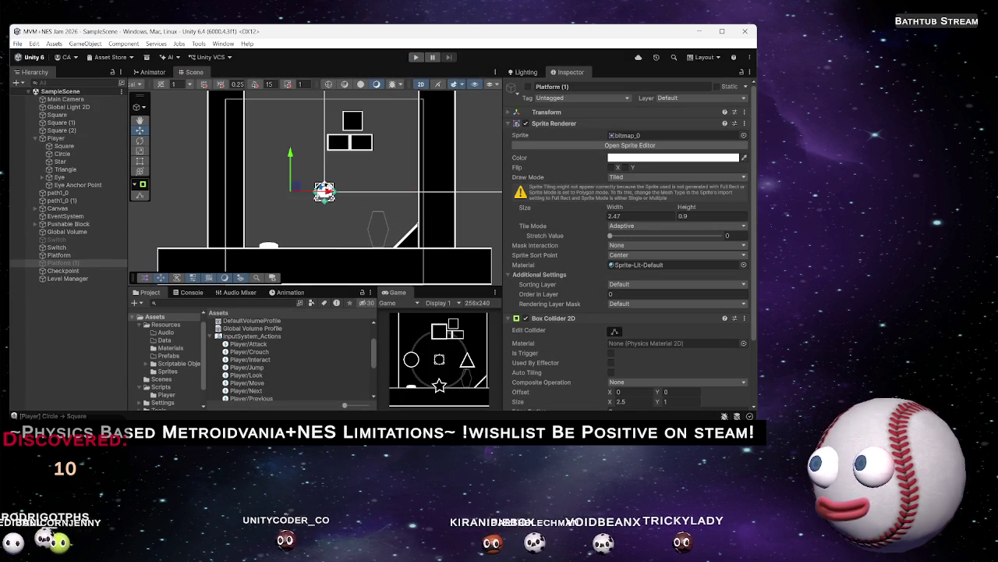
drag(326, 189, 387, 191)
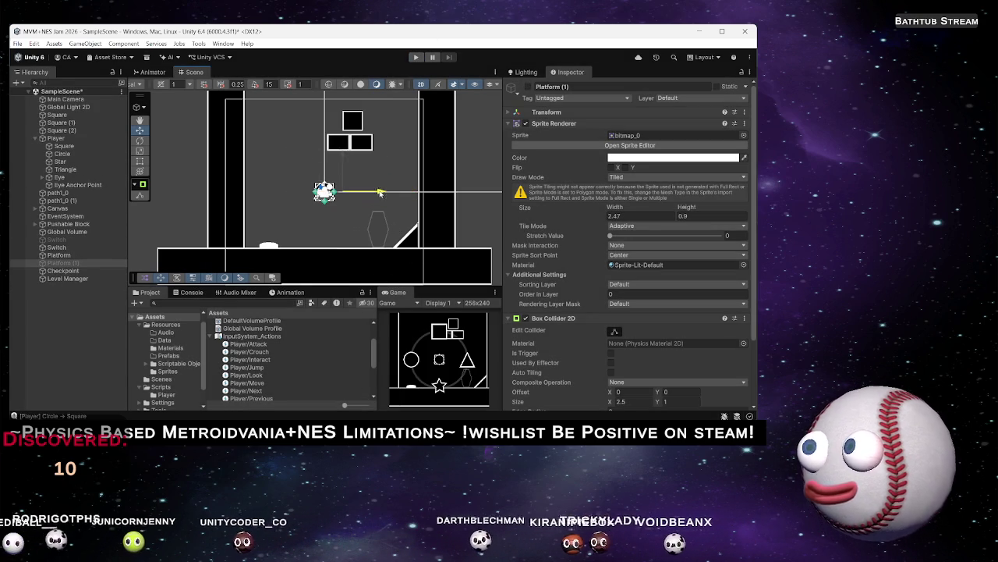
click(416, 57)
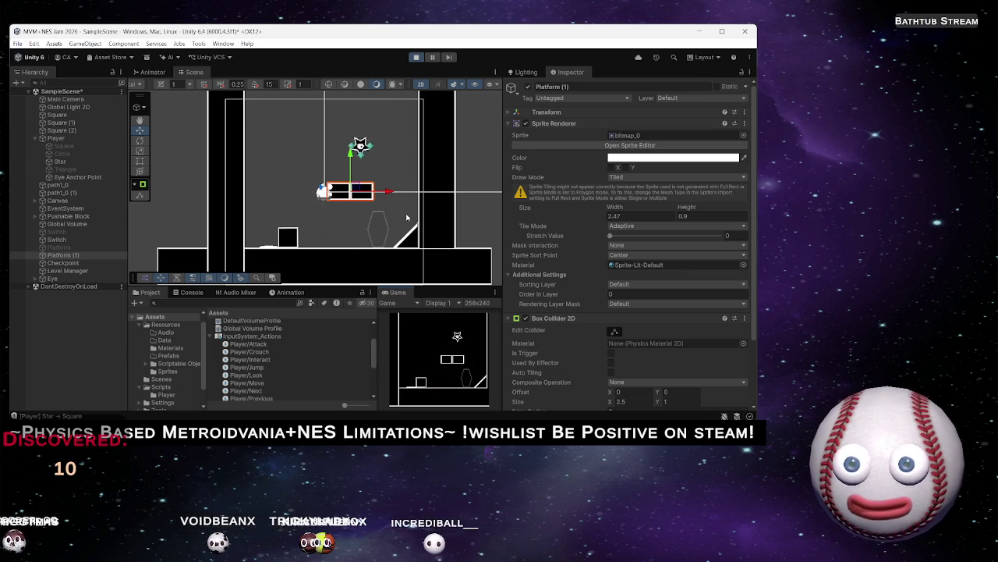
Steer and jump the star player around the floor beneath Platform (1) and near the ramp
key(Left)
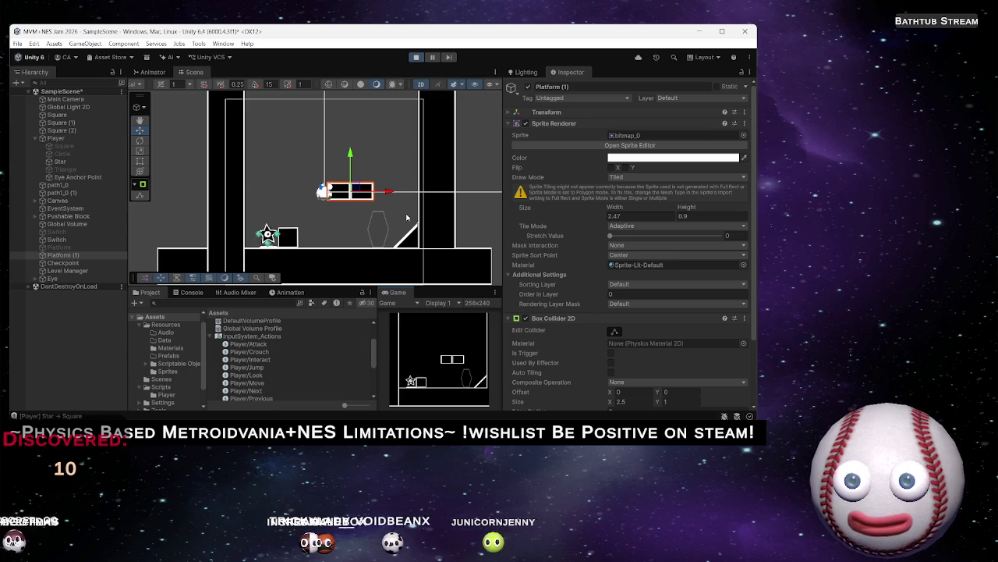
key(space)
key(Left)
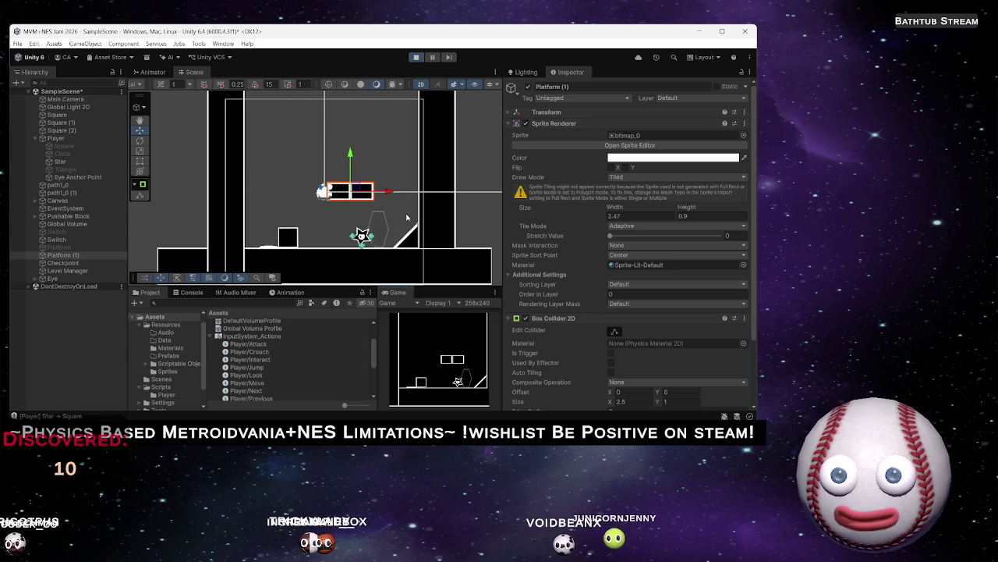
key(Right)
key(space)
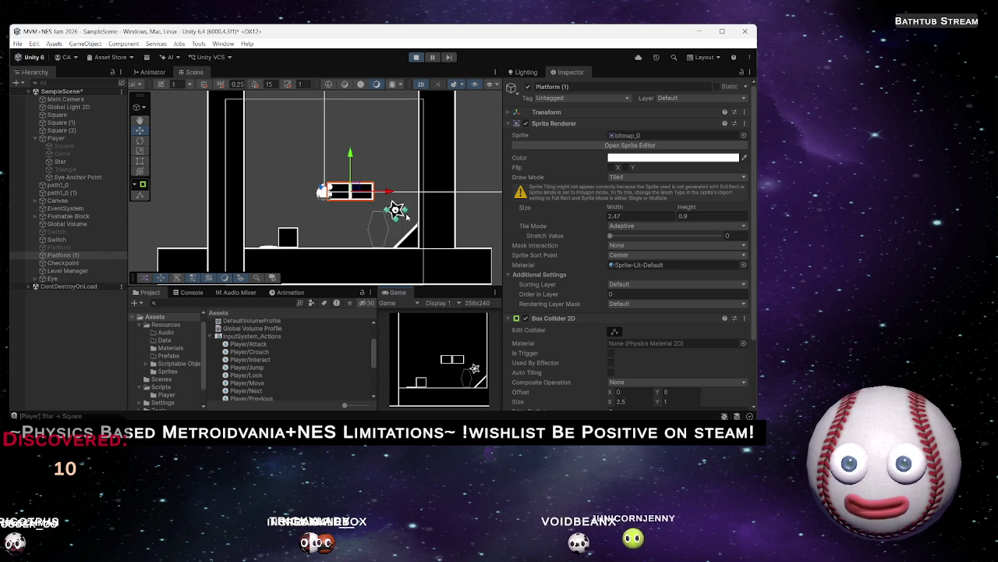
key(space)
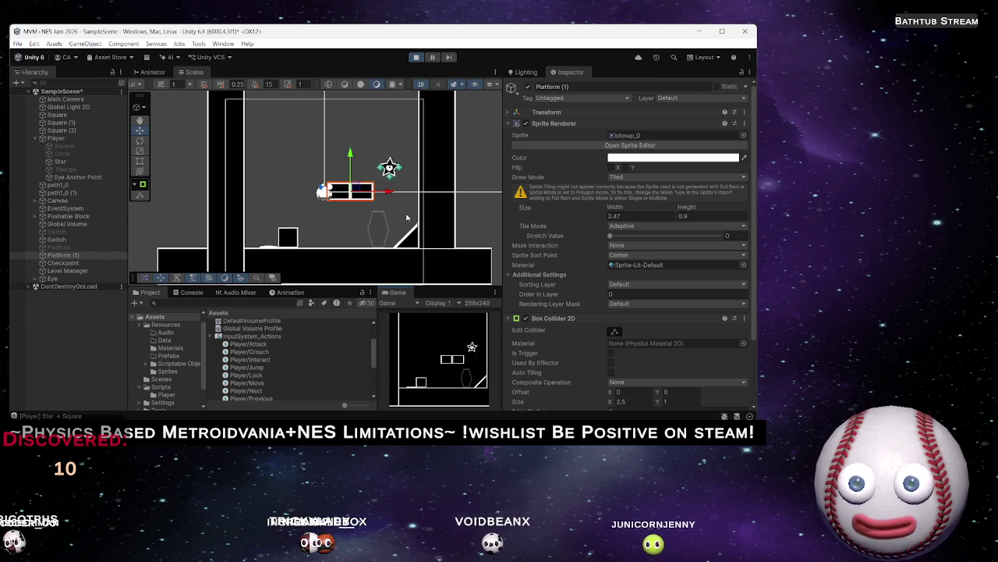
key(Left)
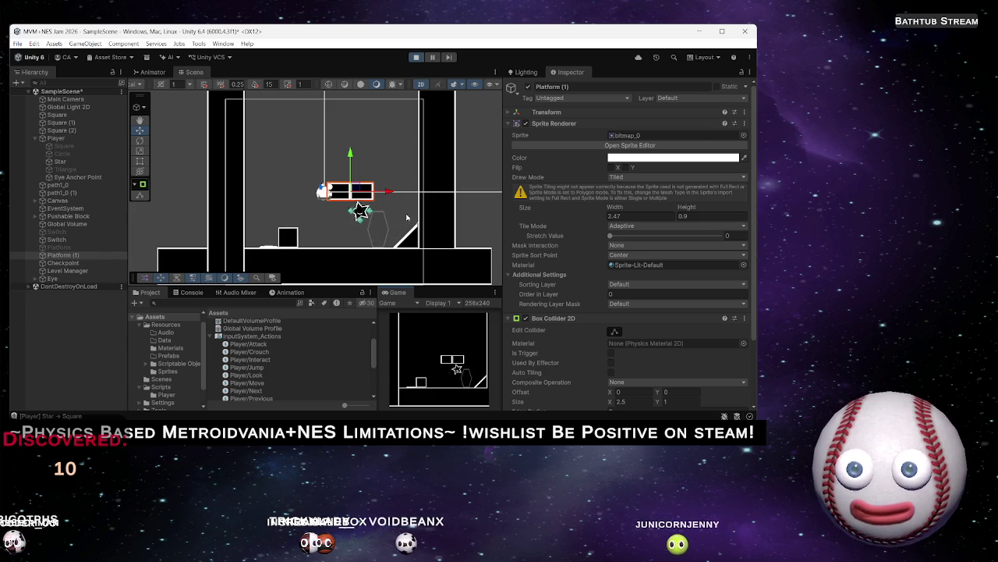
key(space)
key(Right)
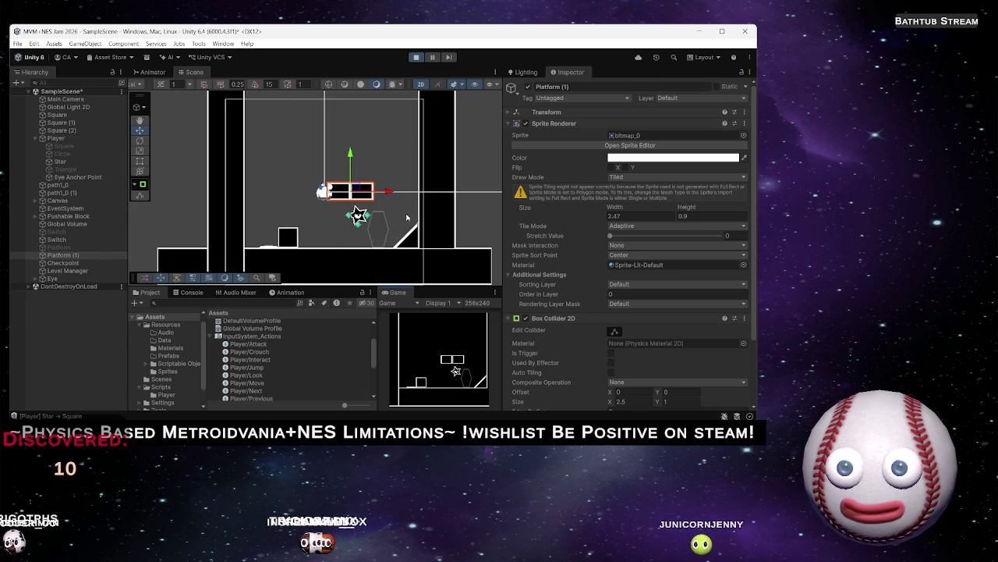
key(Left)
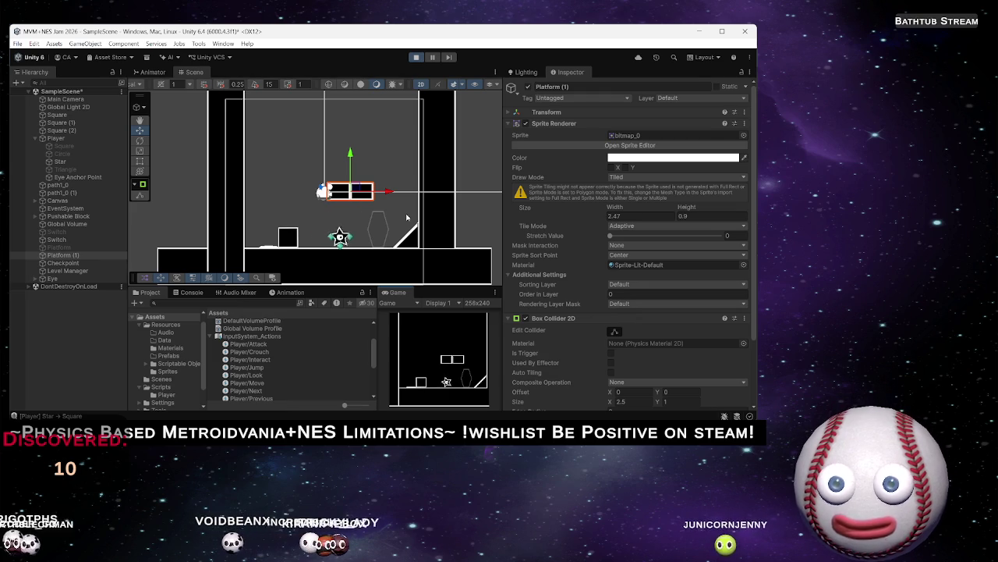
key(Right)
key(space)
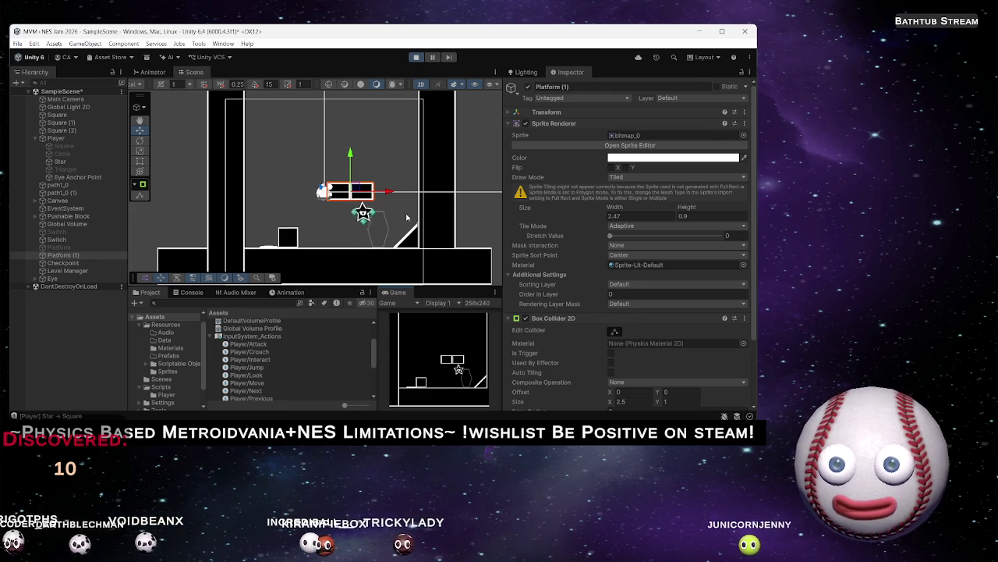
key(Left)
key(Right)
key(space)
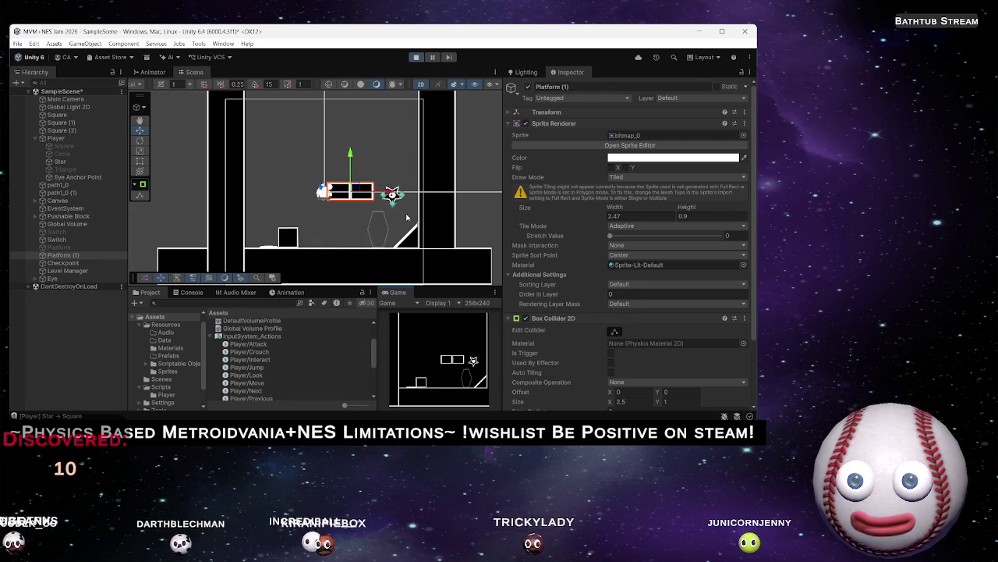
key(space)
key(Left)
key(Right)
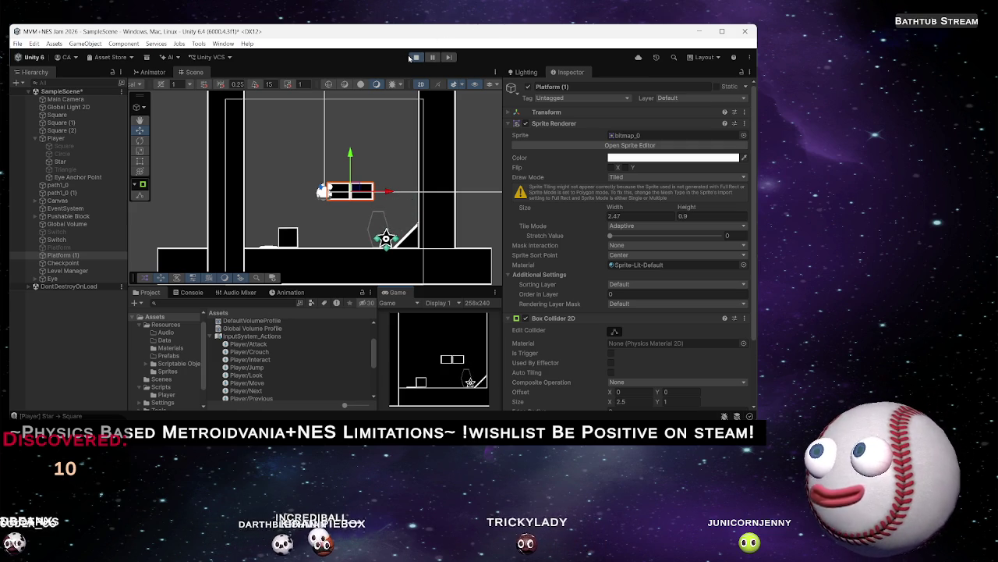
Stop the game and add a new Checkpoint user layer from the Checkpoint object's Layer dropdown
click(413, 57)
click(83, 271)
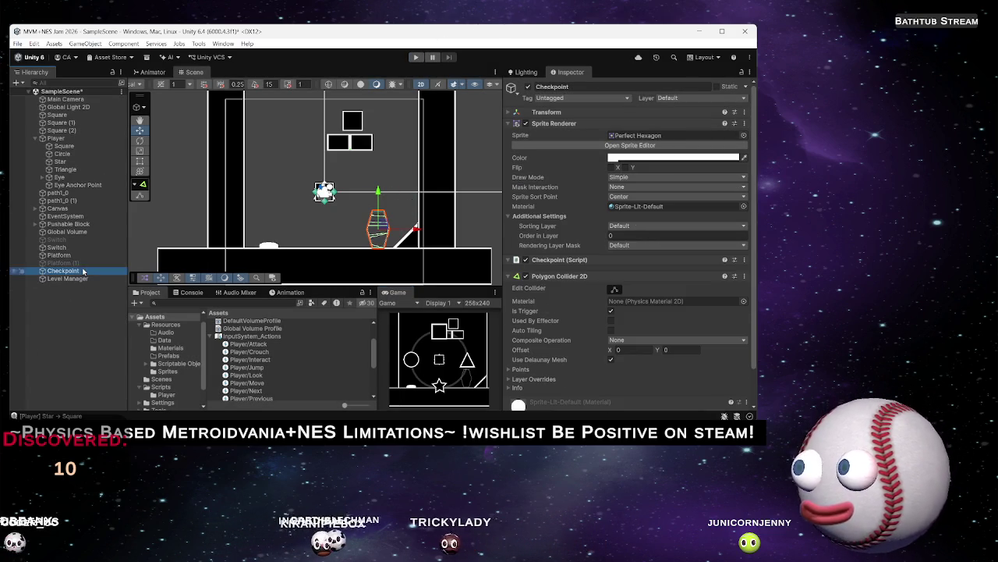
click(685, 99)
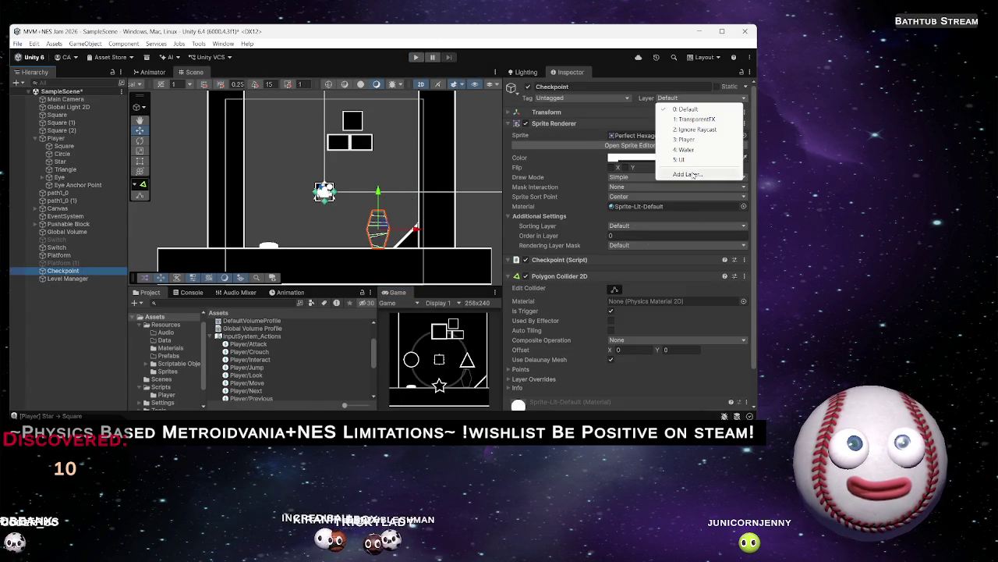
click(690, 174)
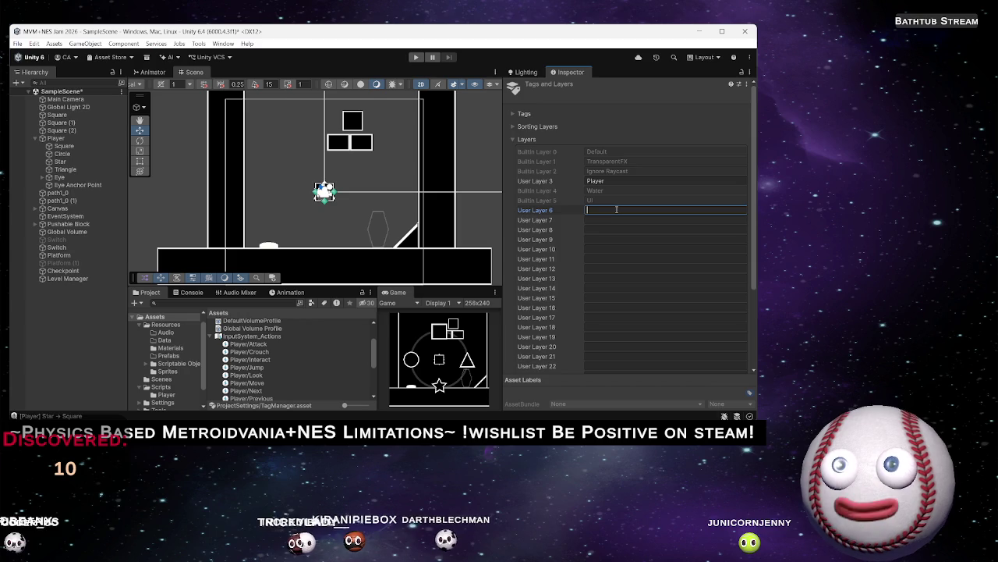
text(Check)
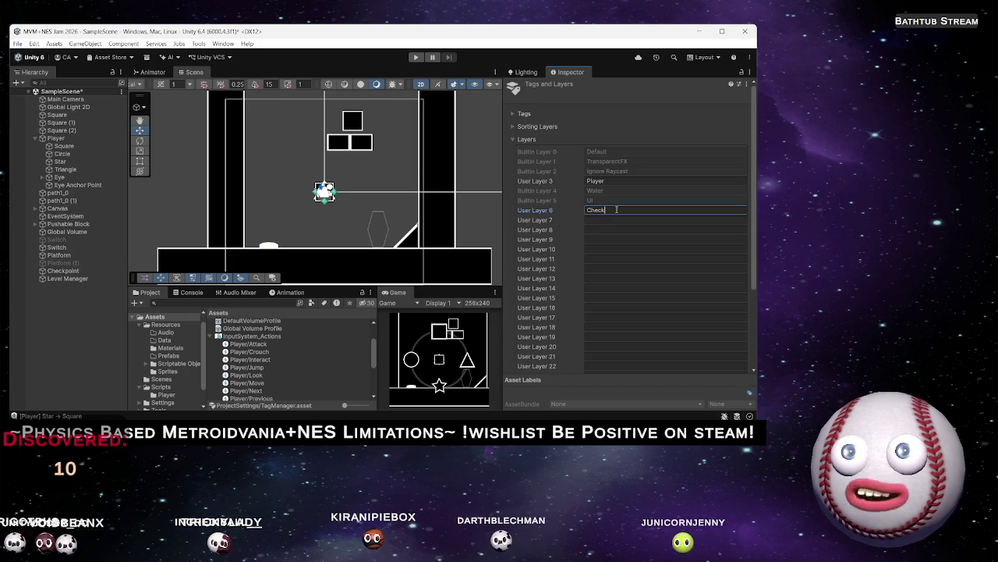
text(point)
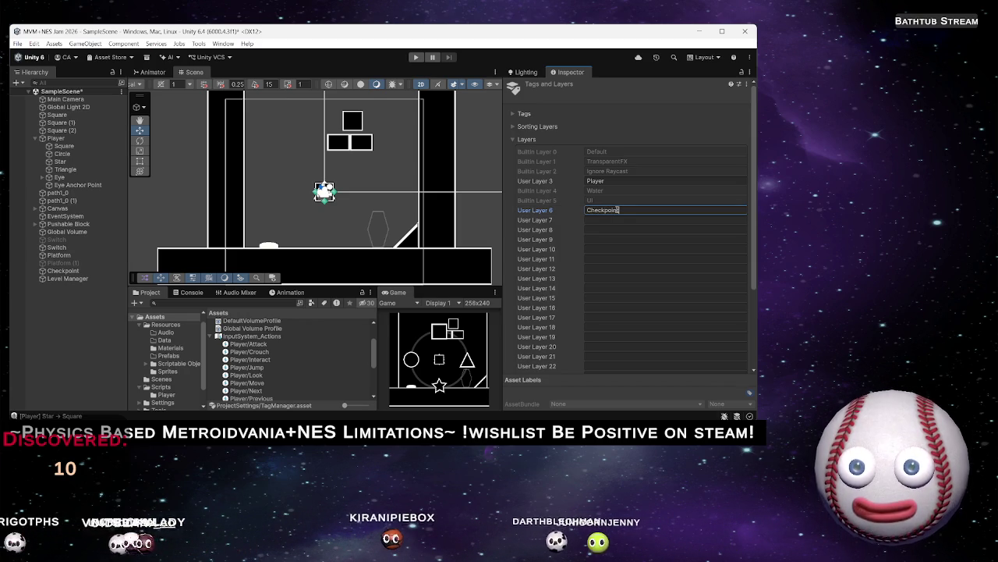
Assign Checkpoint to layer 6: Checkpoint, then select Player to inspect it
click(62, 269)
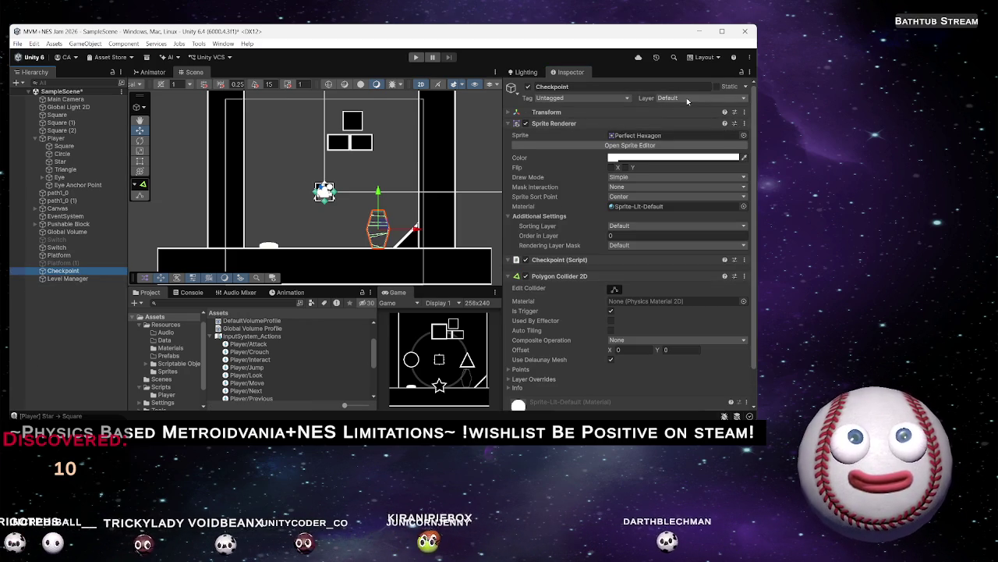
click(686, 98)
click(702, 171)
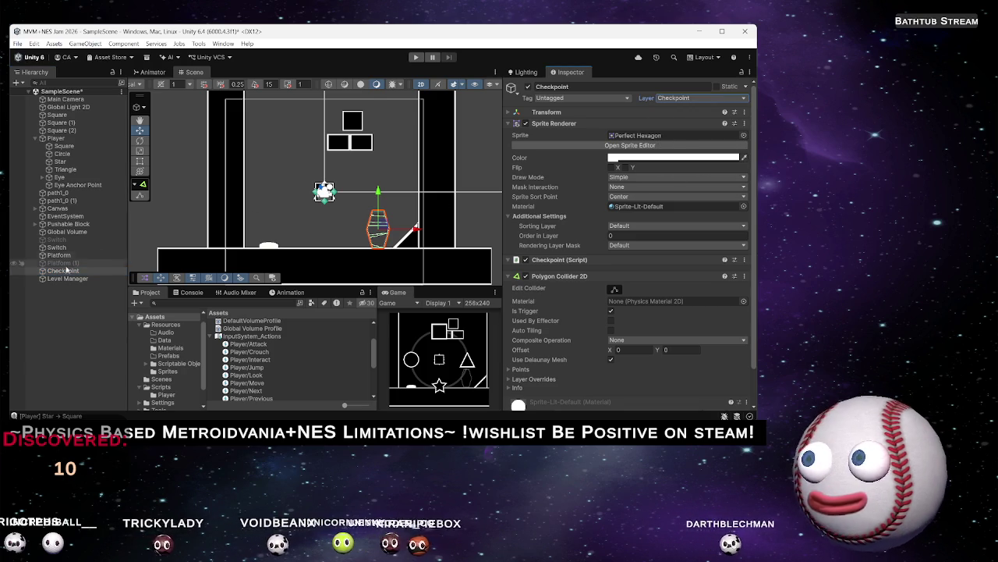
click(72, 140)
scroll(626, 239, down, 10)
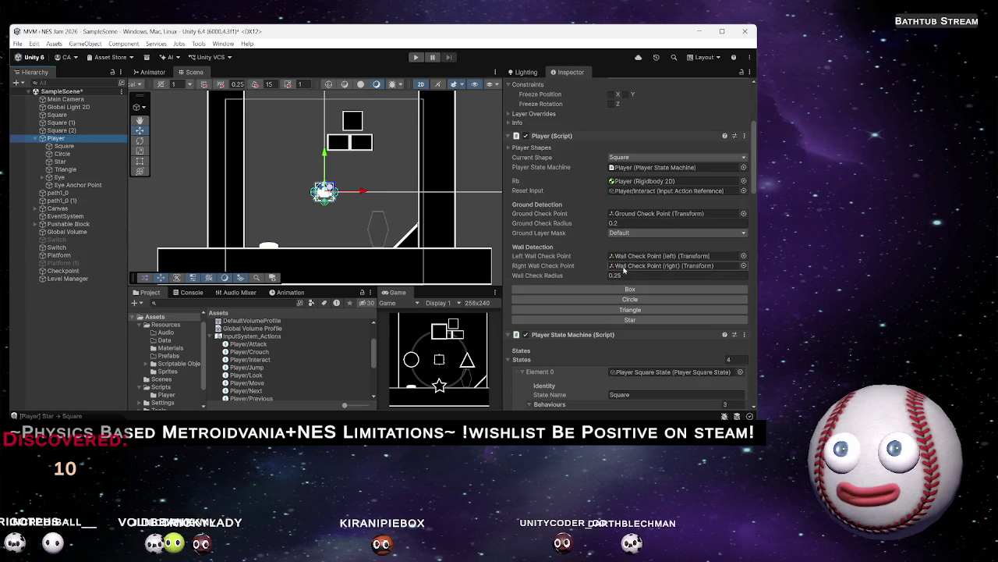
Check Player Script's Ground layer mask without changing it, then enter Play mode
click(627, 234)
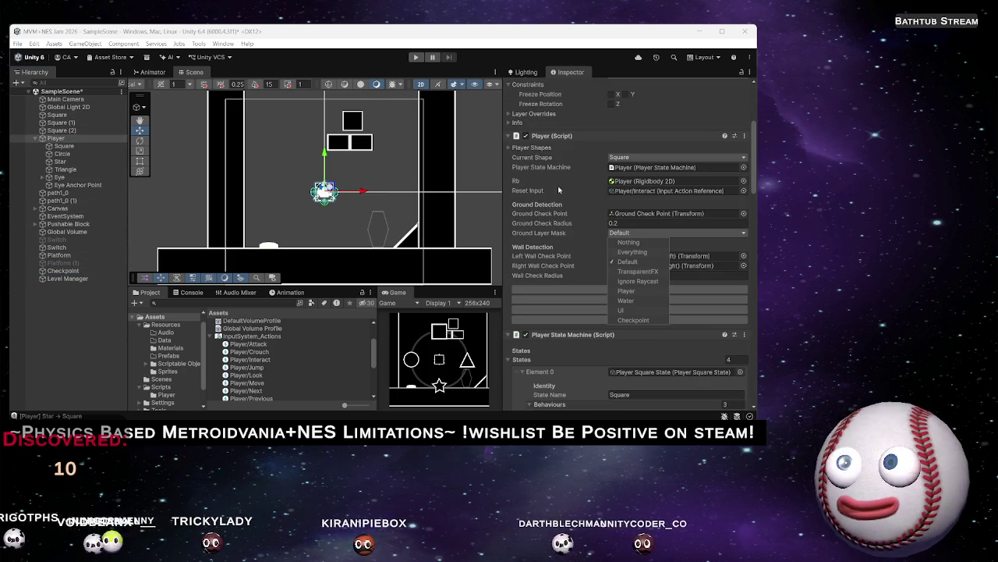
click(415, 57)
click(415, 57)
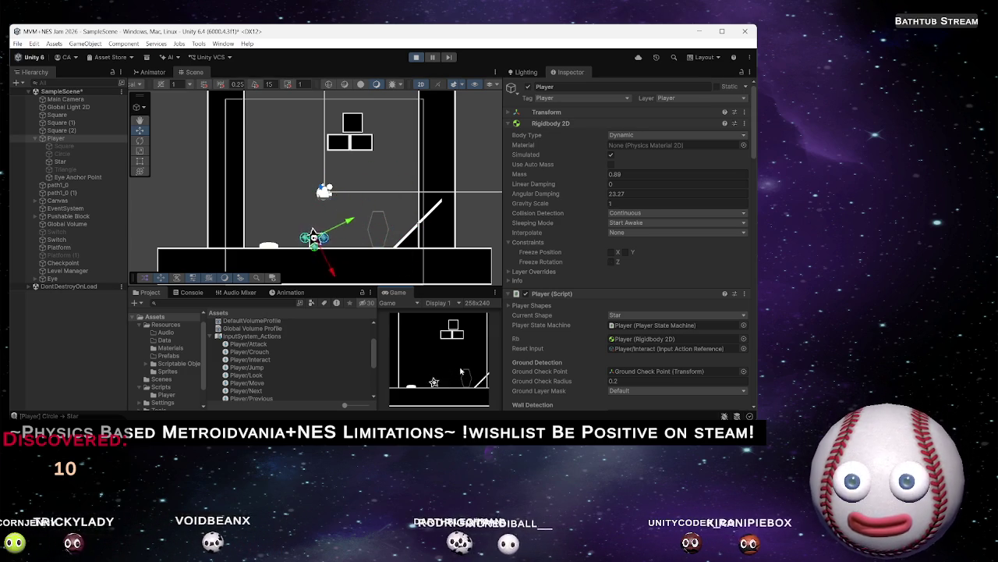
Switch the player to Square via the shape wheel and push the box left
key(shift)
key(w)
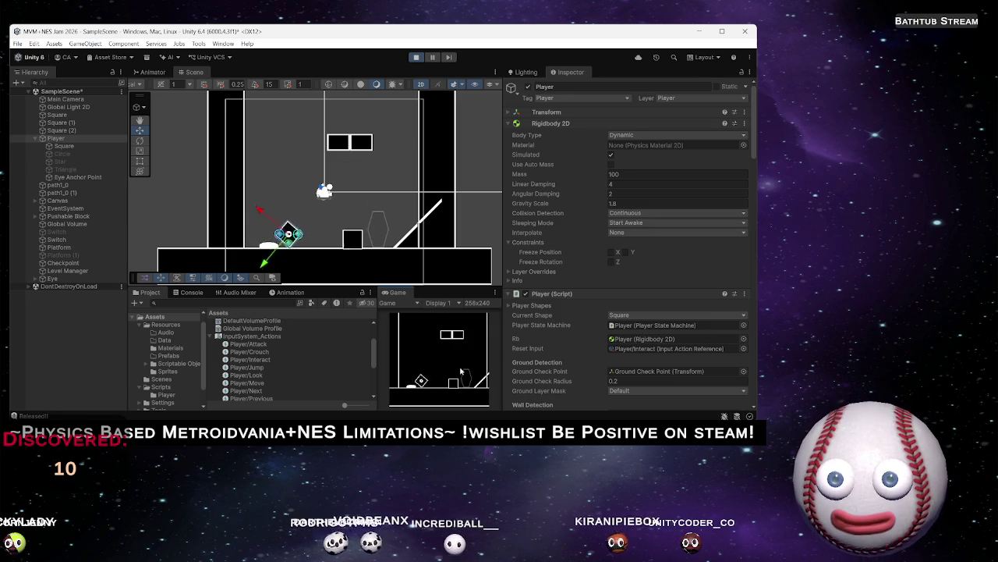
key(shift)
key(d)
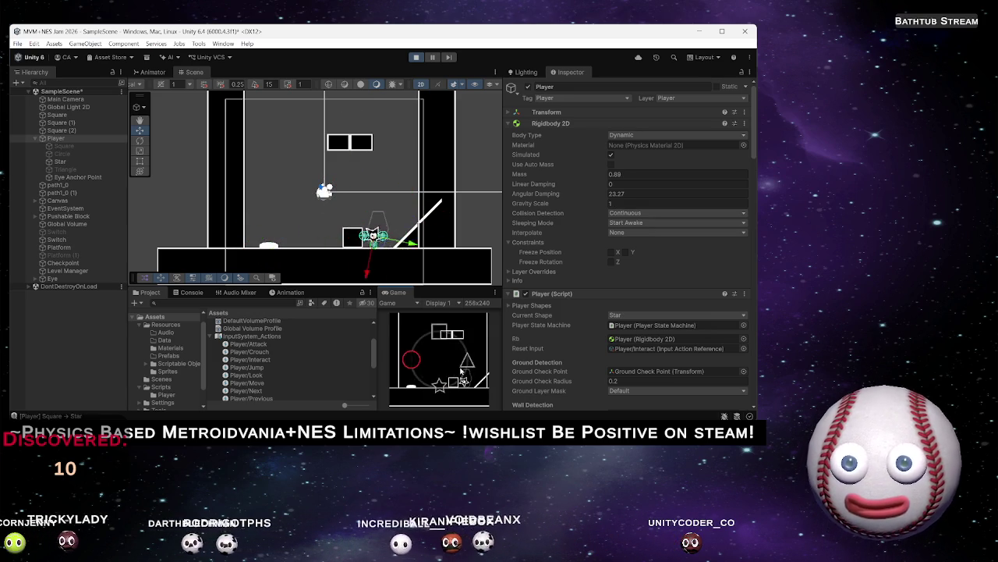
key(q)
key(q)
key(a)
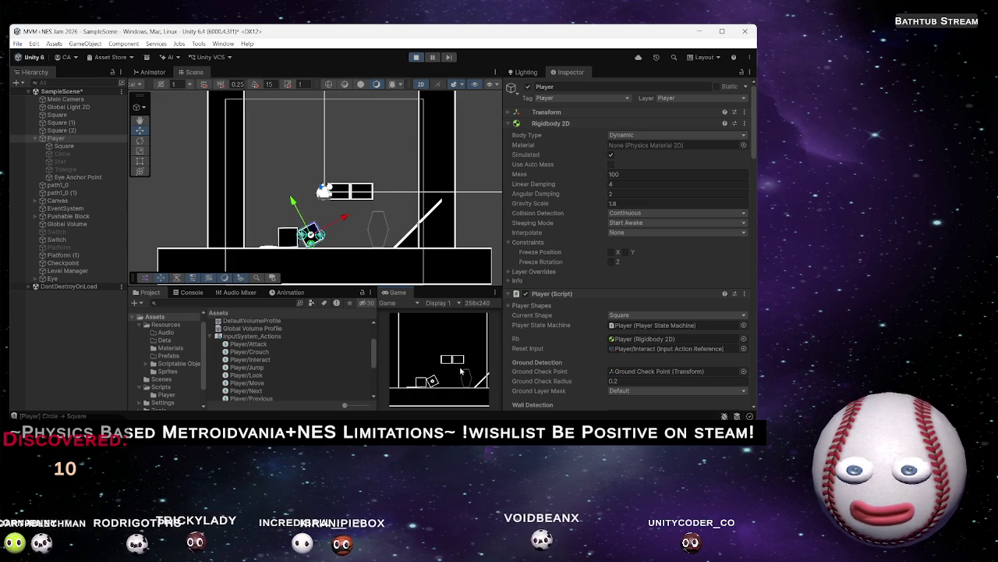
Turn the player into the Star, hop onto the small box and jump around it
key(q)
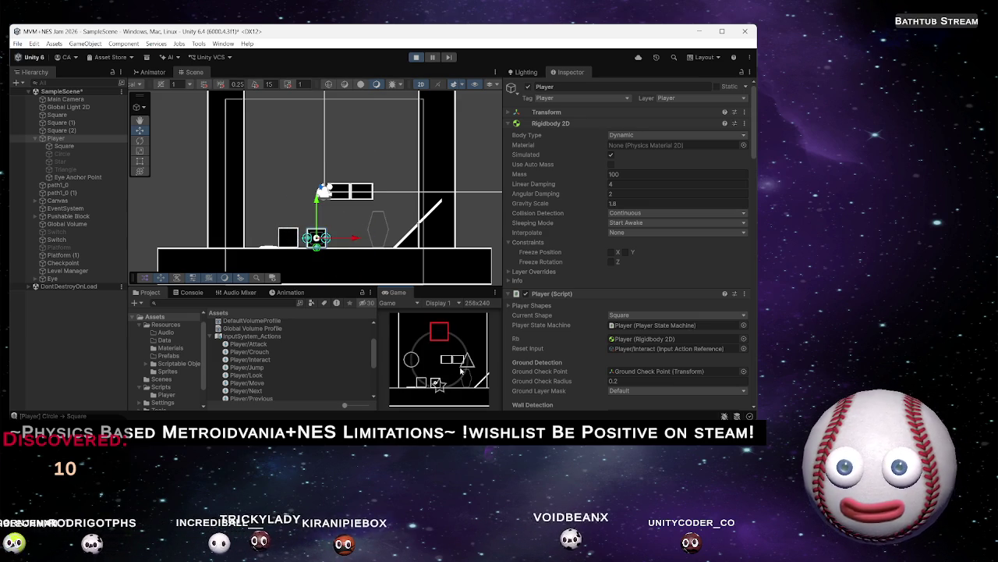
key(q)
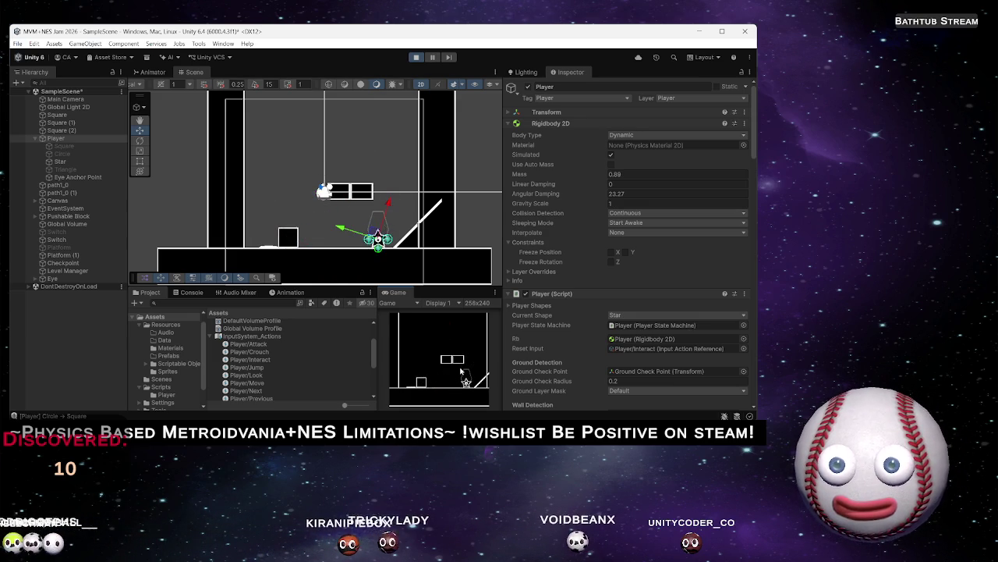
key(a)
key(space)
key(space)
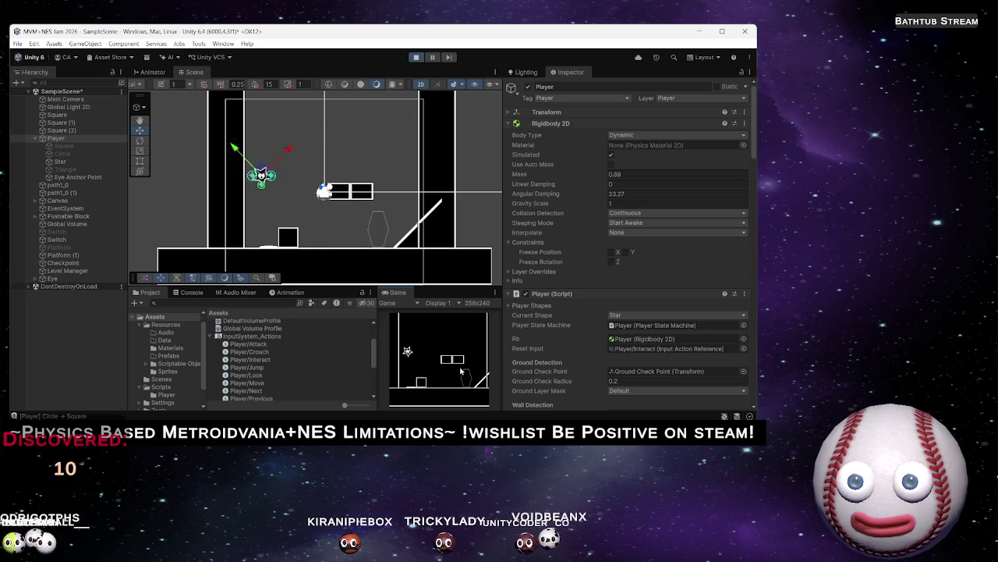
key(space)
key(d)
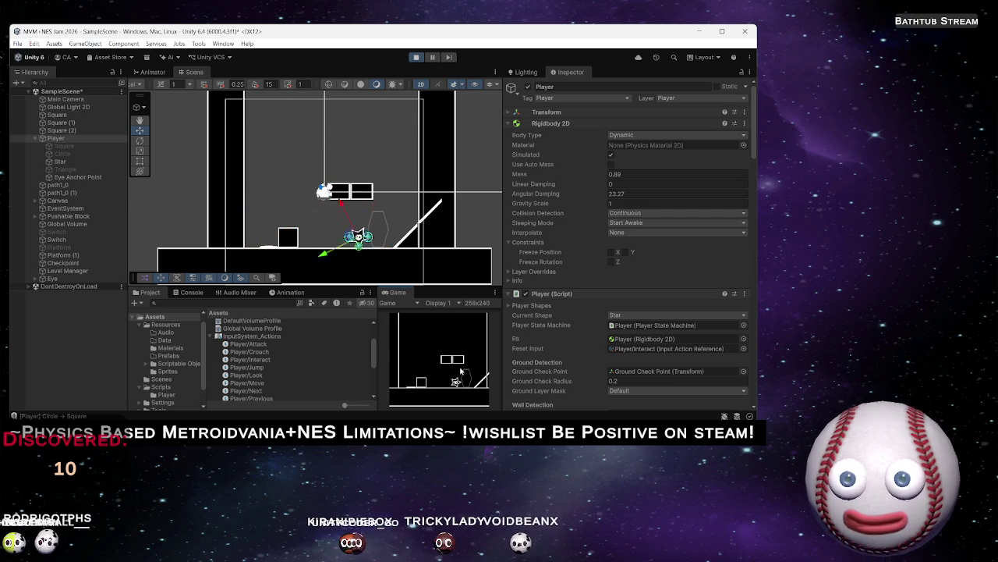
key(space)
key(a)
key(space)
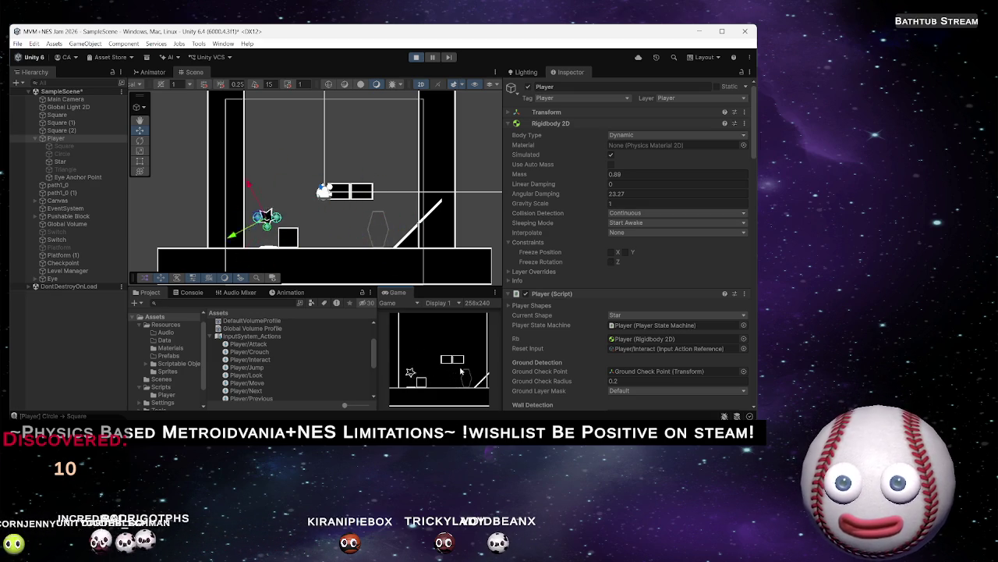
key(space)
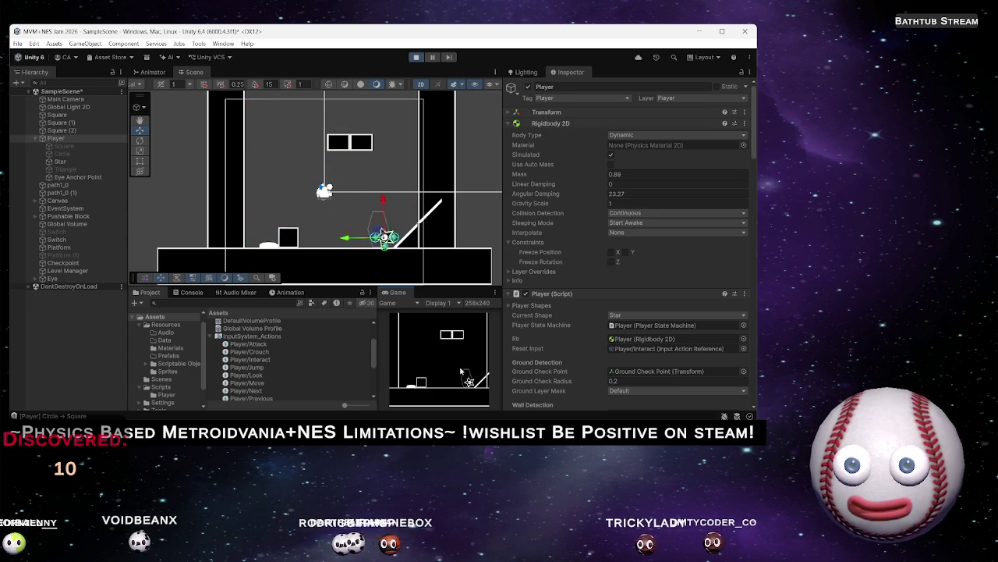
Try Circle and Square shapes, attempt Ctrl+S during play, then stop the game
key(q)
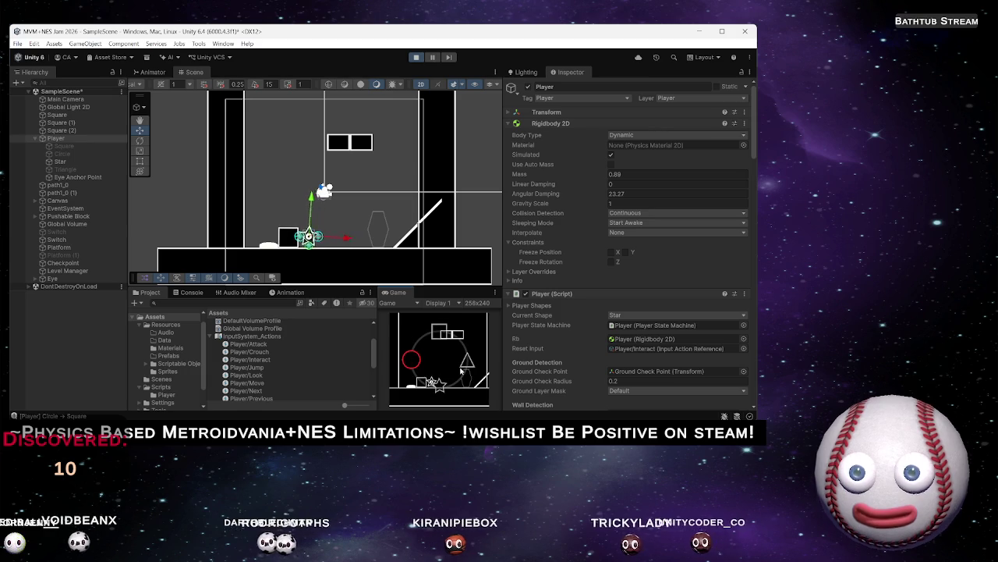
key(q)
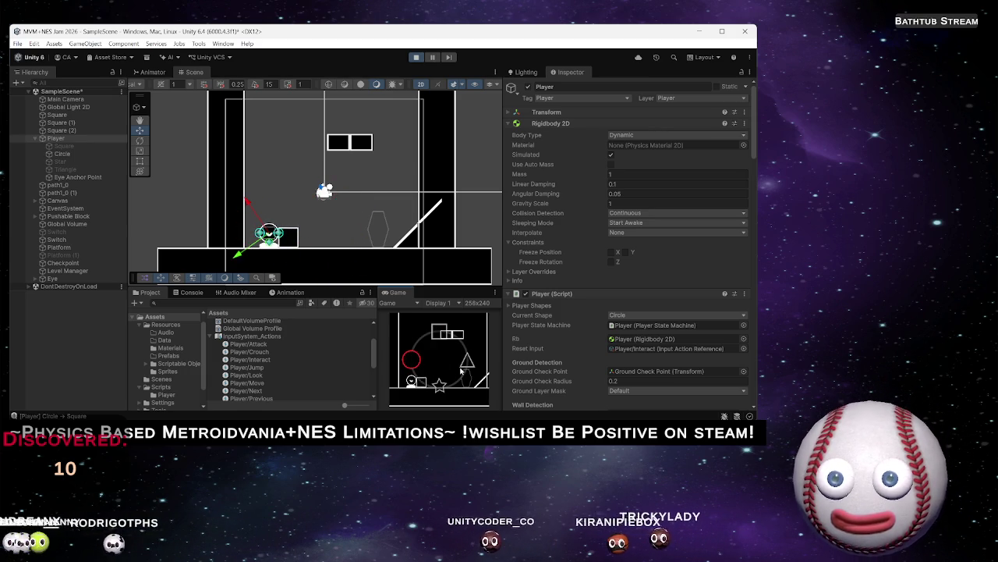
key(q)
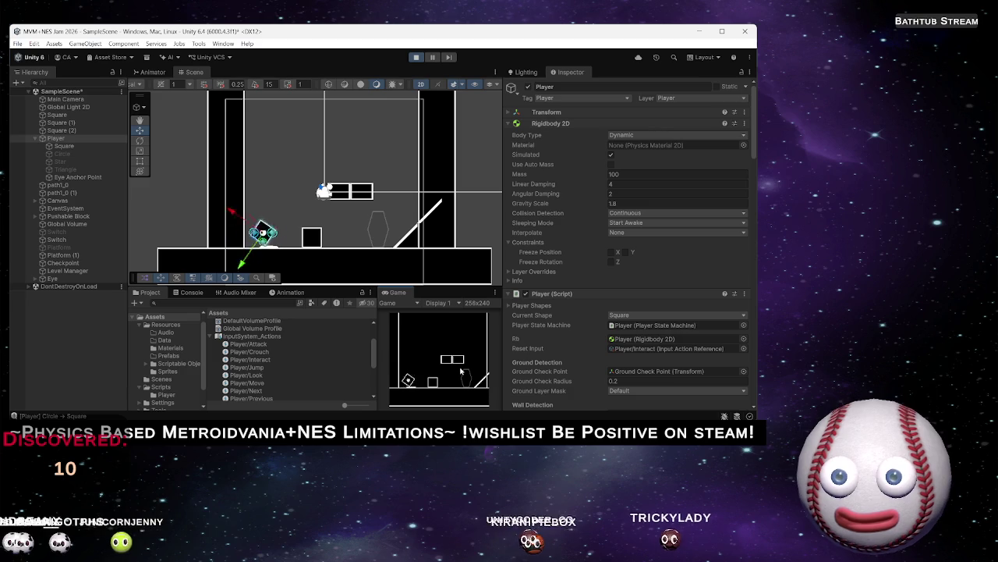
key(q)
key(q)
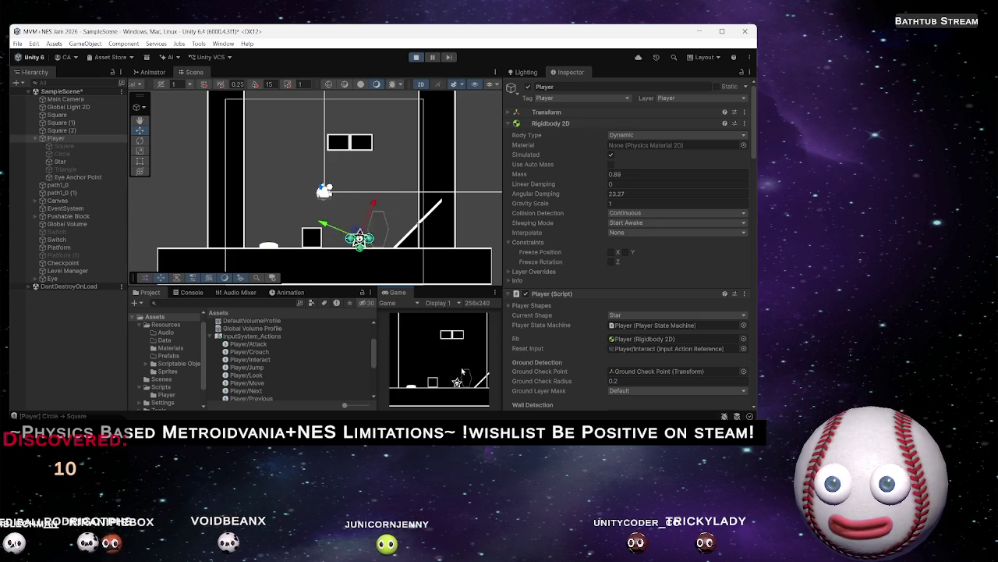
key(ctrl+s)
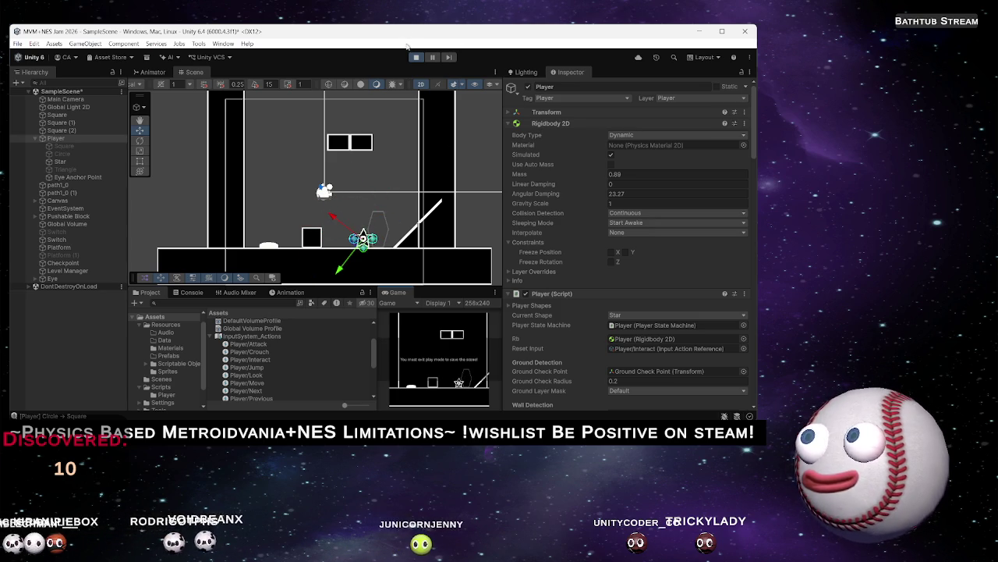
click(416, 59)
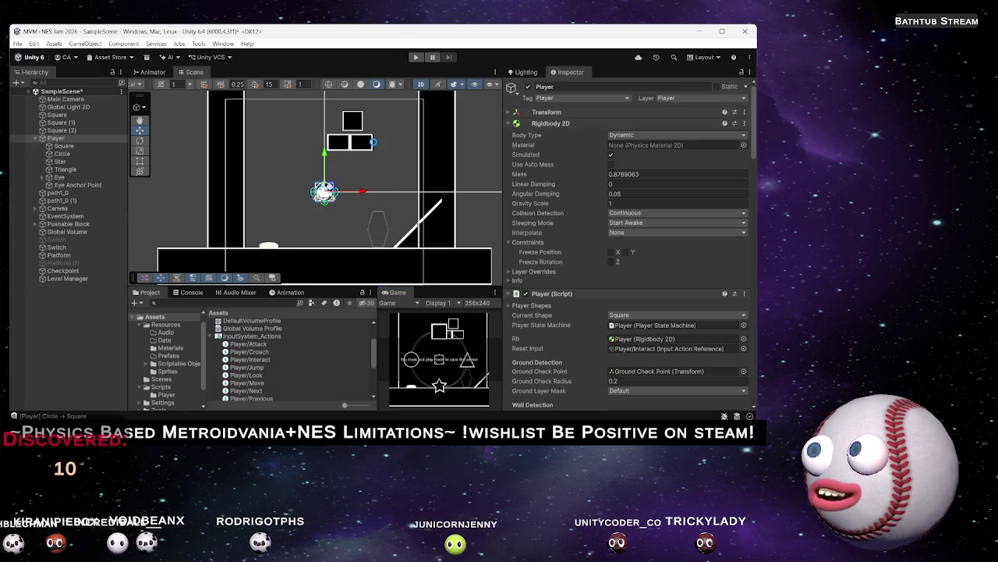
Strike through the Spikes entry in the Notepad feature list, then minimize Notepad back to Unity
click(66, 342)
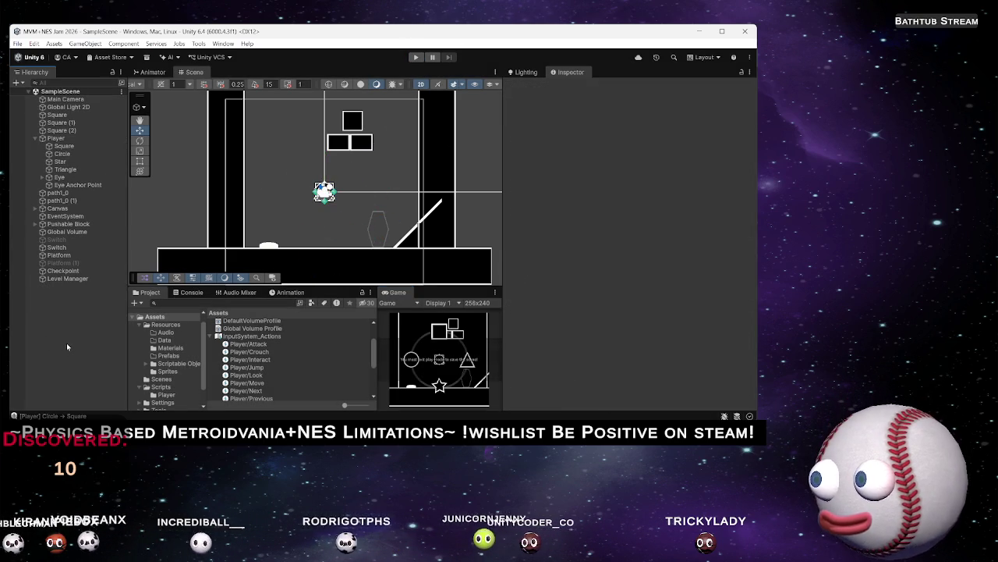
key(alt+Tab)
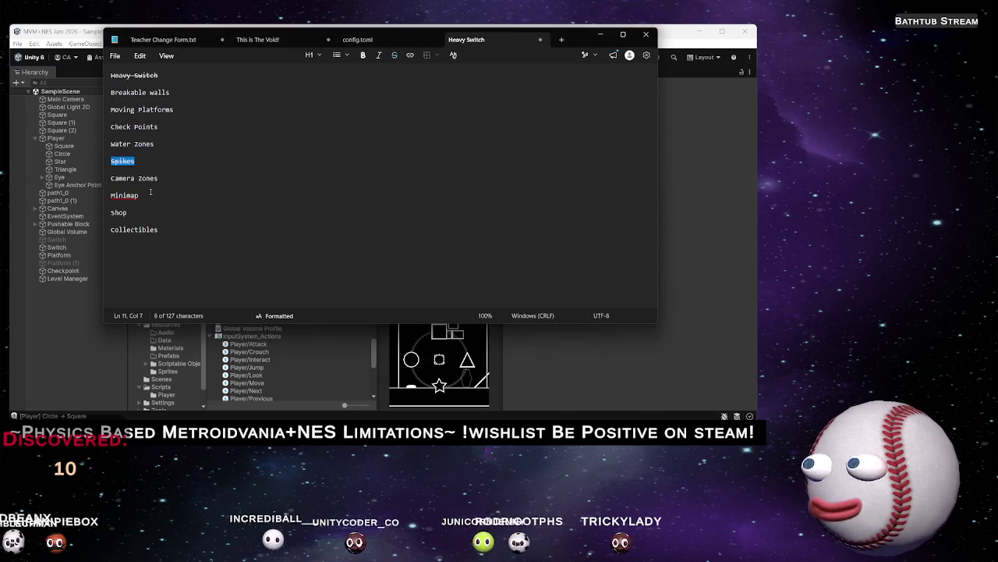
key(ctrl+shift+x)
click(155, 161)
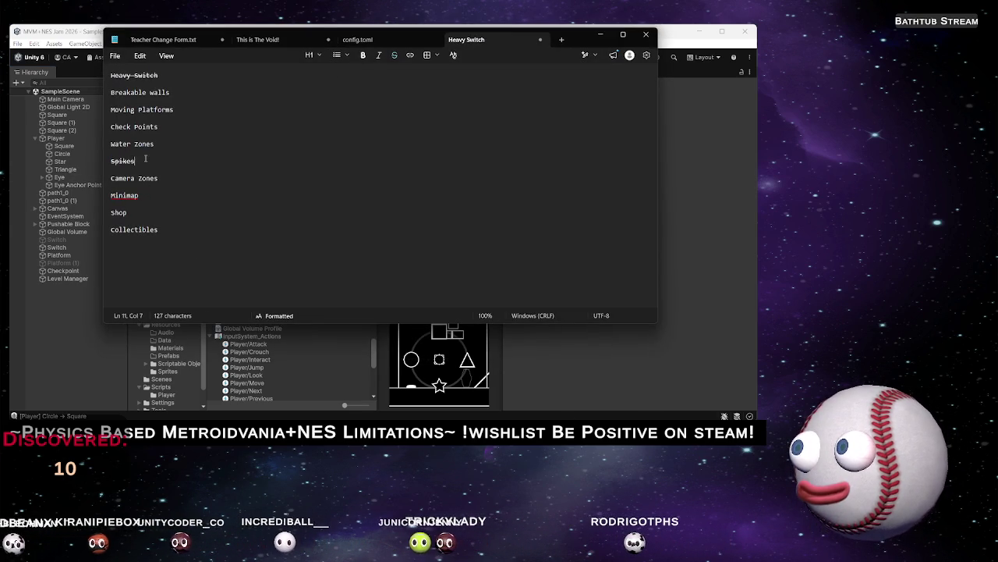
click(606, 36)
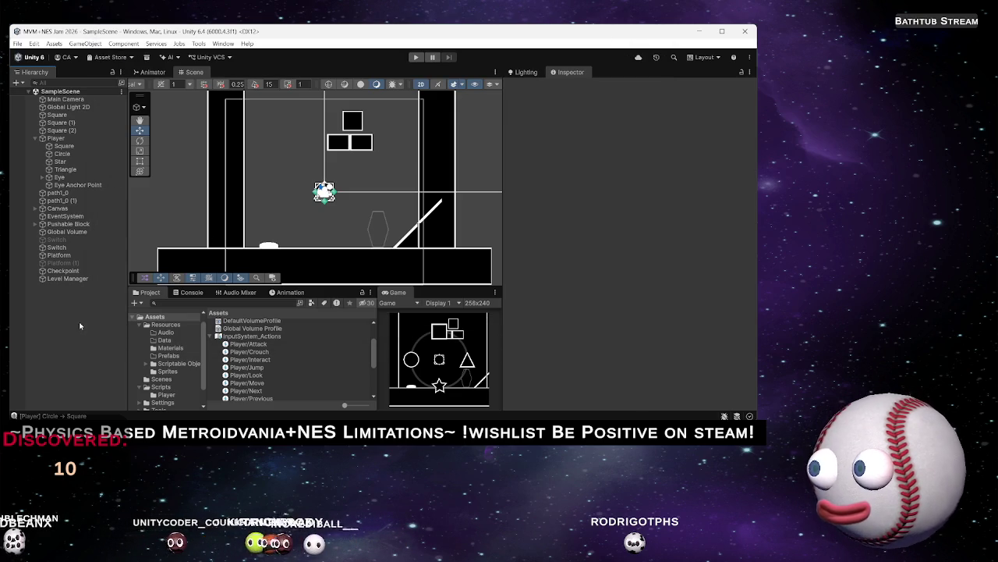
Create a new empty Spikes object and add a Sprite Renderer to it
right_click(57, 306)
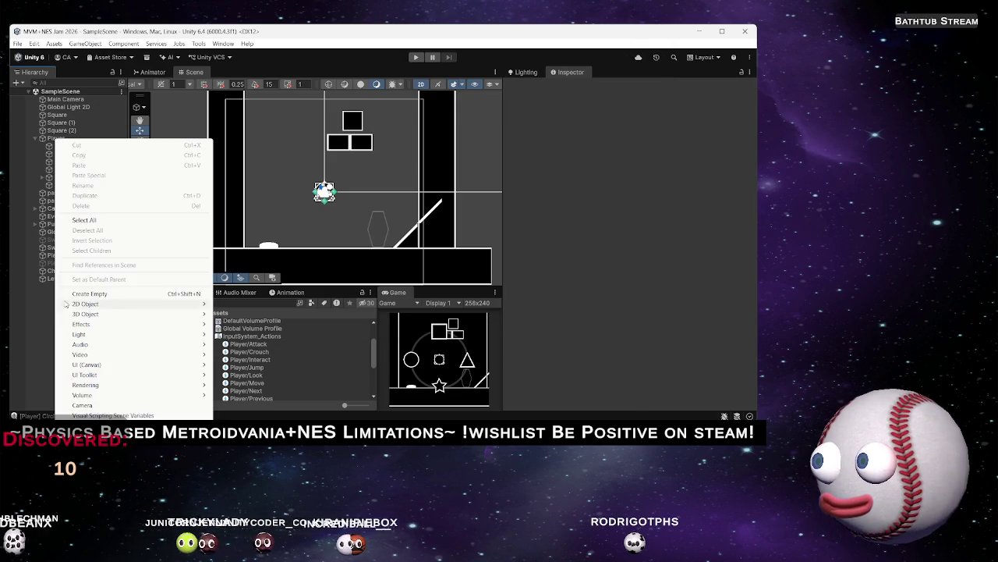
click(125, 294)
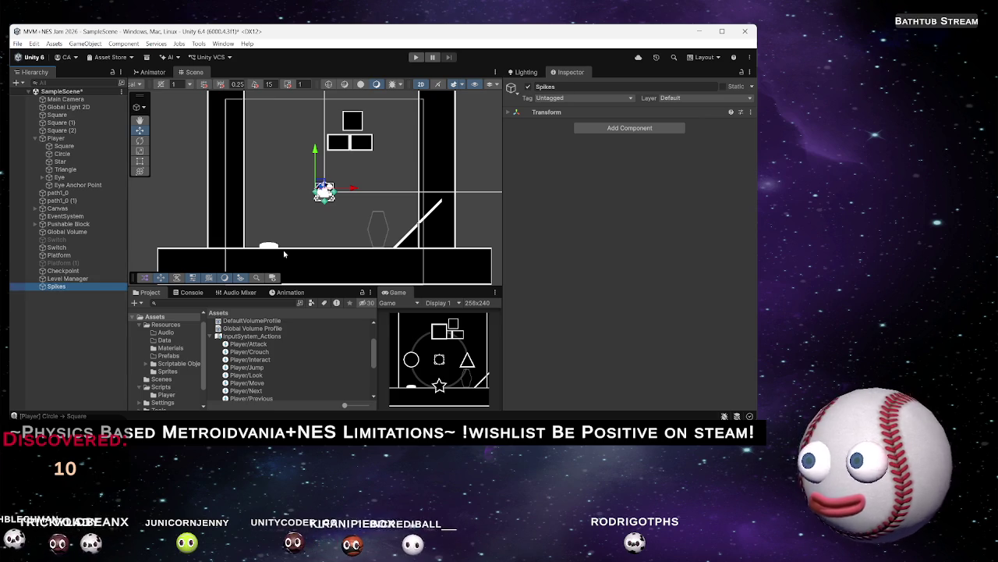
click(630, 128)
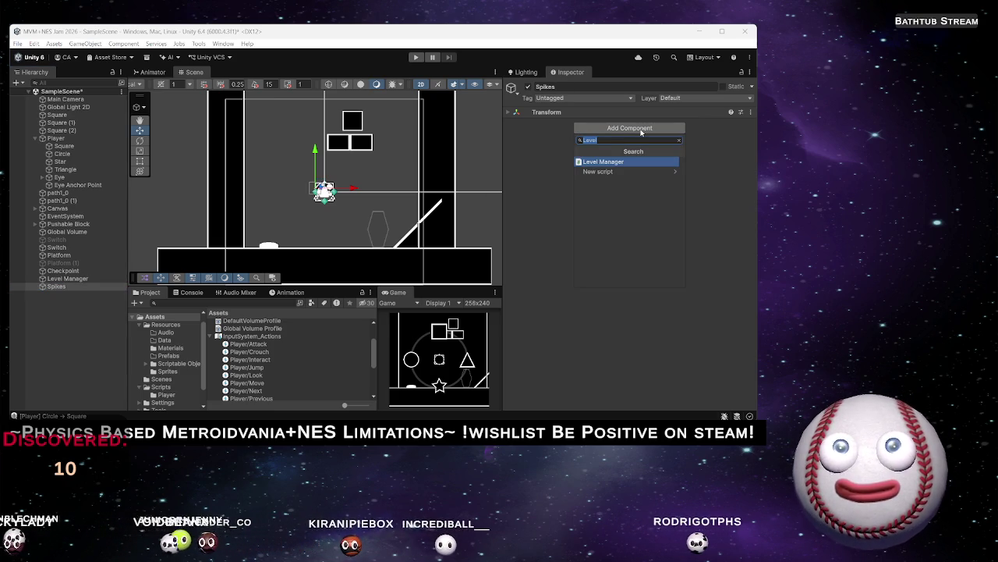
text(Sprite)
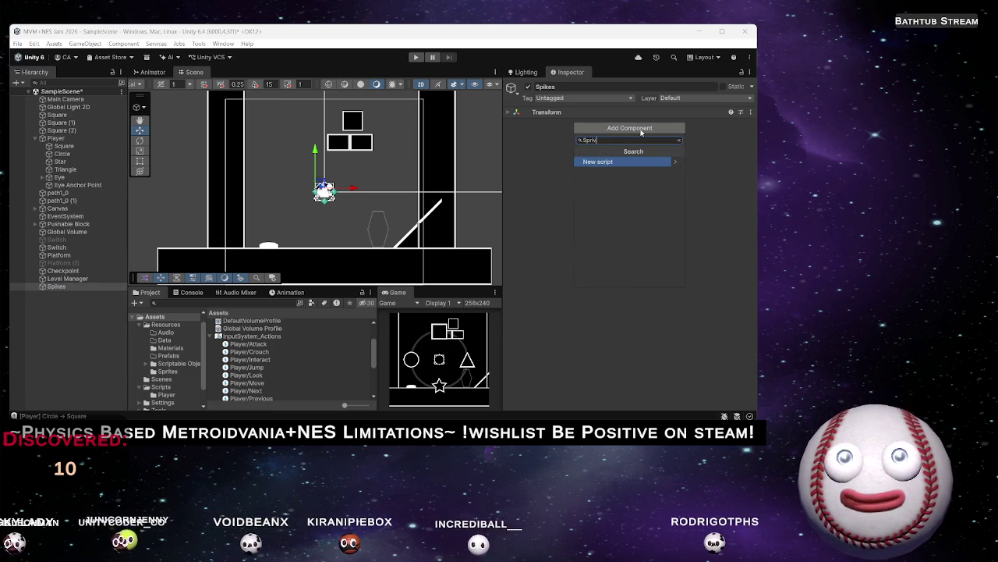
key(Down)
key(Down)
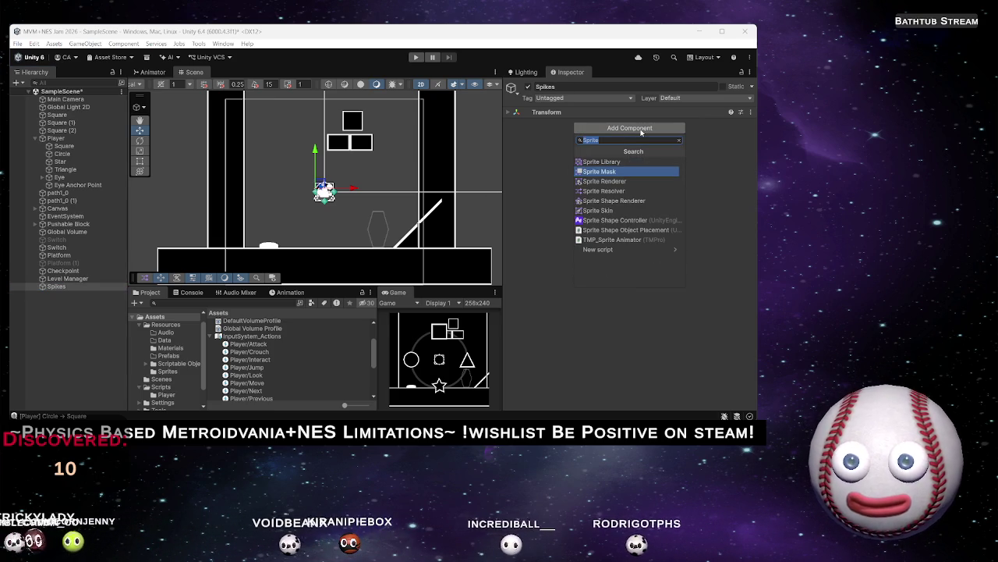
key(Return)
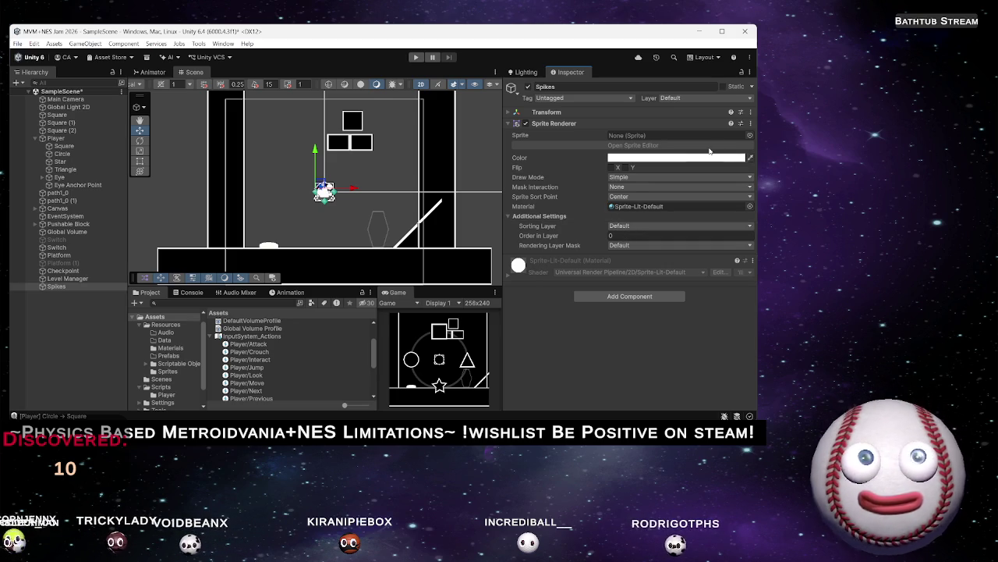
Browse the sprite picker and assign the Perfect Triangle sprite to Spikes
click(749, 135)
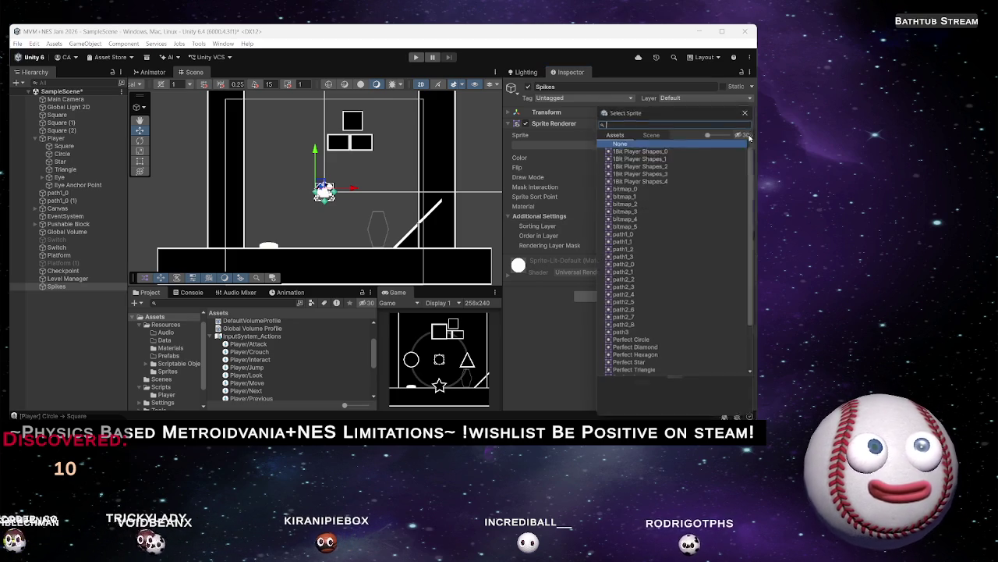
click(636, 148)
key(Down)
key(Down)
key(Down)
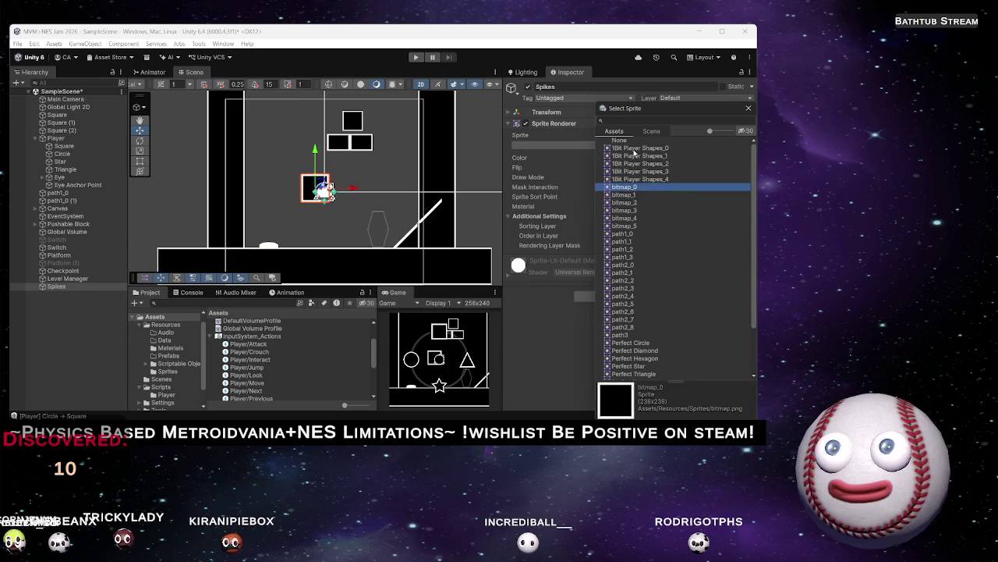
key(Down)
key(Down)
key(Down)
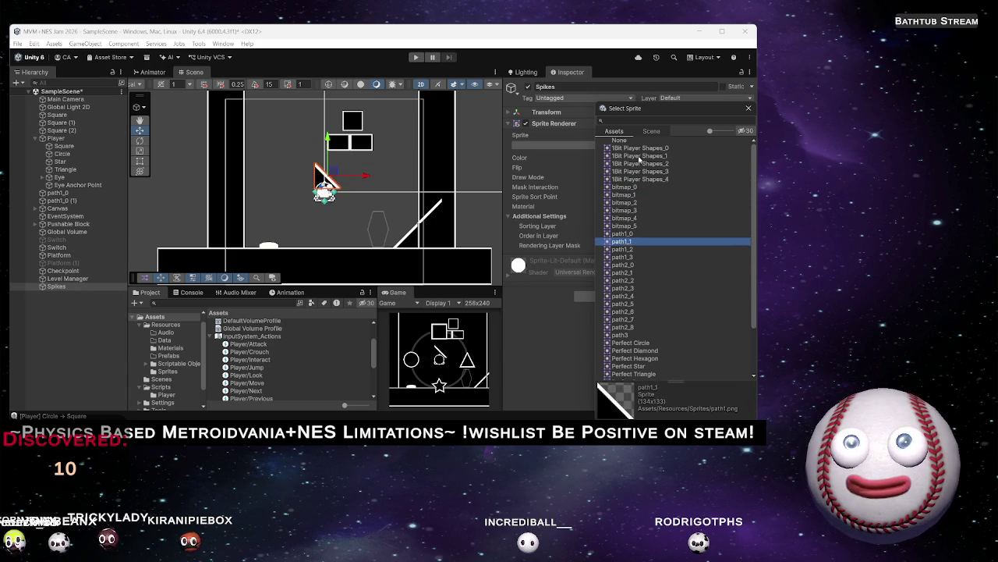
key(Down)
key(Down)
key(Down)
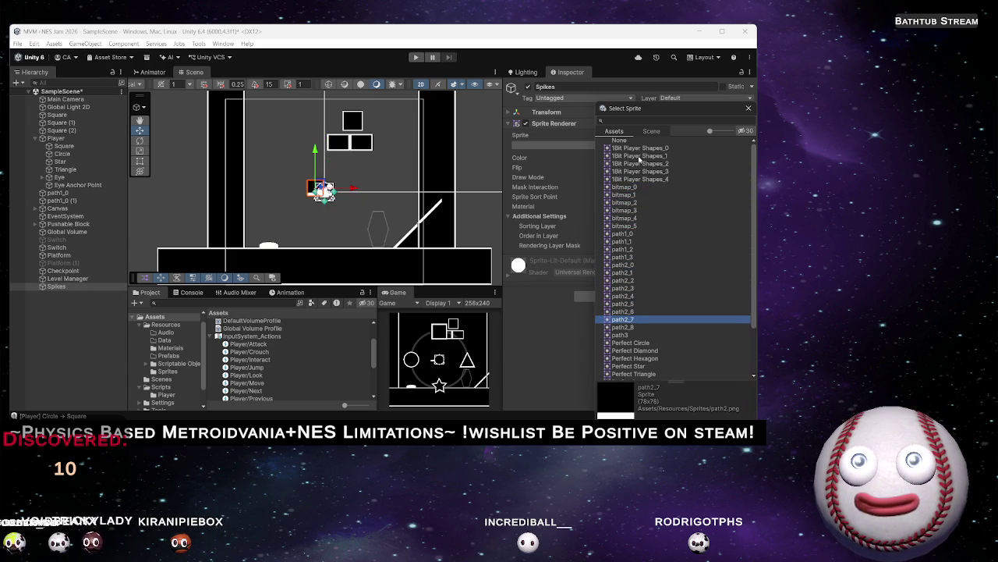
key(Down)
key(Down)
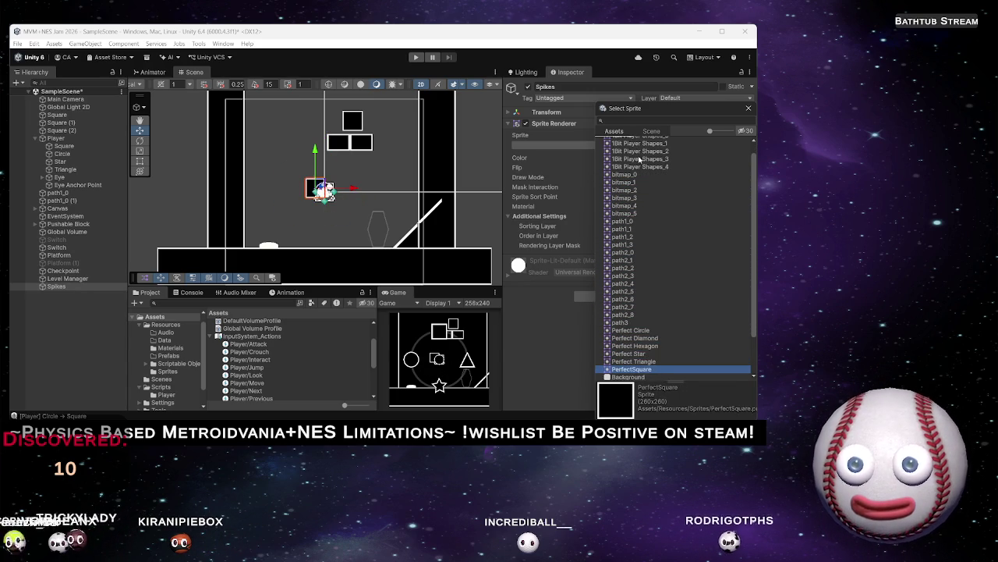
key(Down)
key(Up)
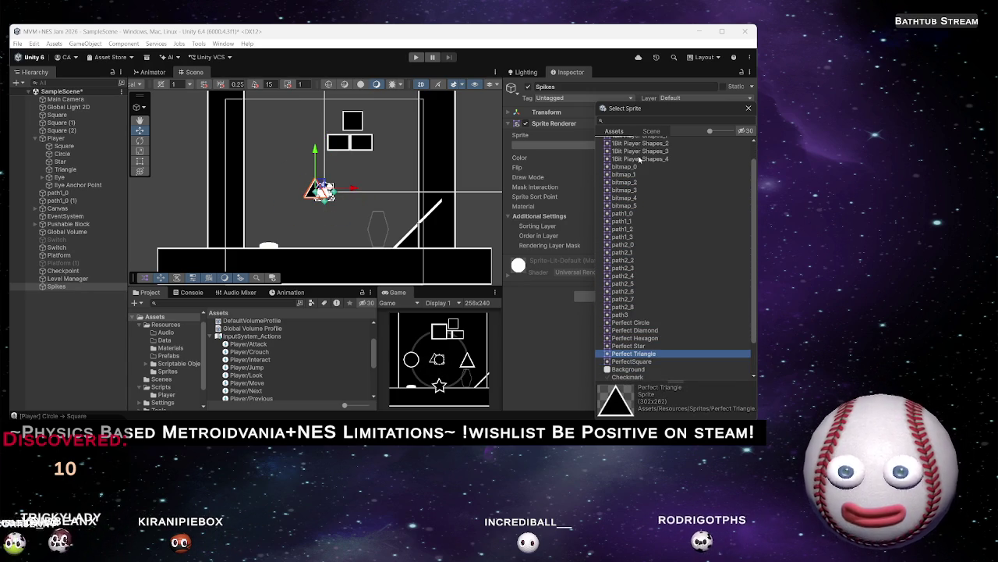
key(Return)
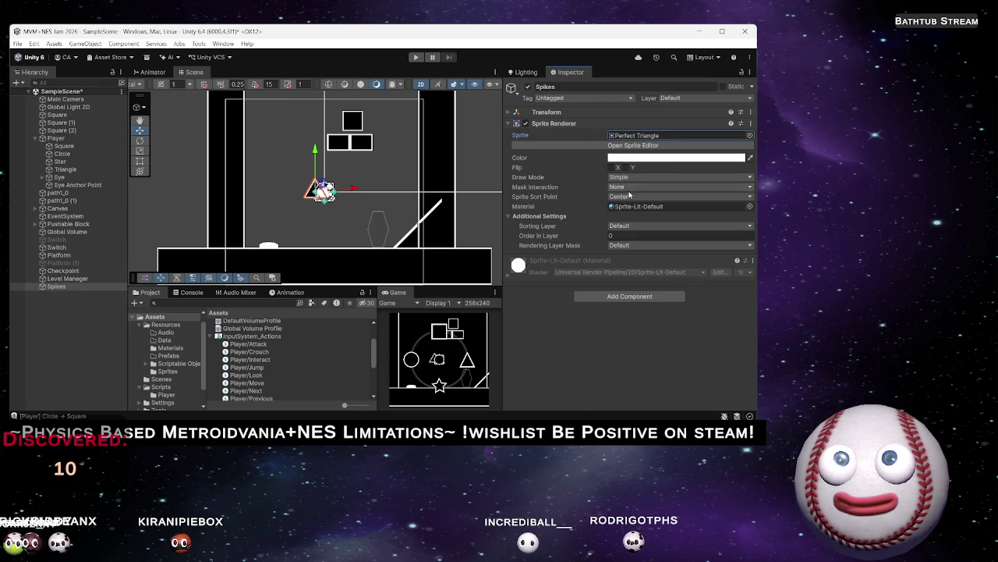
click(630, 178)
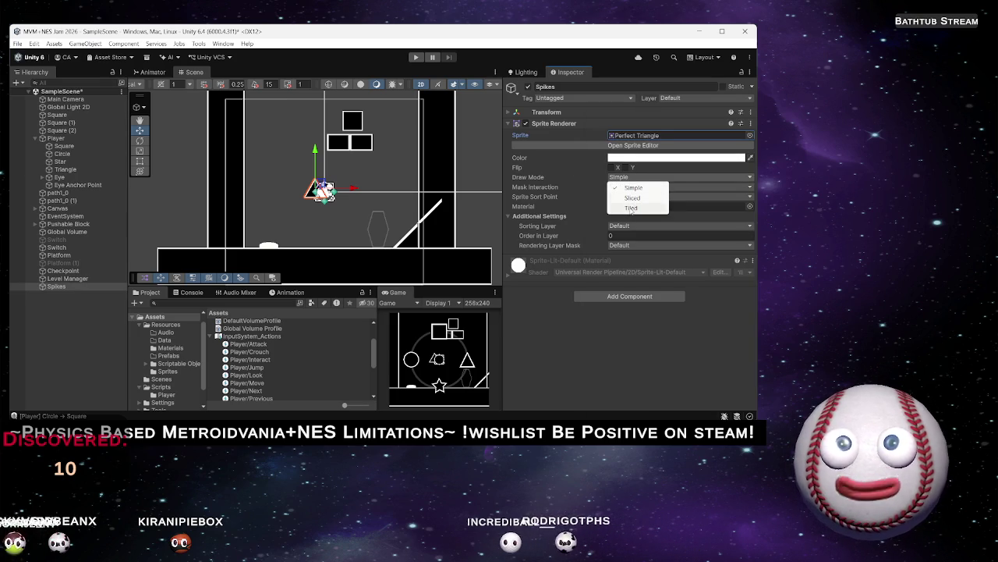
Set Spikes' Draw Mode to Tiled and its scale to 0.5 by 0.4
click(629, 205)
drag(629, 207, 699, 209)
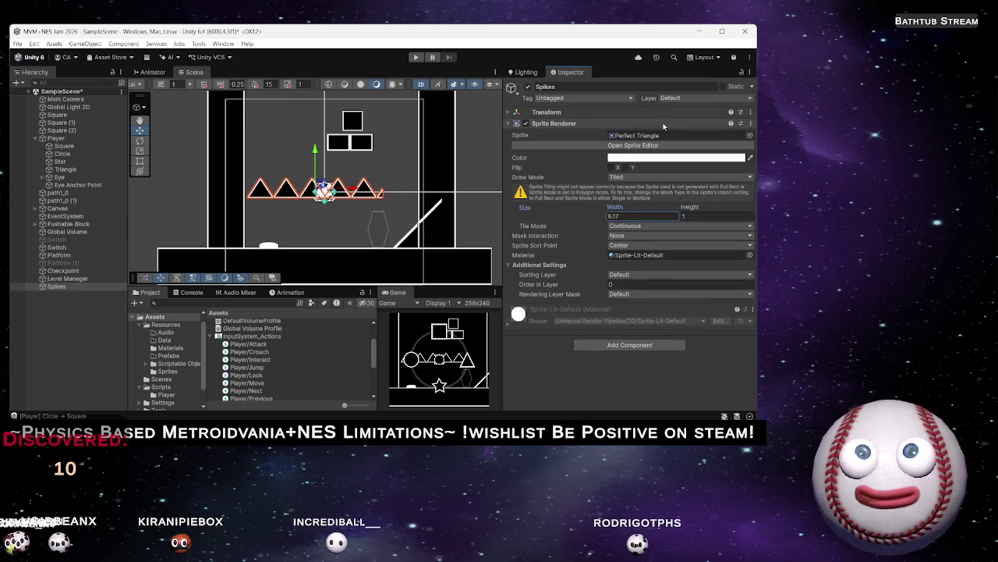
click(546, 111)
click(612, 143)
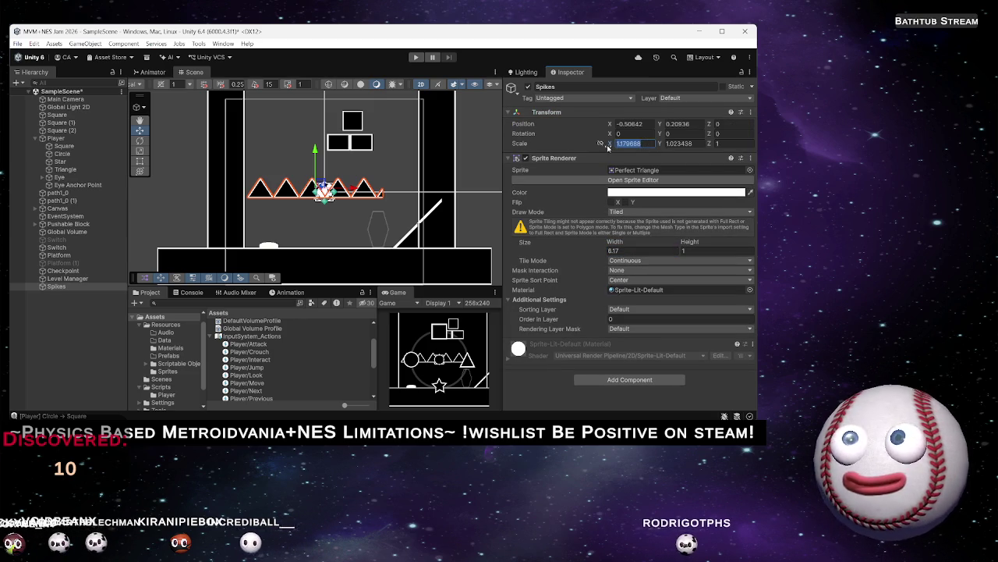
mouse_move(613, 146)
mouse_down()
mouse_move(595, 146)
mouse_move(647, 146)
mouse_up()
key(BackSpace)
key(Tab)
key(BackSpace)
text(0.7)
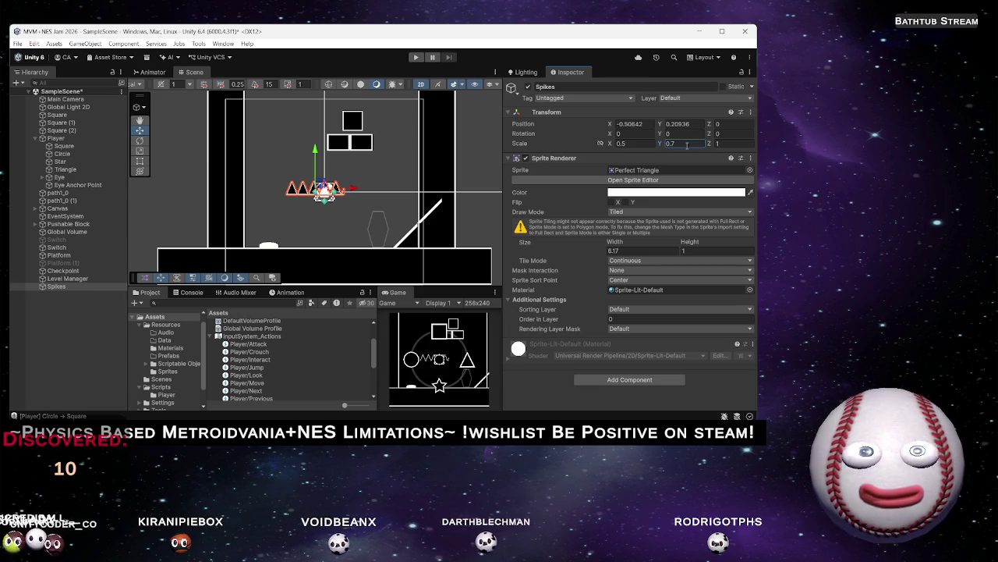
text(0.2)
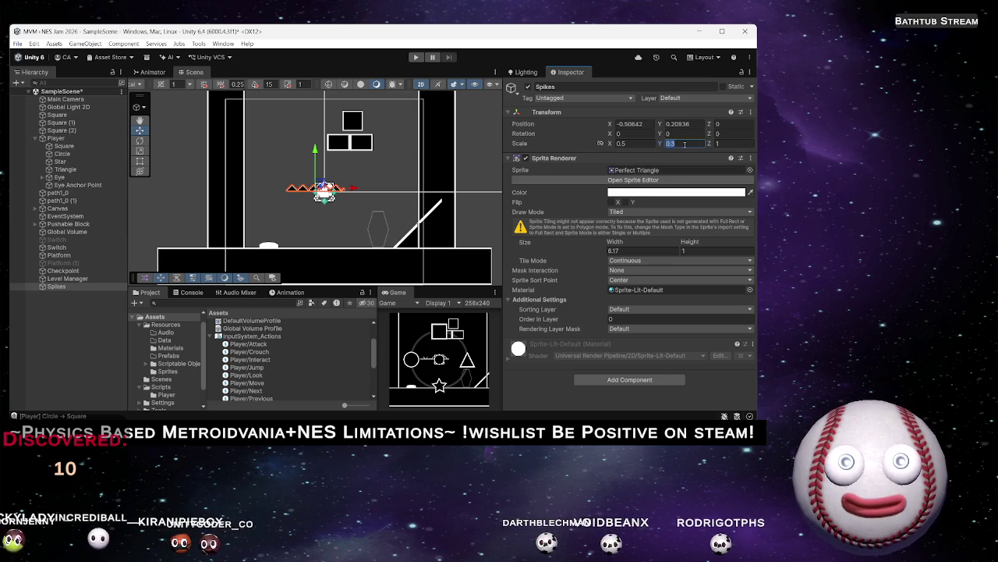
text(4)
key(Home)
text(0.)
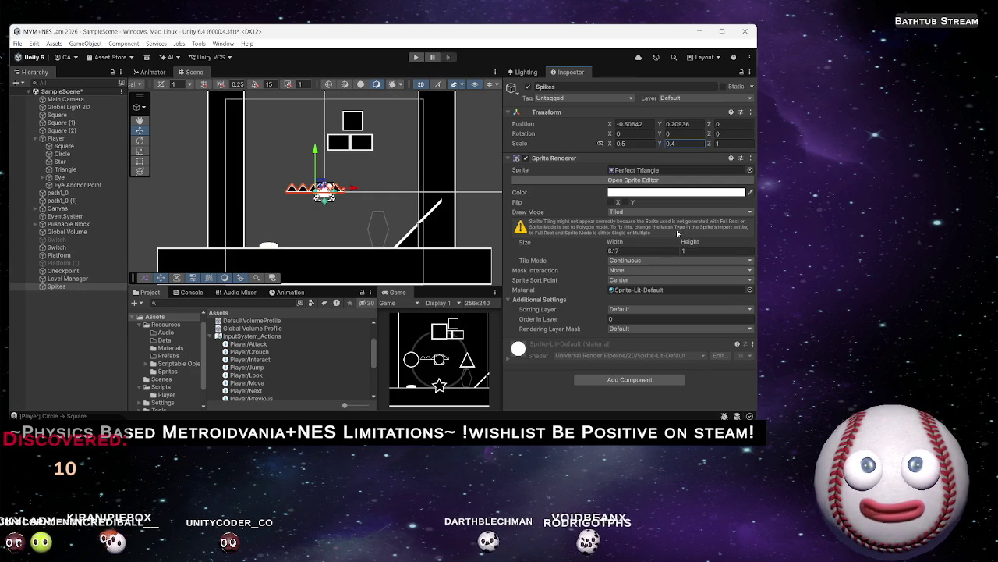
Narrow the tiled width to 4.8 and move Spikes beside the right wall
mouse_move(625, 242)
mouse_down()
mouse_move(604, 244)
mouse_move(614, 243)
mouse_up()
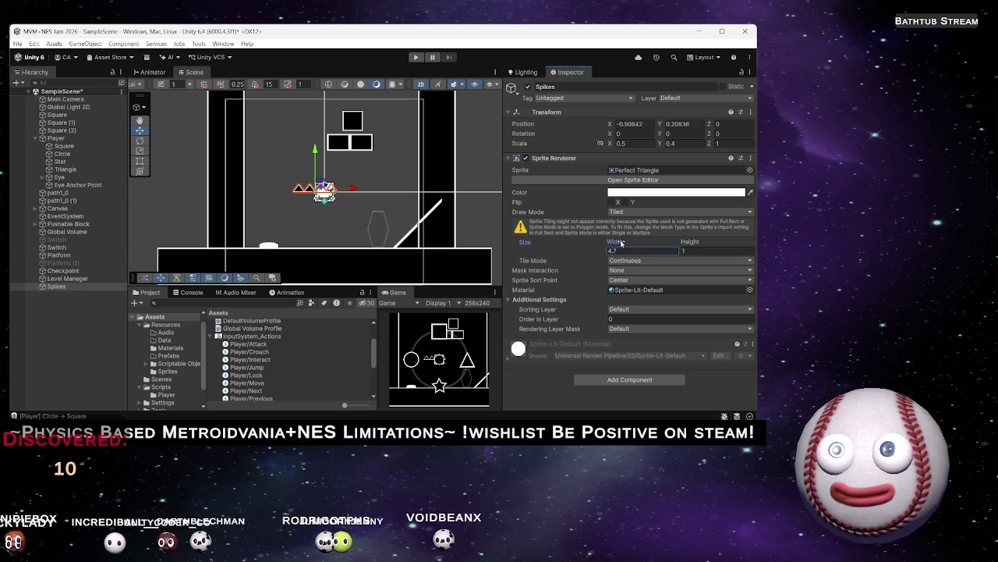
click(639, 250)
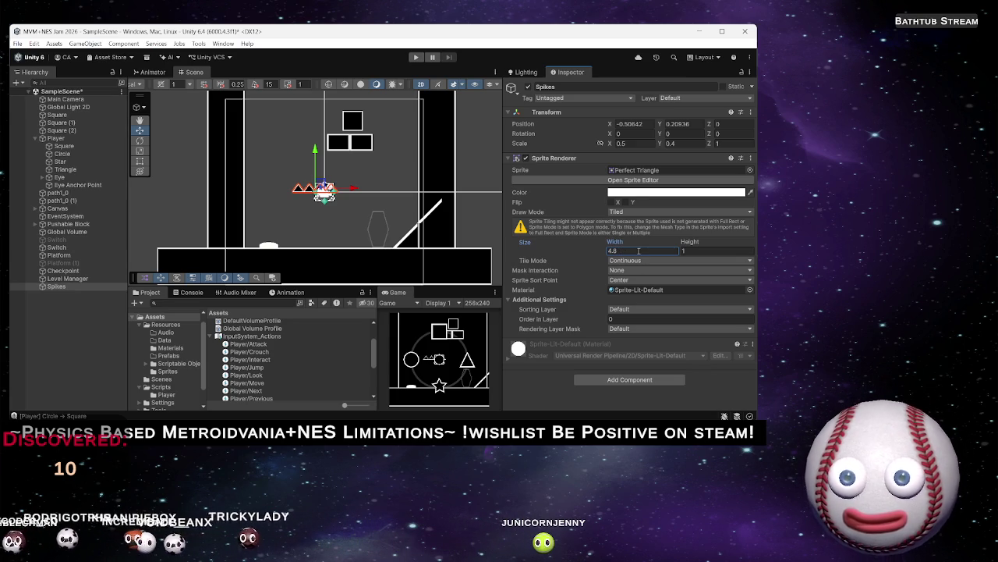
mouse_move(325, 193)
mouse_down()
mouse_move(358, 208)
mouse_move(323, 230)
mouse_move(267, 187)
mouse_move(351, 162)
mouse_move(355, 128)
mouse_up()
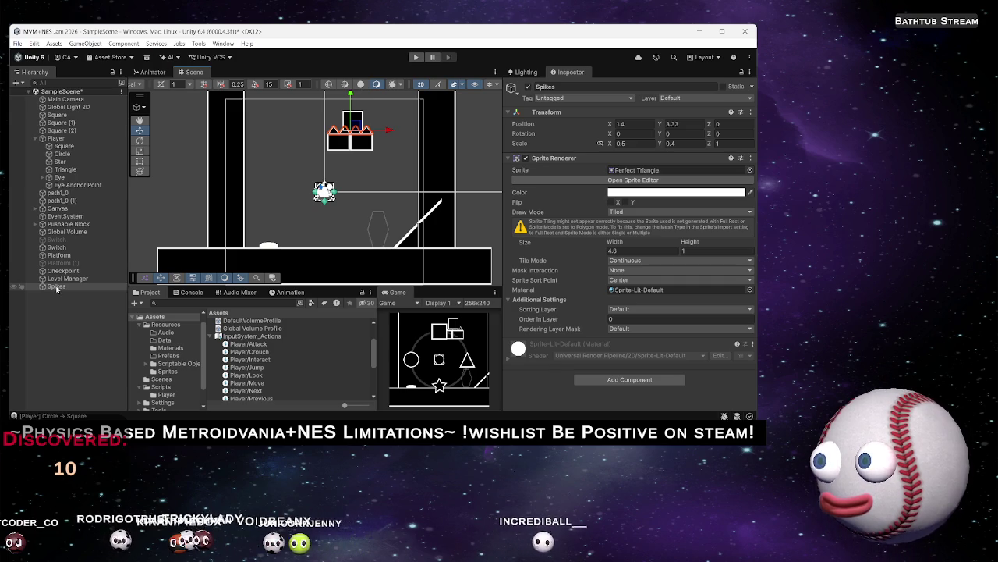
drag(355, 127, 392, 140)
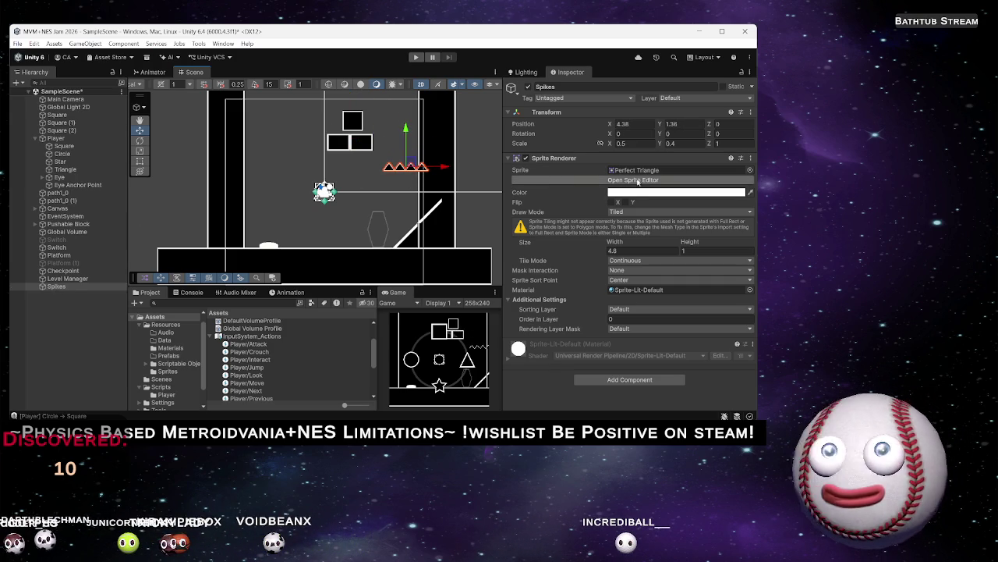
Rotate Spikes to 90 degrees on Z so the row stands upright against the wall
drag(616, 133, 342, 184)
text(0)
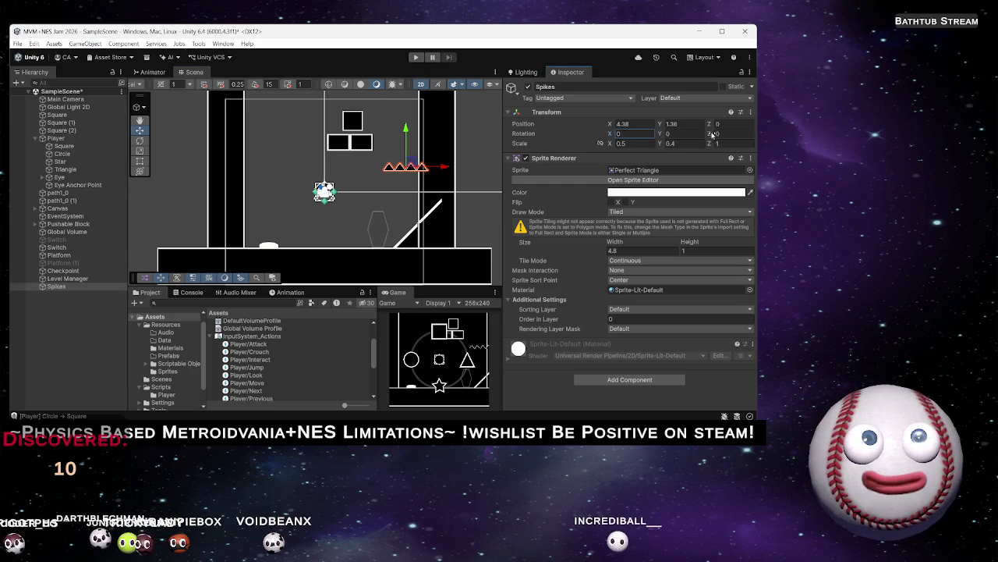
drag(711, 136, 564, 57)
drag(671, 47, 745, 31)
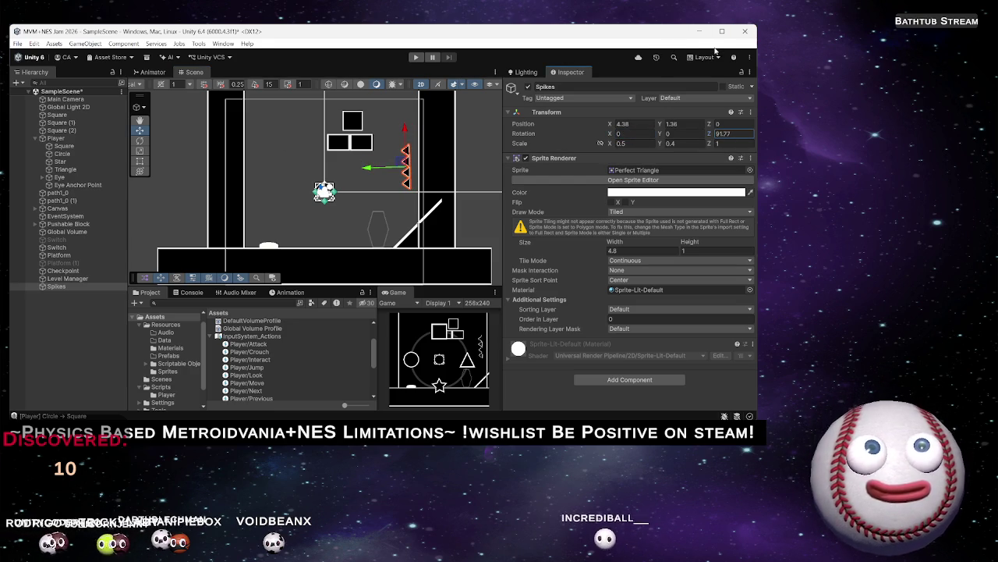
click(628, 379)
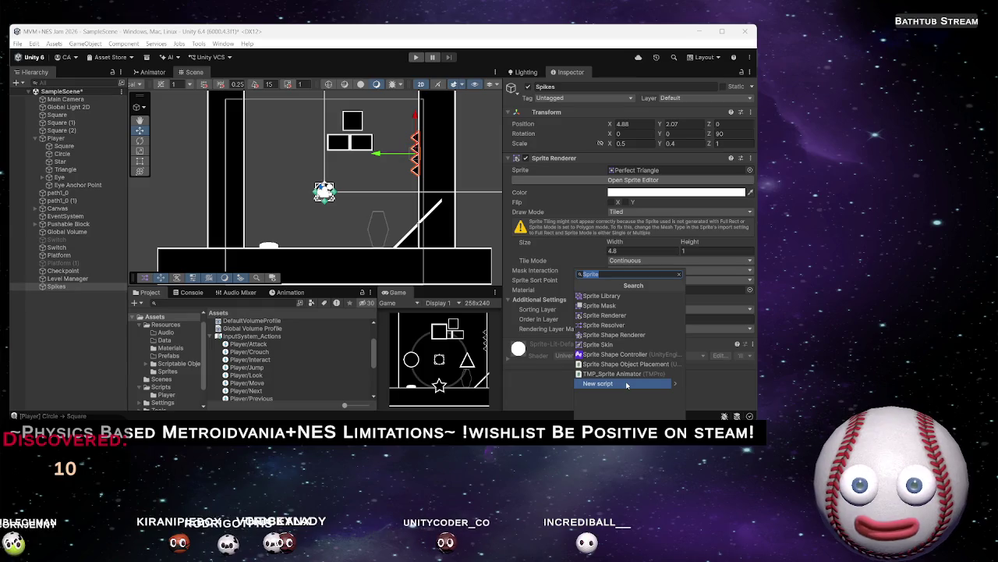
Add a Polygon Collider 2D, undo it, and add a Box Collider 2D to Spikes instead
text(Po)
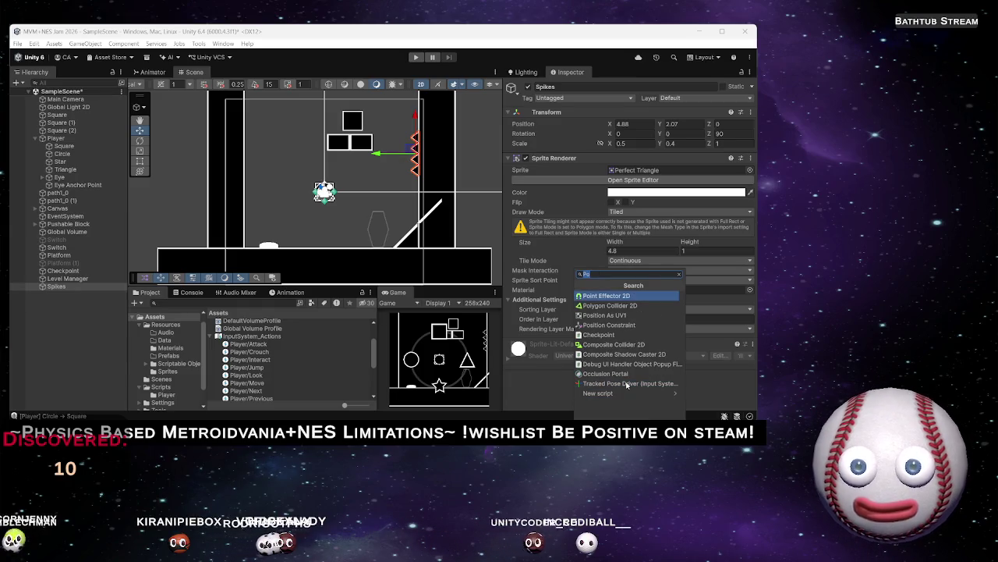
key(Down)
key(Return)
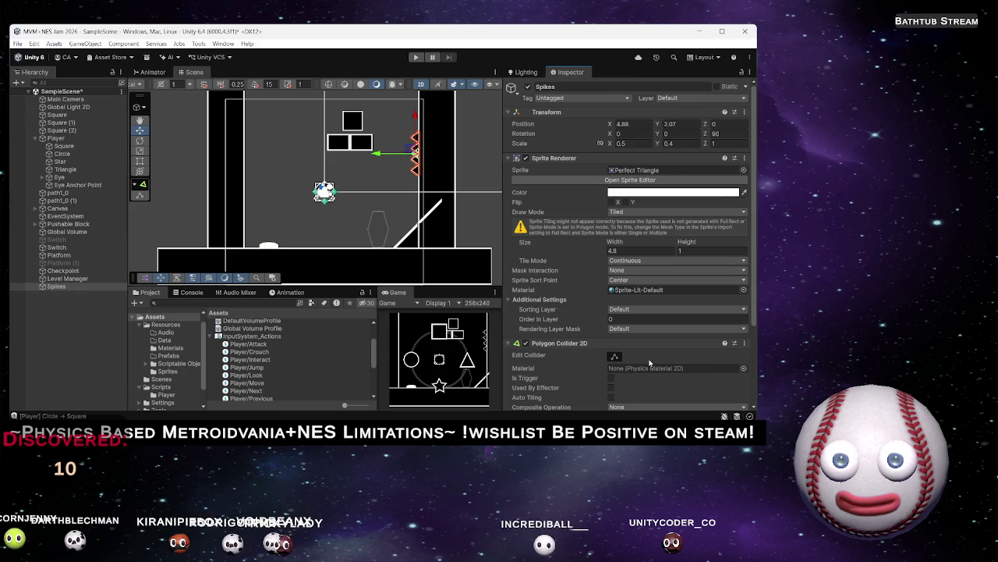
key(ctrl+z)
click(623, 385)
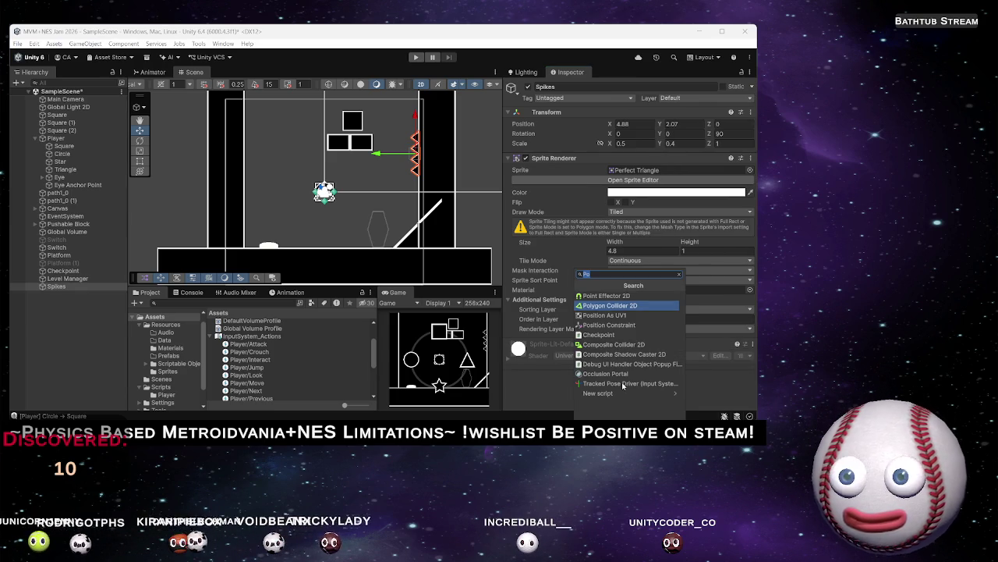
key(BackSpace)
key(BackSpace)
text(Box)
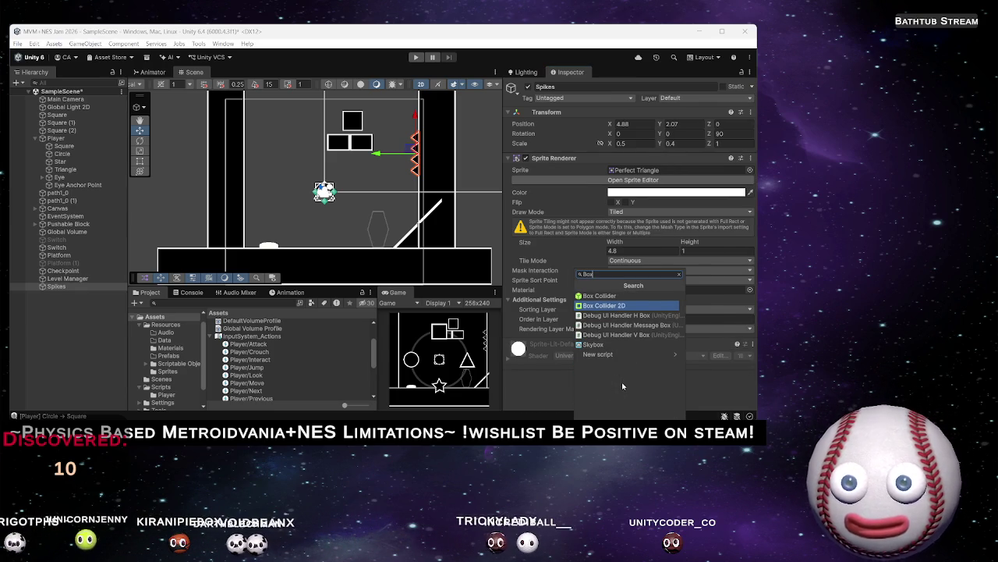
key(BackSpace)
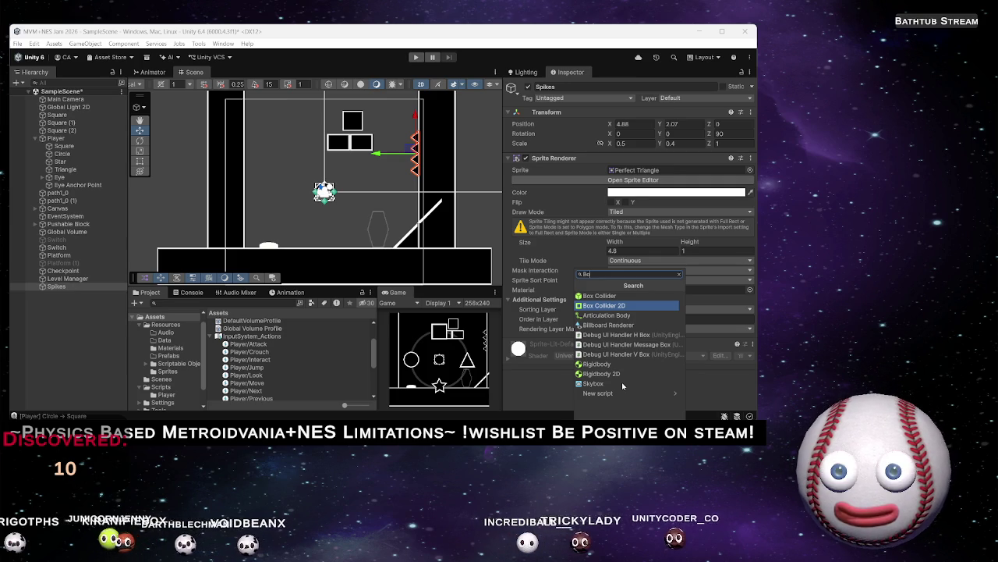
key(Return)
Edit the Box Collider 2D so it covers the whole spike strip
scroll(619, 329, down, 3)
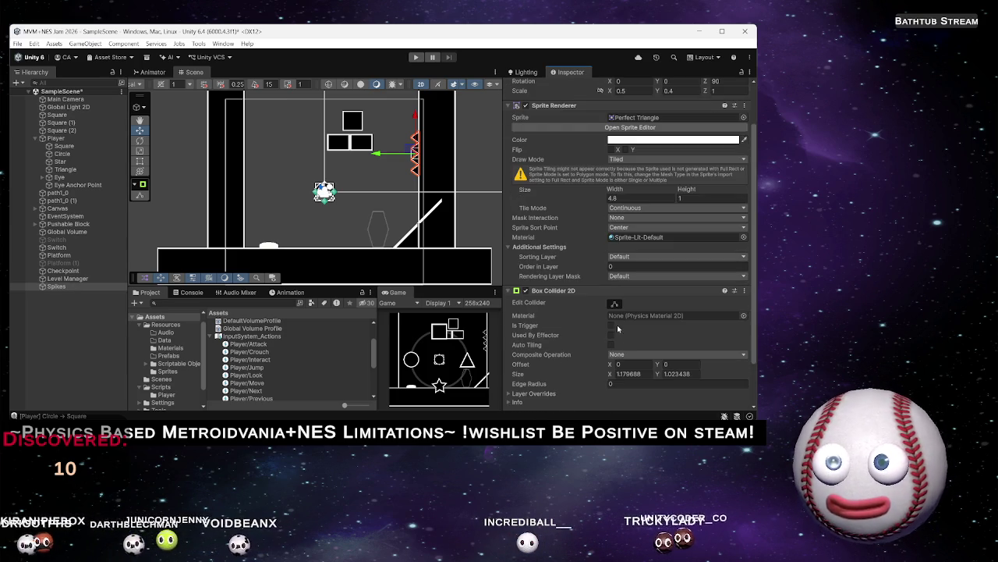
scroll(638, 360, down, 3)
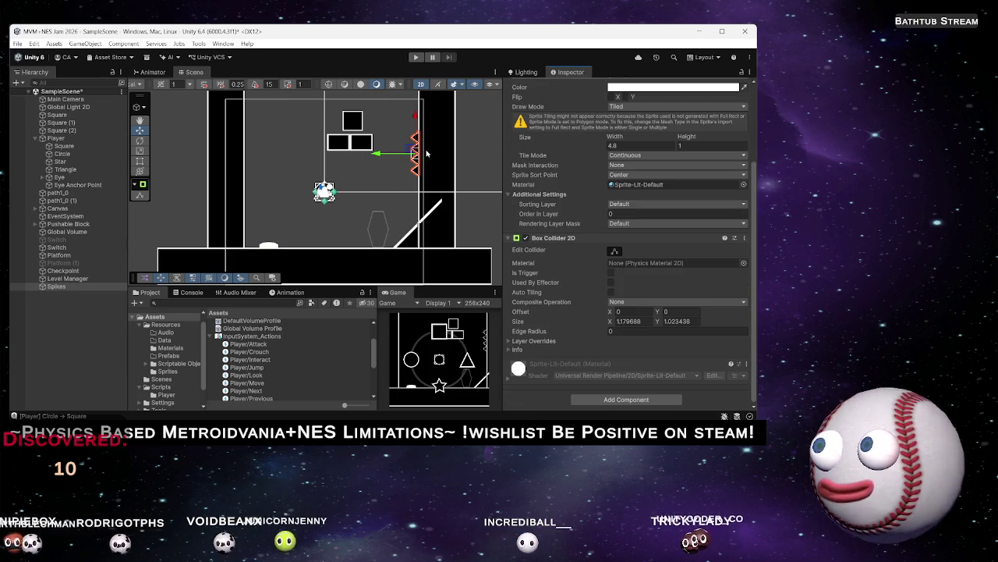
key(f)
click(615, 253)
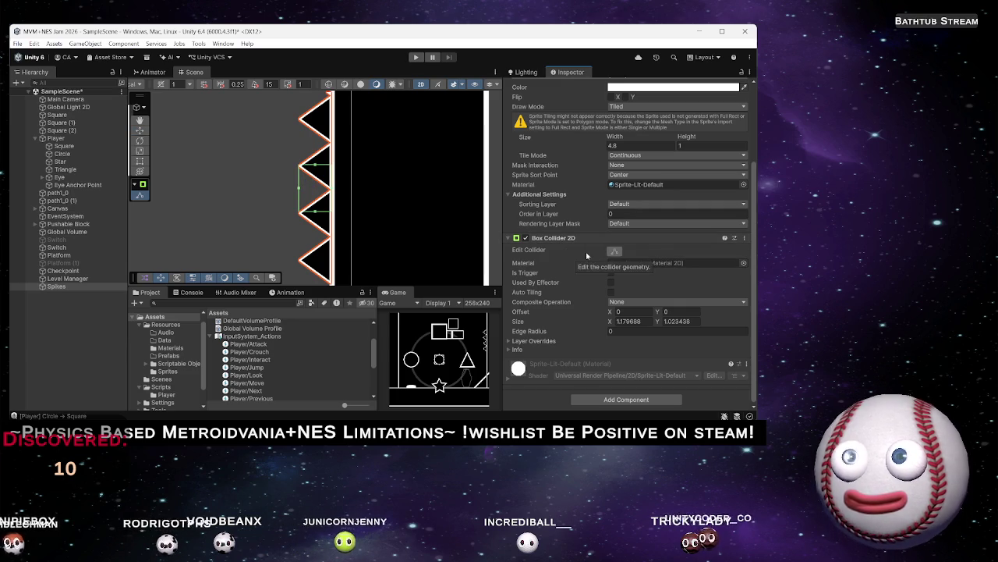
mouse_move(611, 322)
mouse_down()
mouse_move(667, 312)
mouse_move(650, 315)
mouse_up()
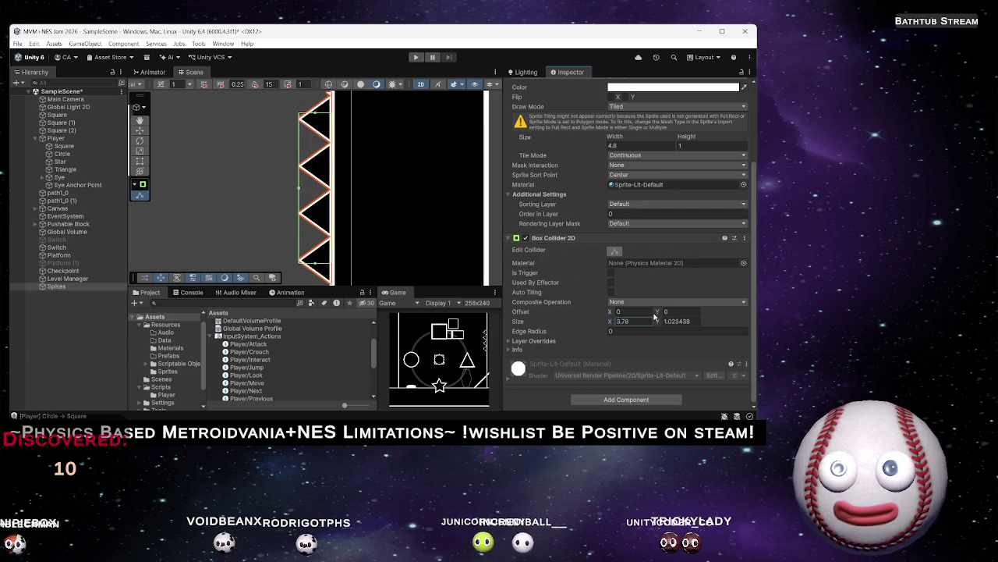
scroll(350, 192, down, 5)
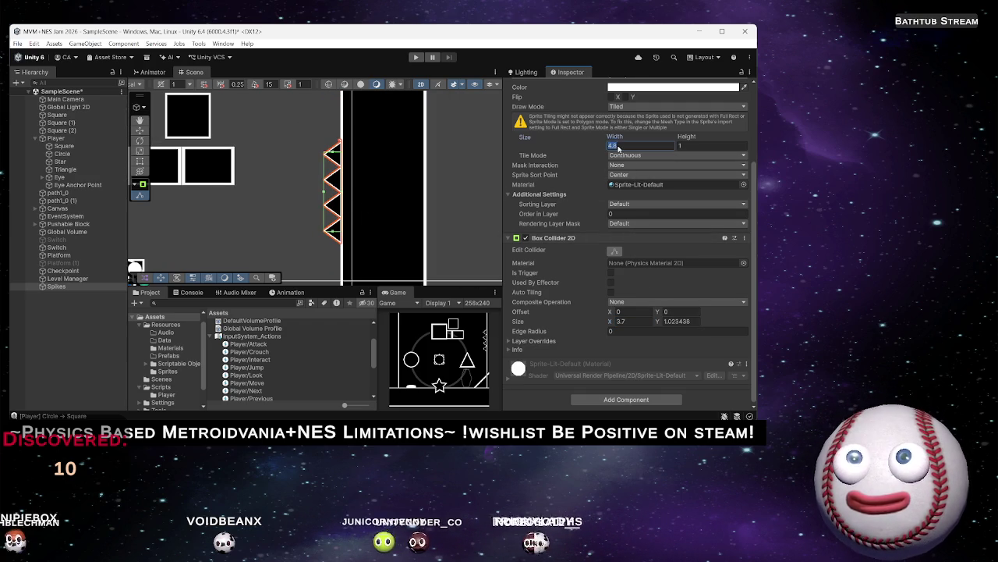
Set the tiled width to 4.7, then search components for 'Bo' without adding any
click(618, 145)
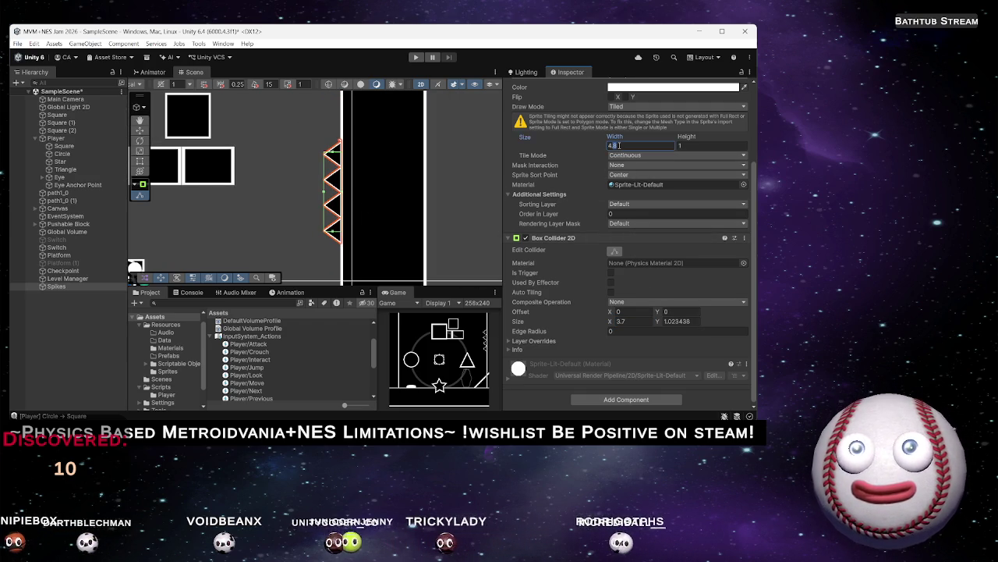
text(4.7)
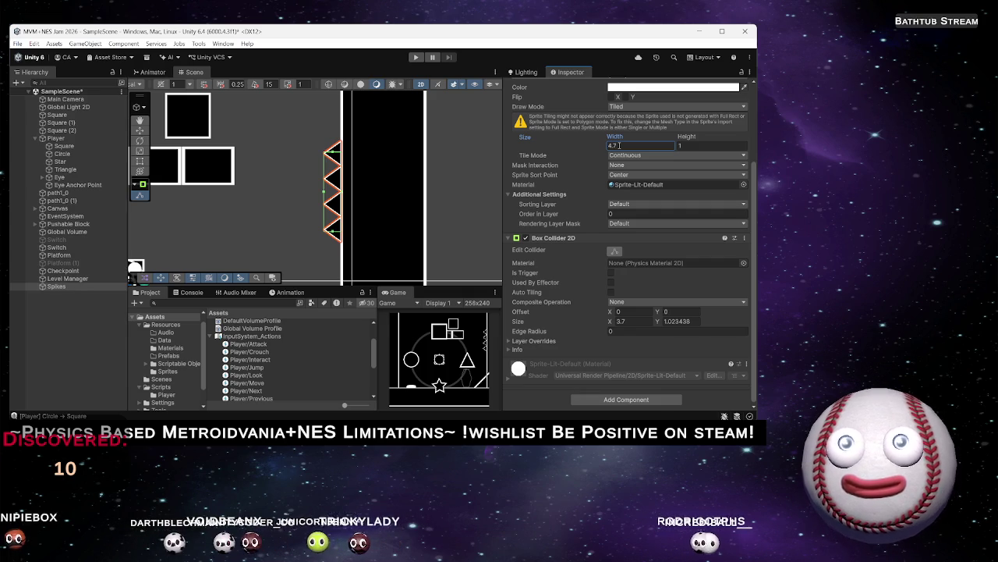
scroll(283, 199, down, 5)
scroll(312, 195, down, 2)
drag(324, 184, 397, 183)
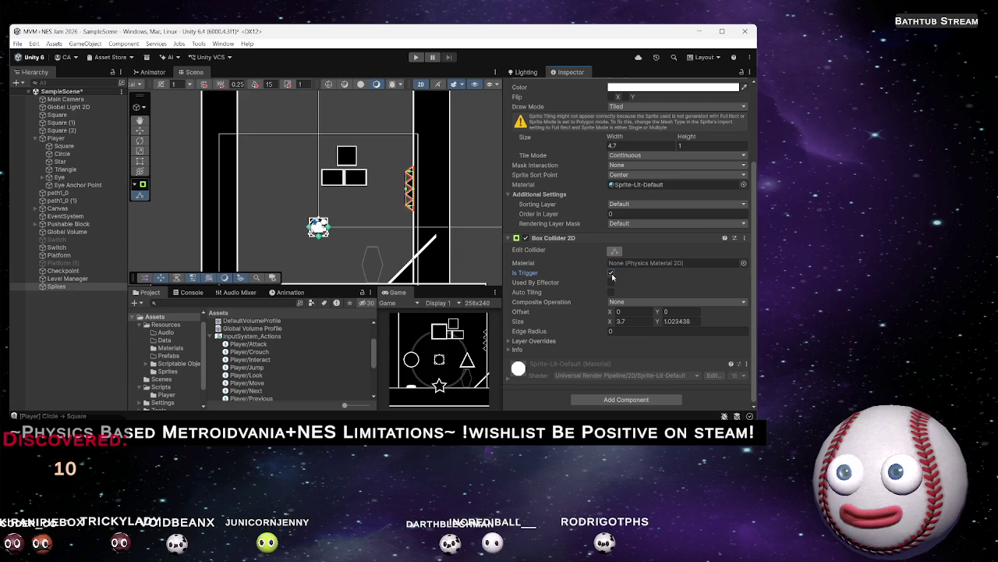
scroll(593, 270, up, 3)
scroll(583, 275, down, 3)
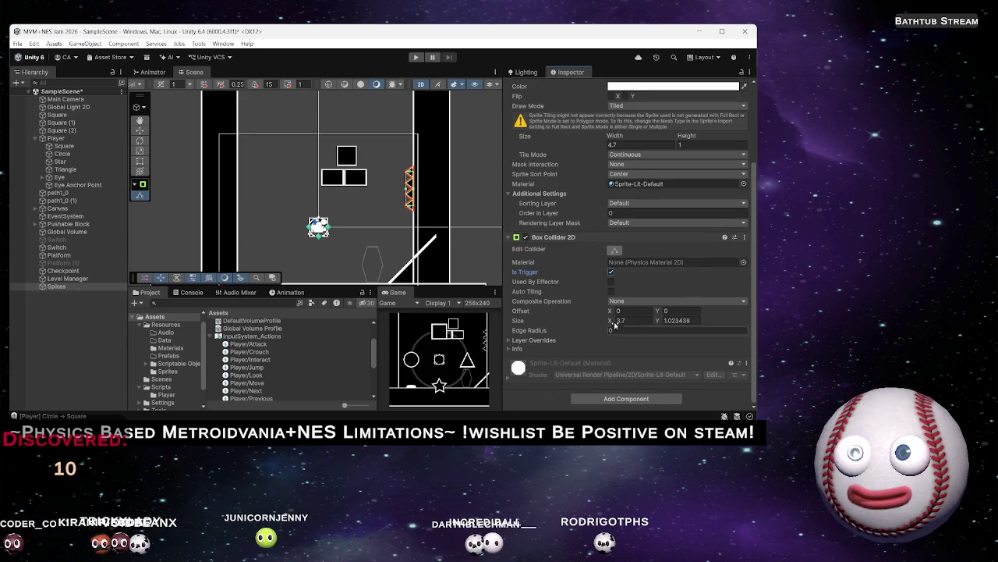
click(619, 397)
text(Bo)
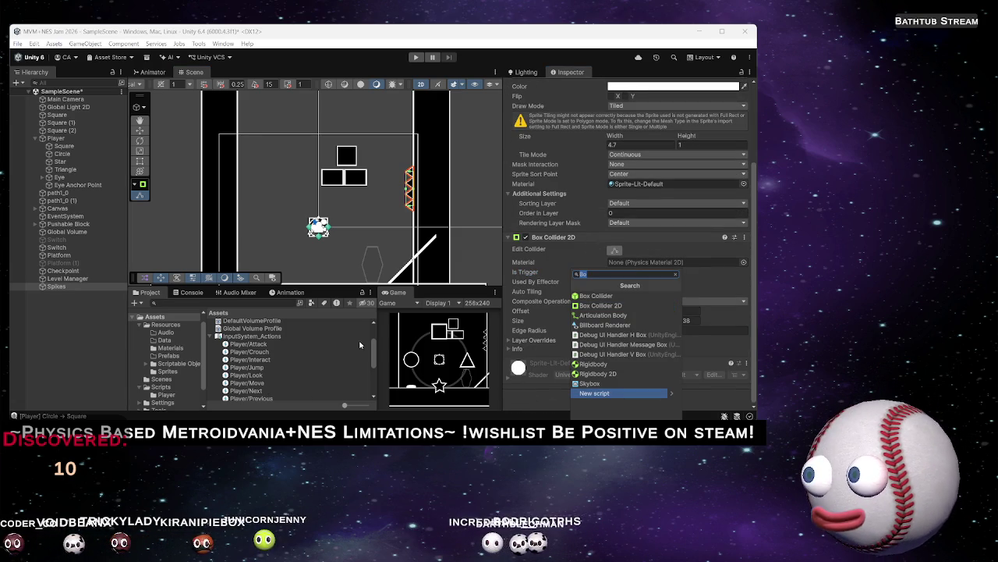
click(374, 351)
Create a MonoBehaviour script named Hazard in Assets/Scripts, then select Spikes in the Hierarchy
click(218, 336)
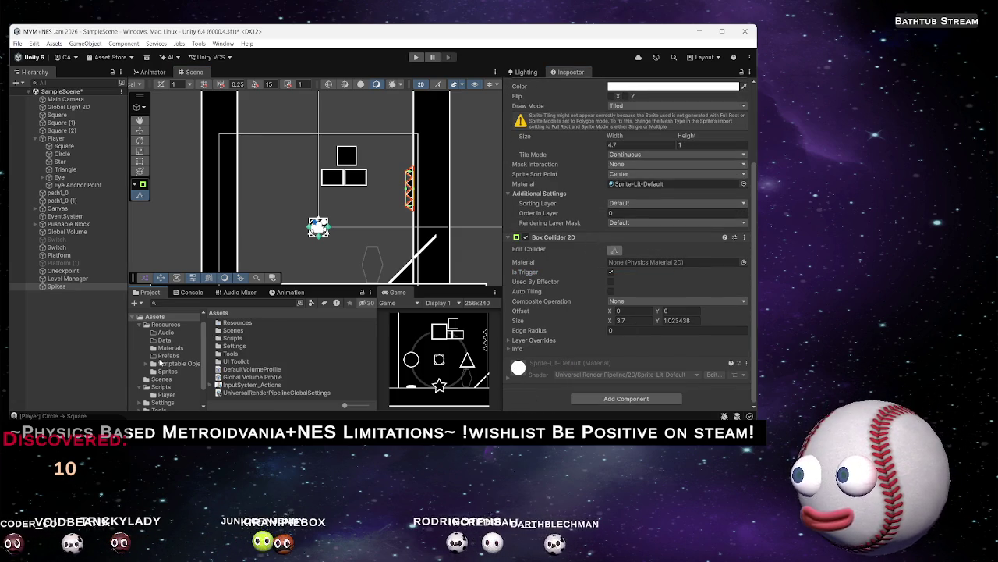
click(167, 365)
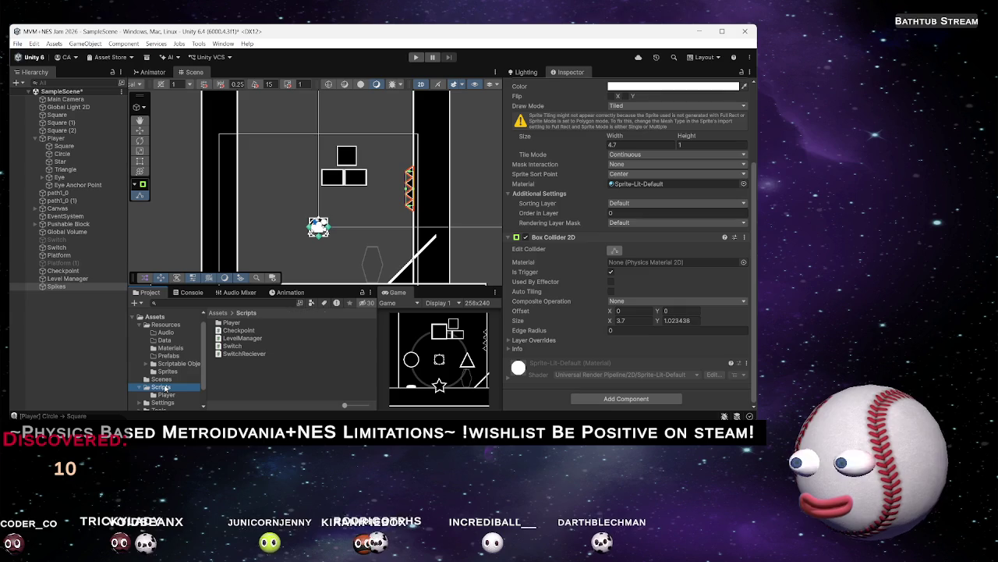
right_click(242, 378)
mouse_move(369, 114)
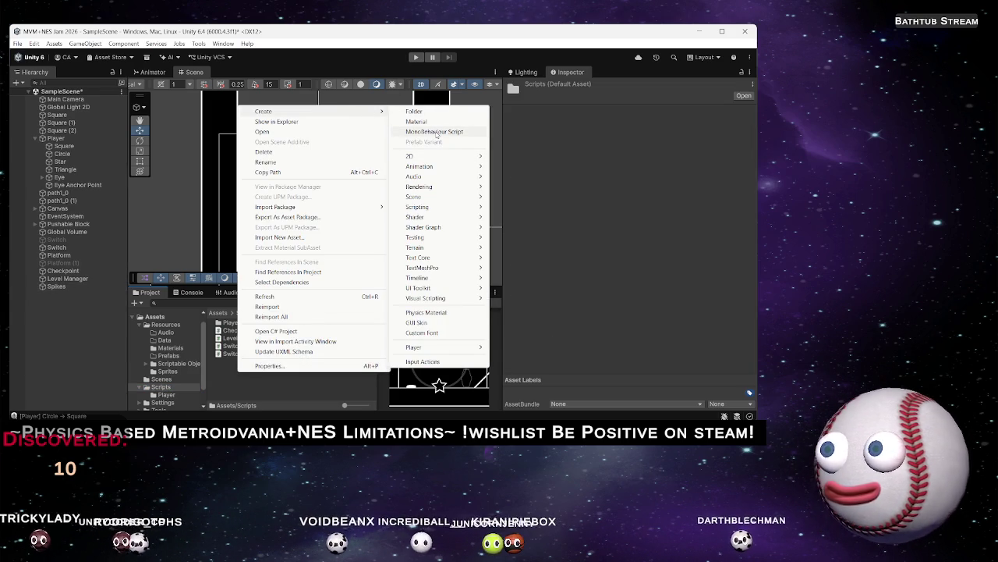
click(435, 132)
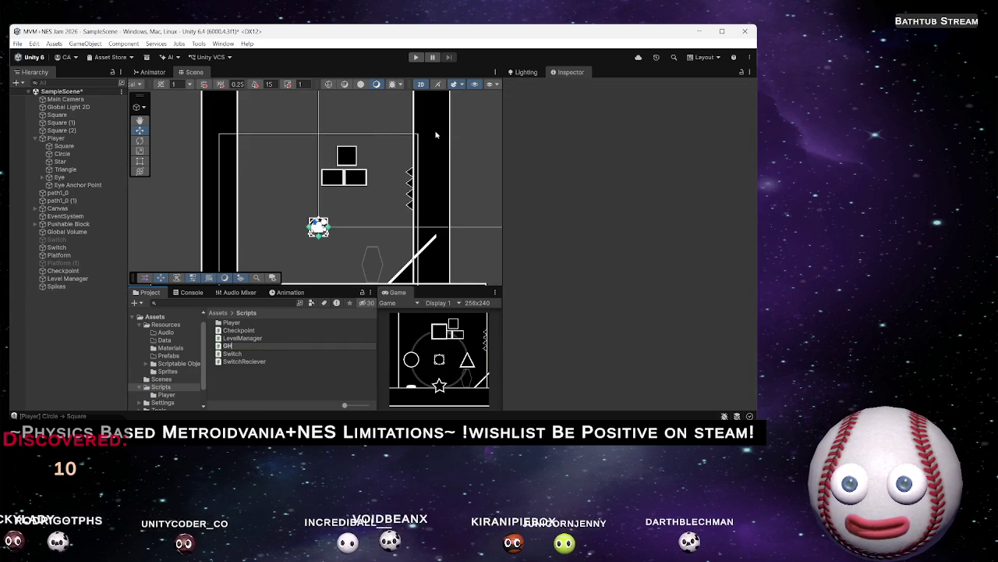
text(Hazard)
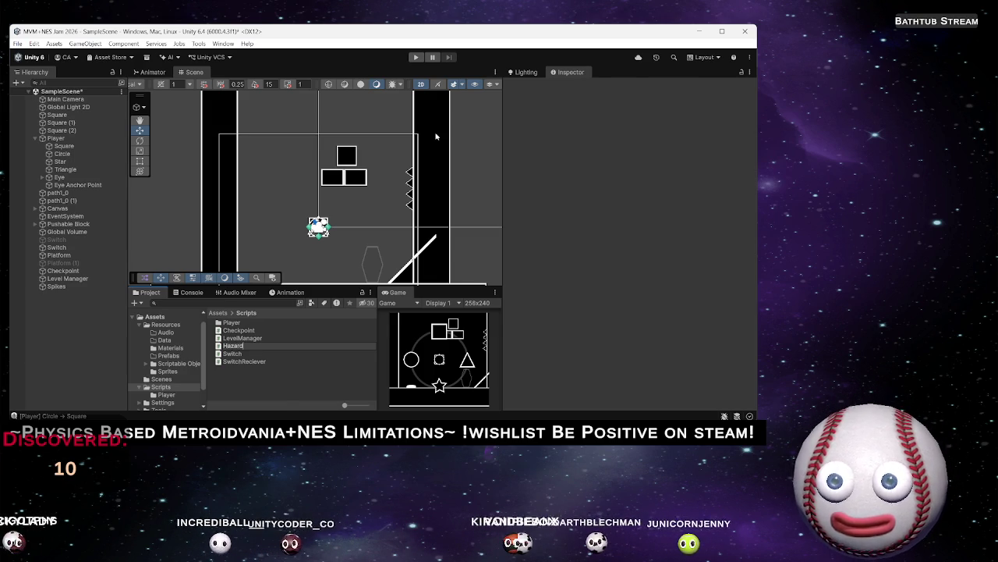
key(Return)
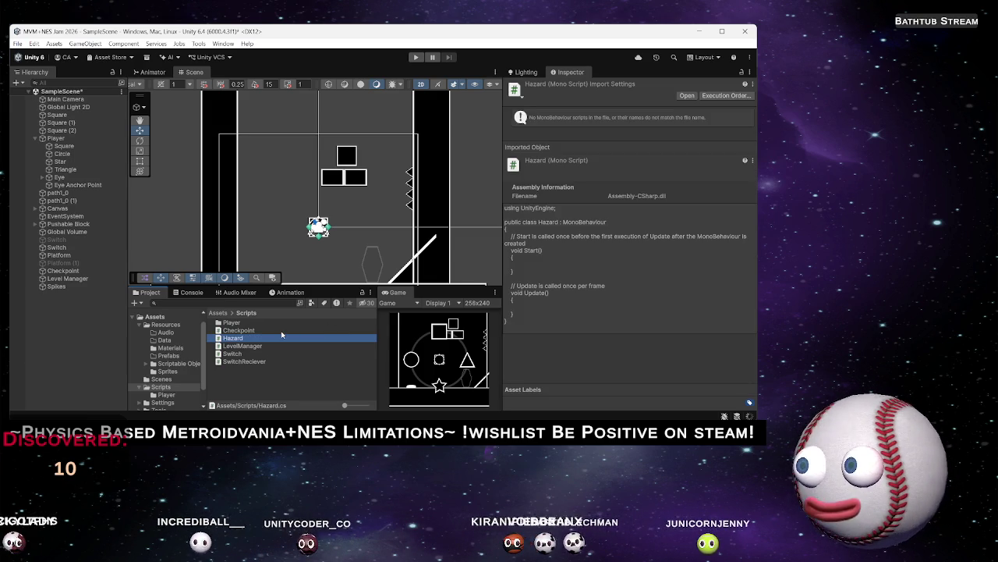
click(57, 286)
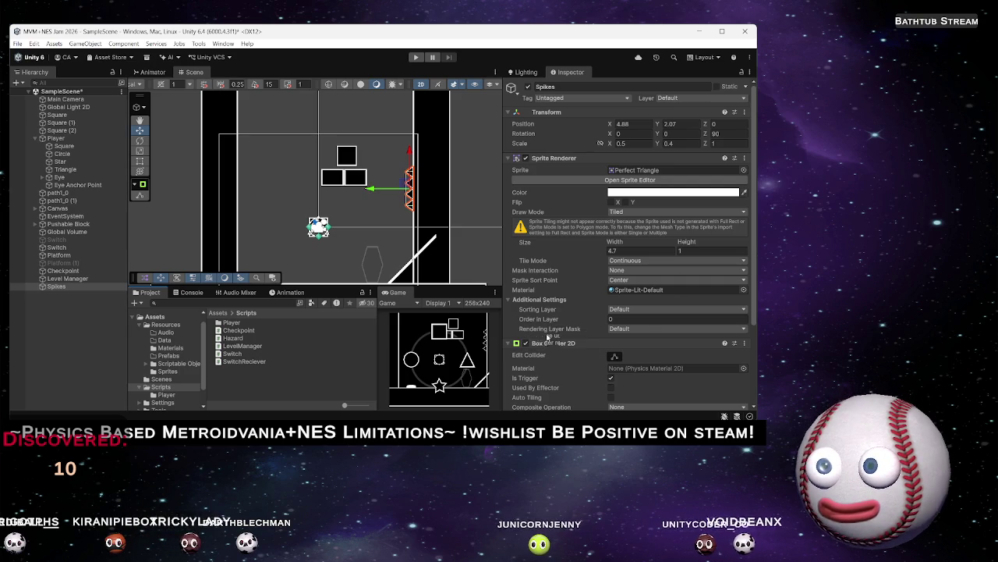
mouse_move(552, 415)
mouse_move(552, 380)
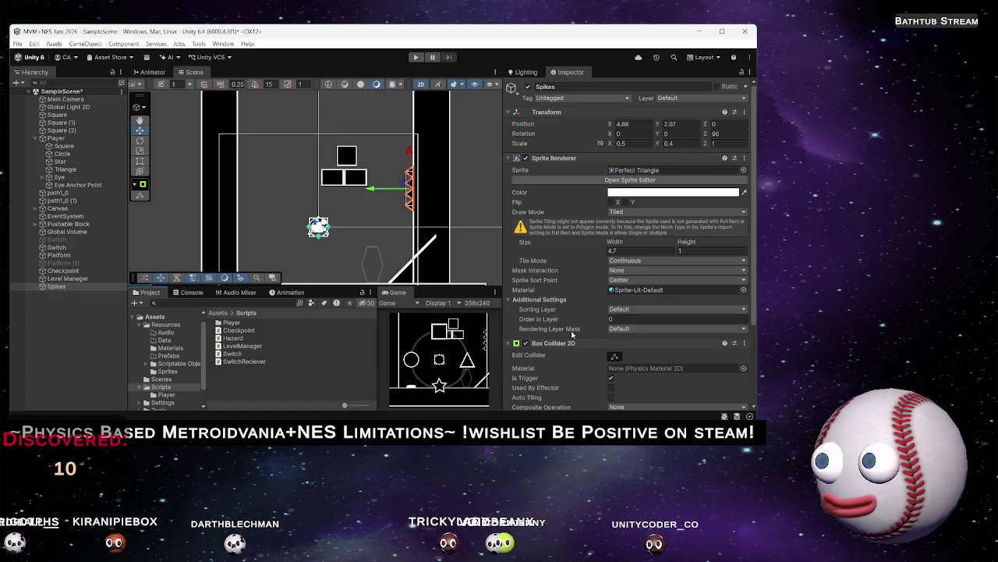
Add a new 'Spike' tag in the project's tag settings
scroll(609, 310, down, 3)
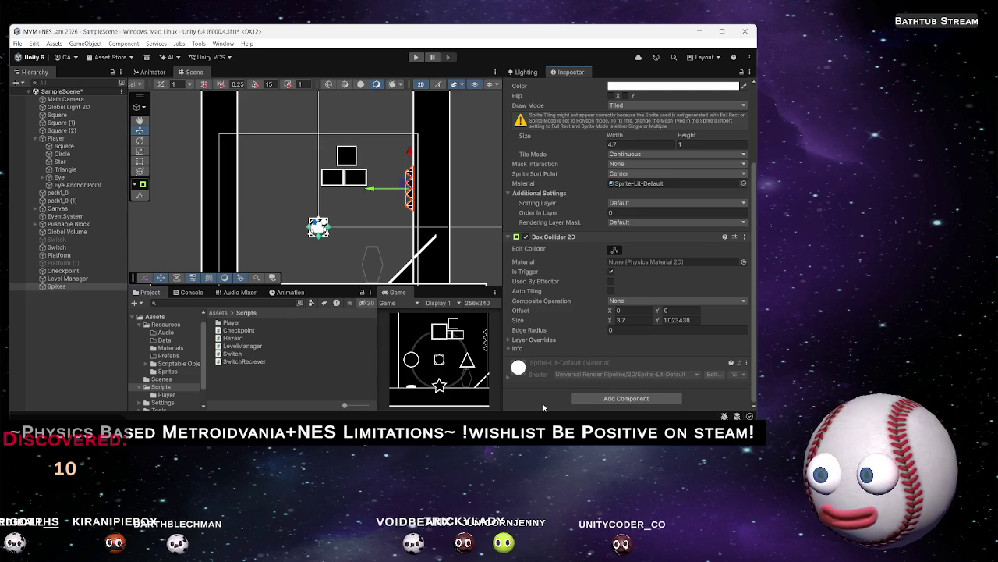
scroll(581, 258, up, 3)
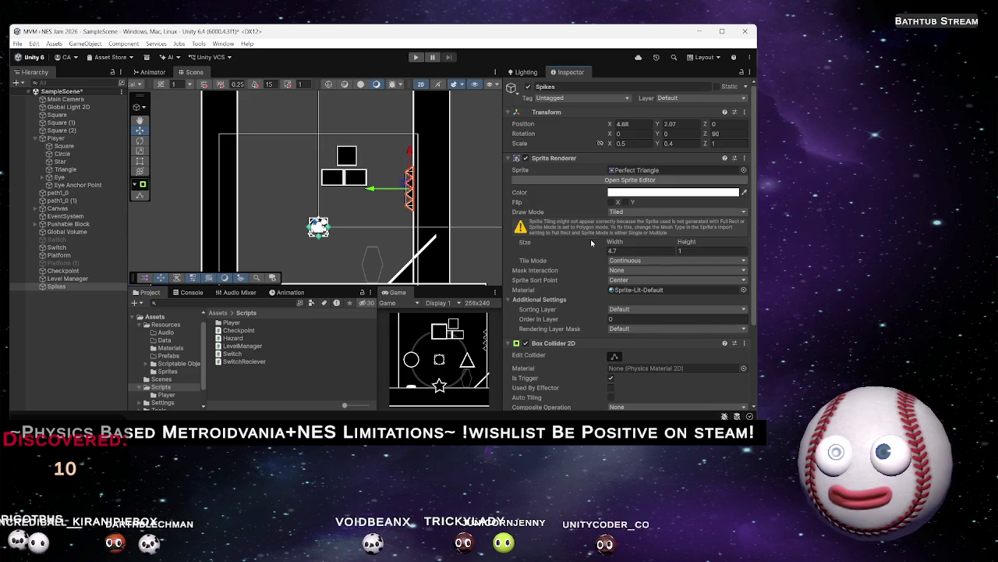
click(615, 98)
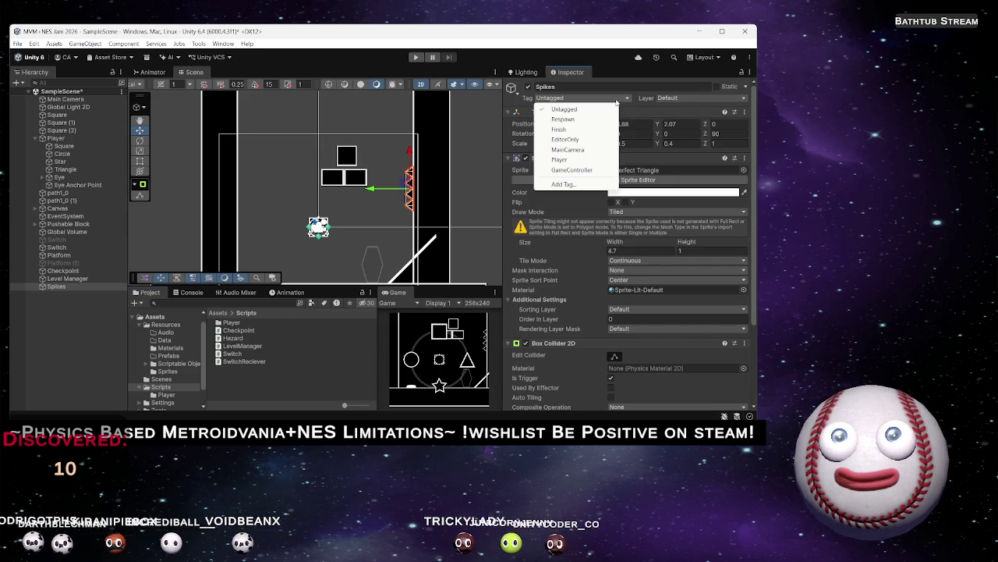
click(563, 184)
click(728, 138)
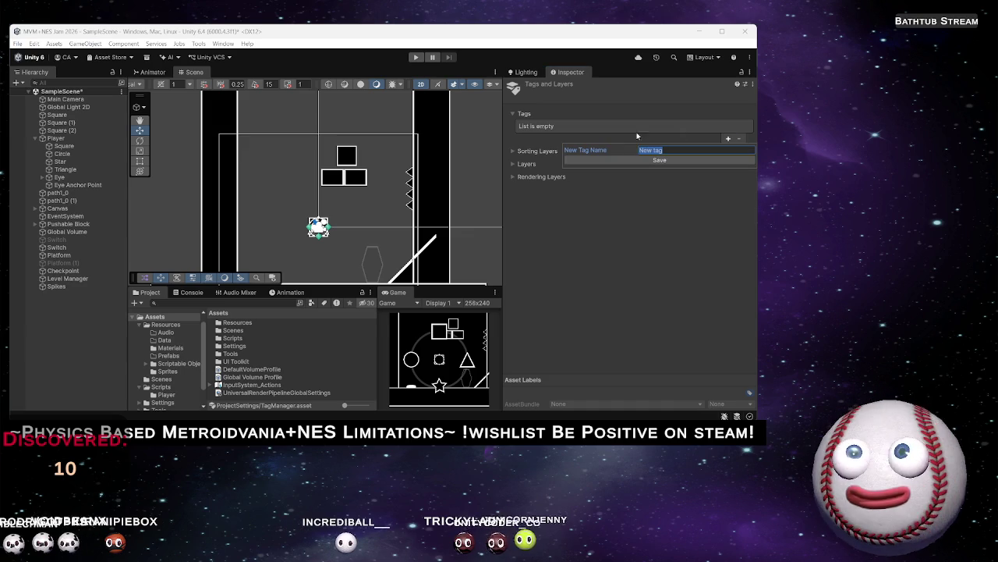
text(ike)
key(Return)
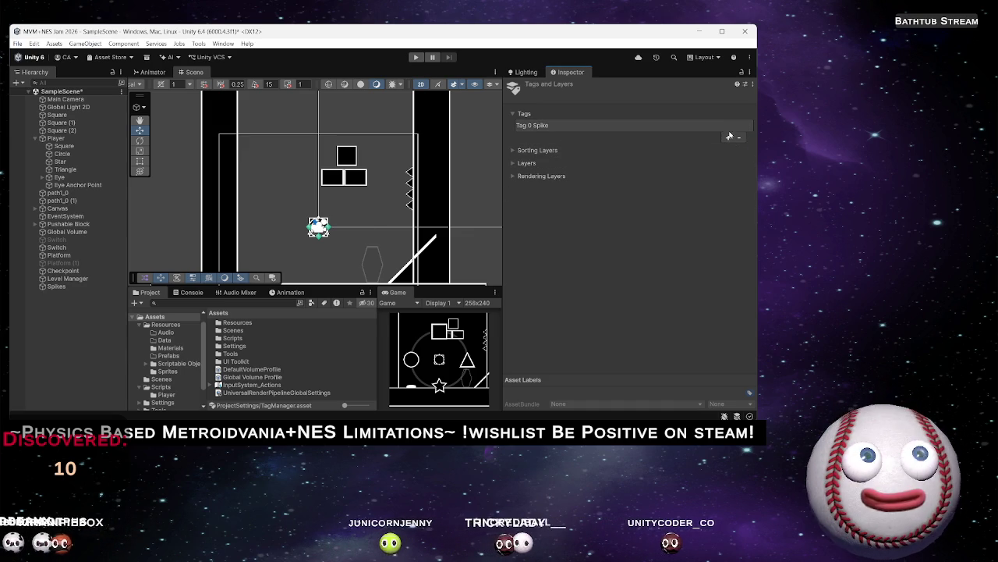
Remove the Spike tag and add a 'Hazard' tag instead
click(729, 138)
key(Escape)
click(666, 126)
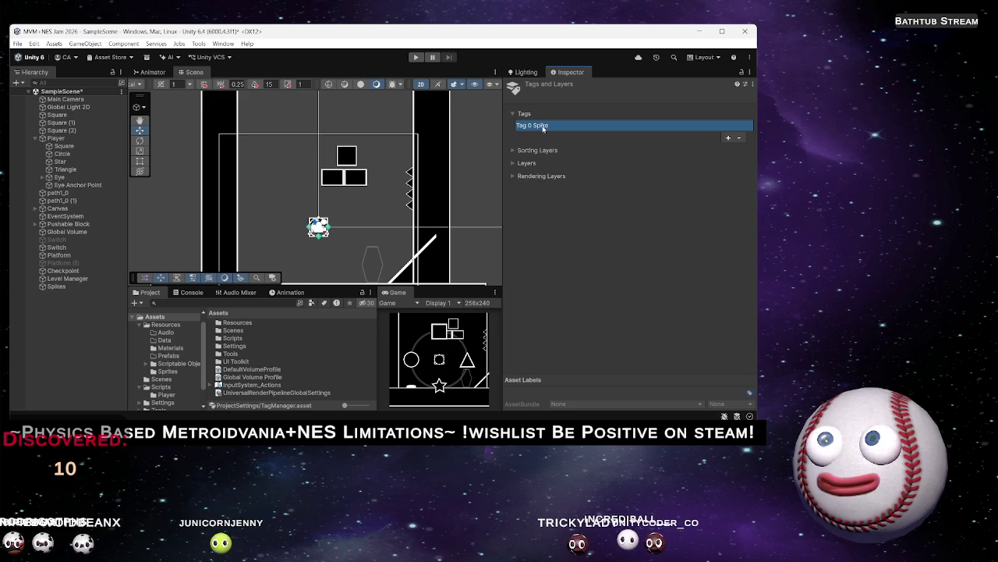
click(739, 138)
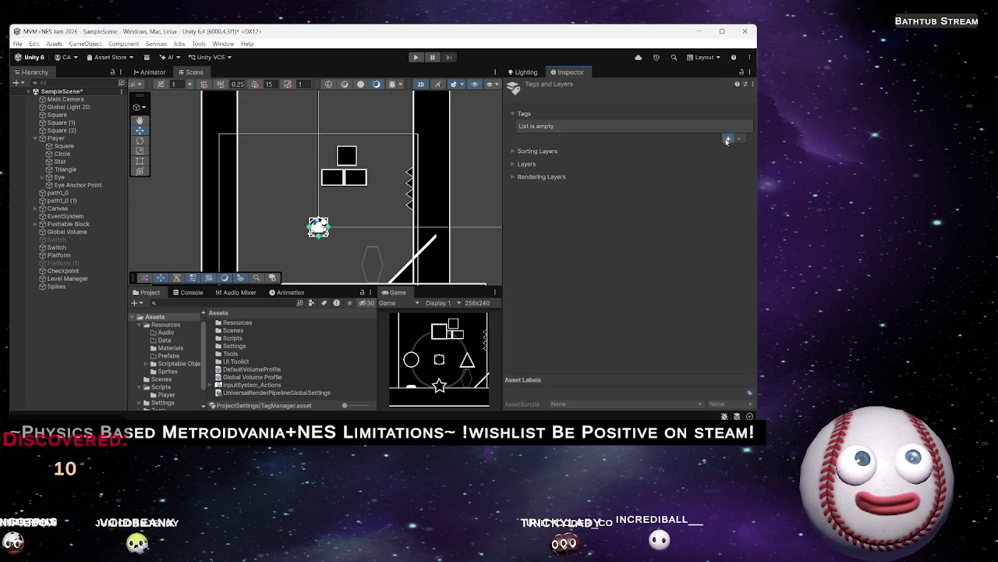
click(728, 138)
text(Haz)
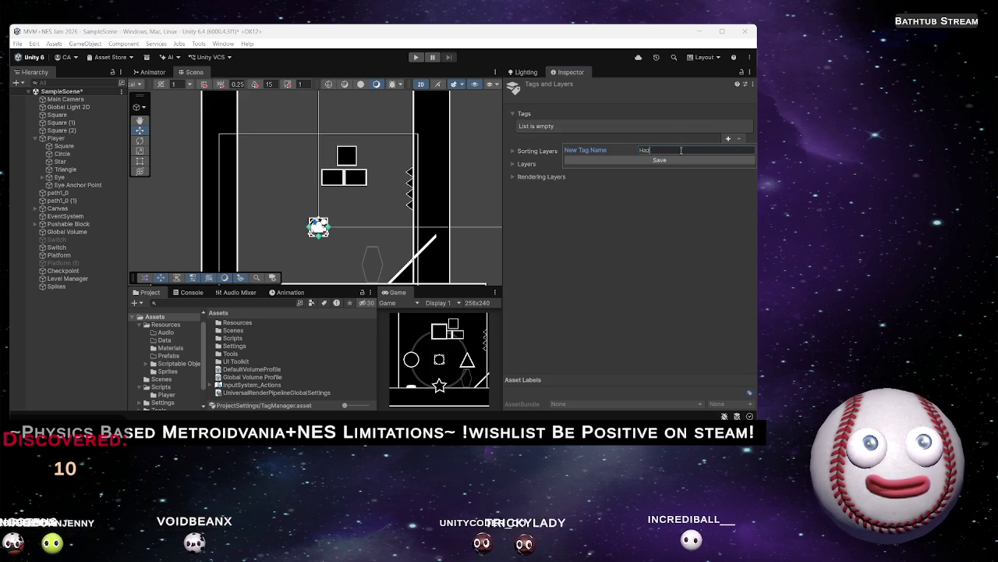
text(ard)
key(Return)
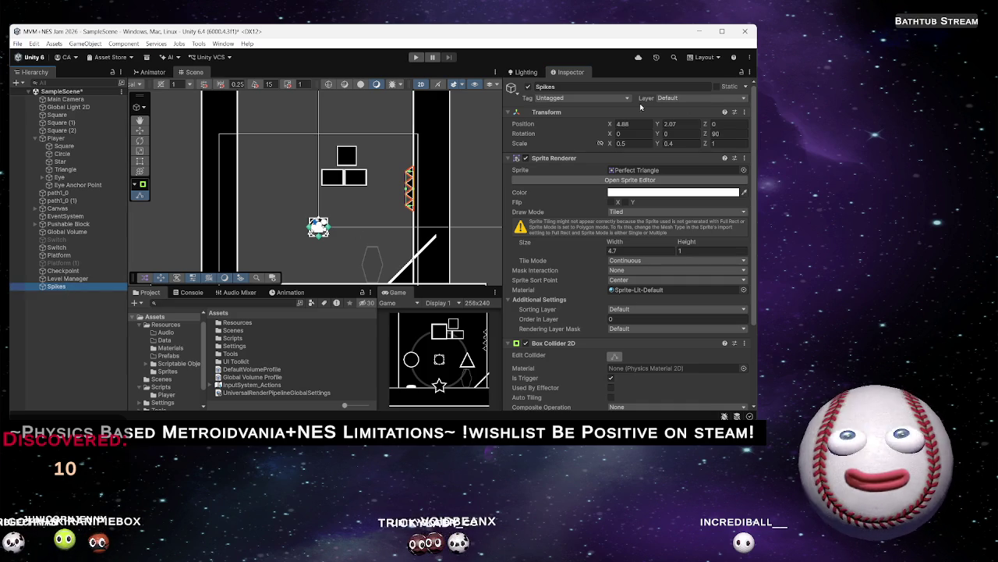
Replace the Hazard tag with a new 'Spike' tag
click(589, 98)
click(562, 194)
click(679, 125)
click(738, 137)
click(727, 138)
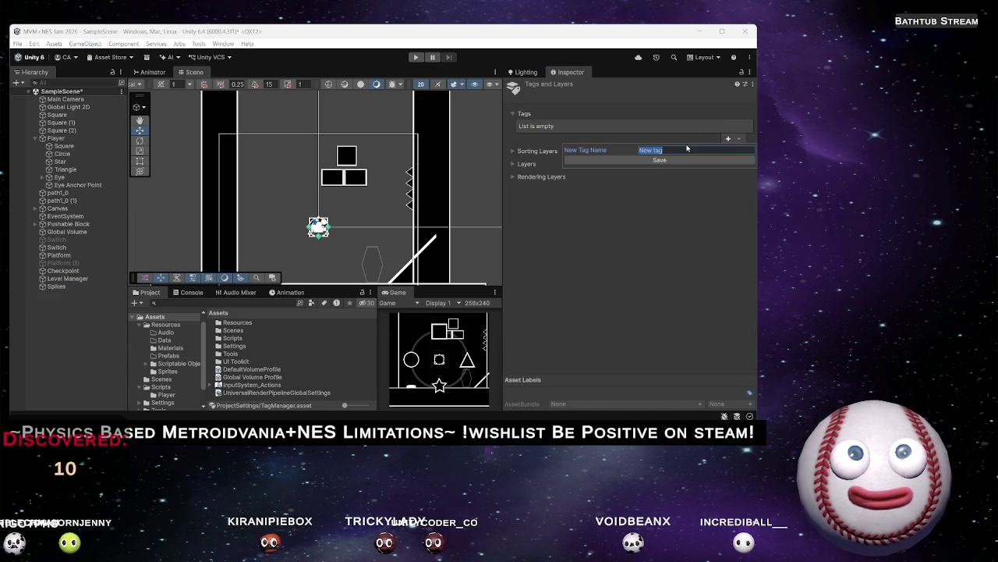
text(Spike)
key(Return)
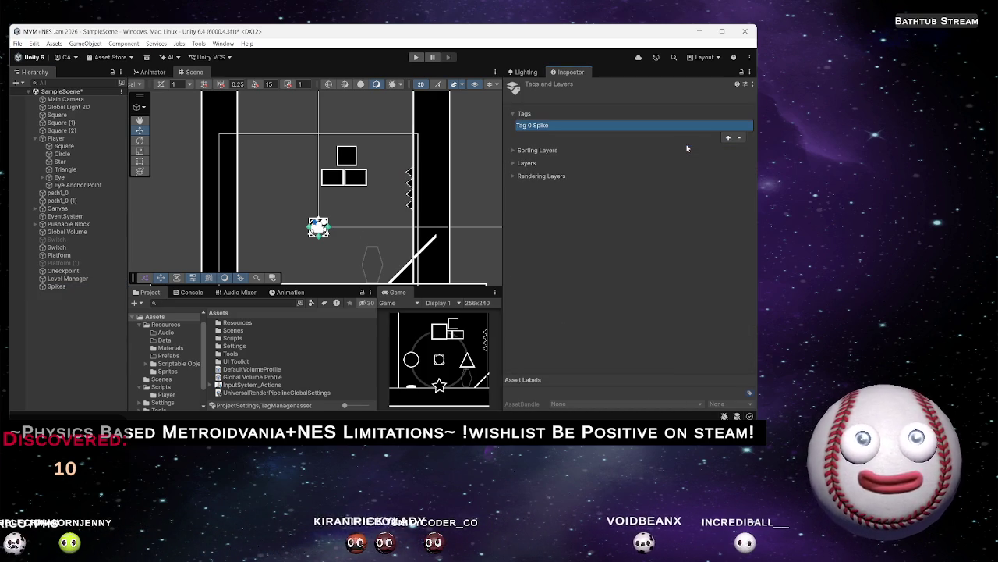
Set the Spikes object's tag to Spike
click(59, 287)
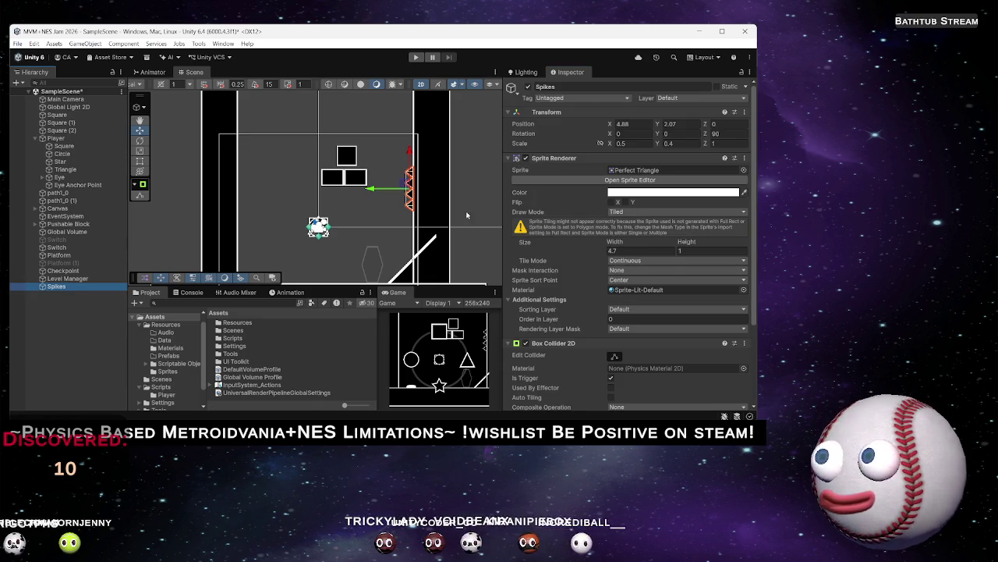
scroll(624, 254, down, 3)
scroll(625, 254, up, 3)
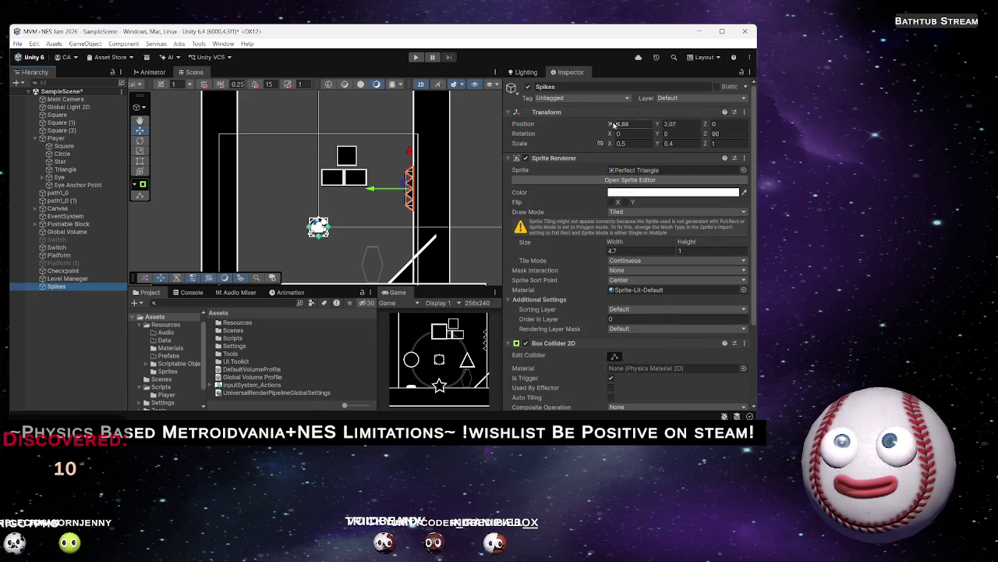
click(577, 97)
click(577, 180)
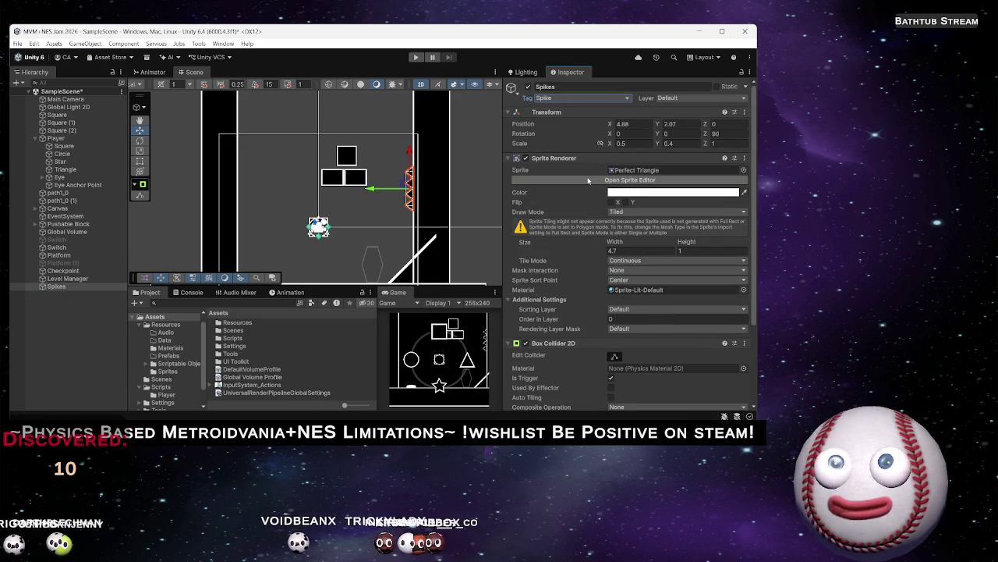
click(43, 288)
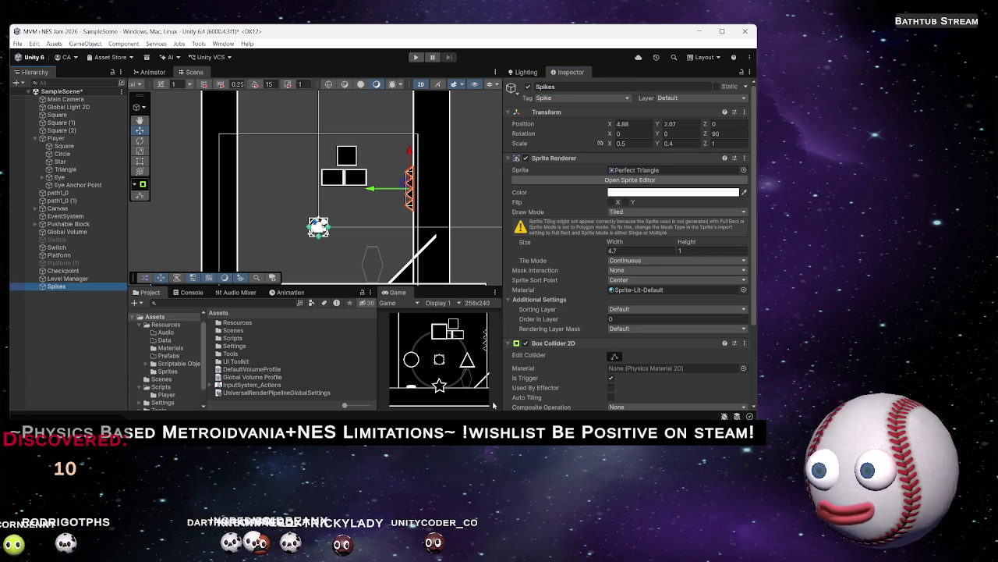
key(alt+Tab)
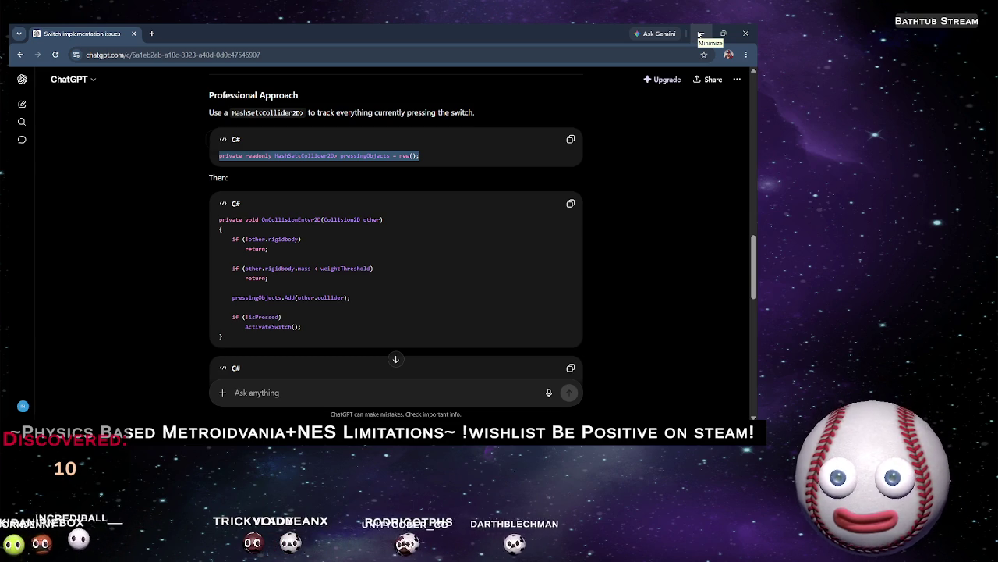
click(699, 35)
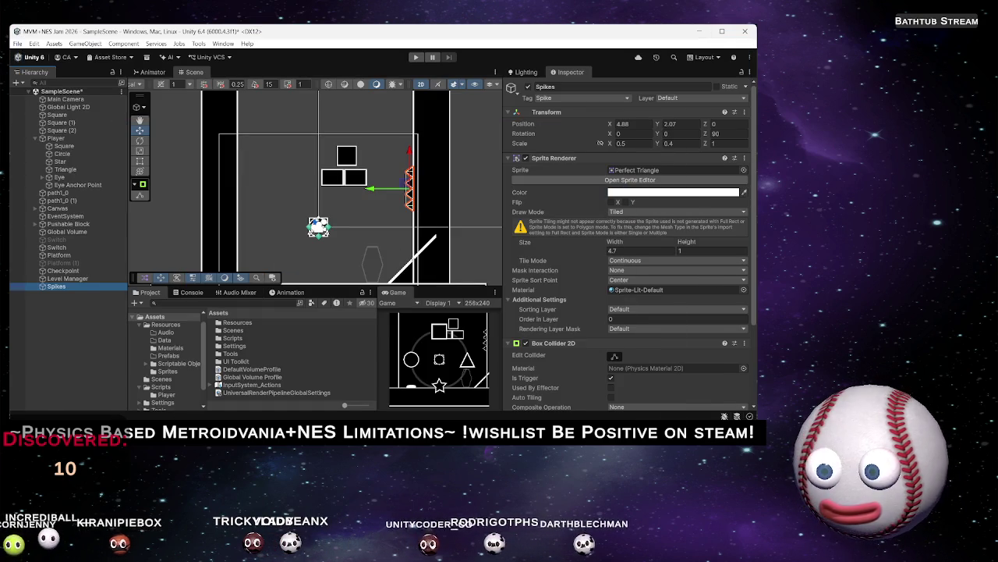
key(alt+Tab)
scroll(339, 253, down, 8)
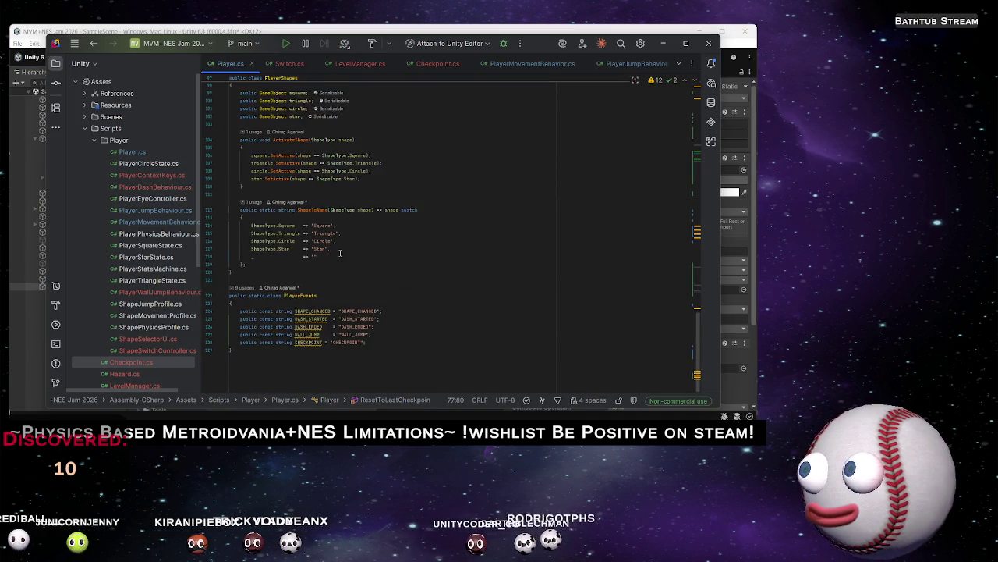
Add an empty OnTriggerEnter2D method below ResetToLastCheckpoint in Player.cs
scroll(339, 253, up, 8)
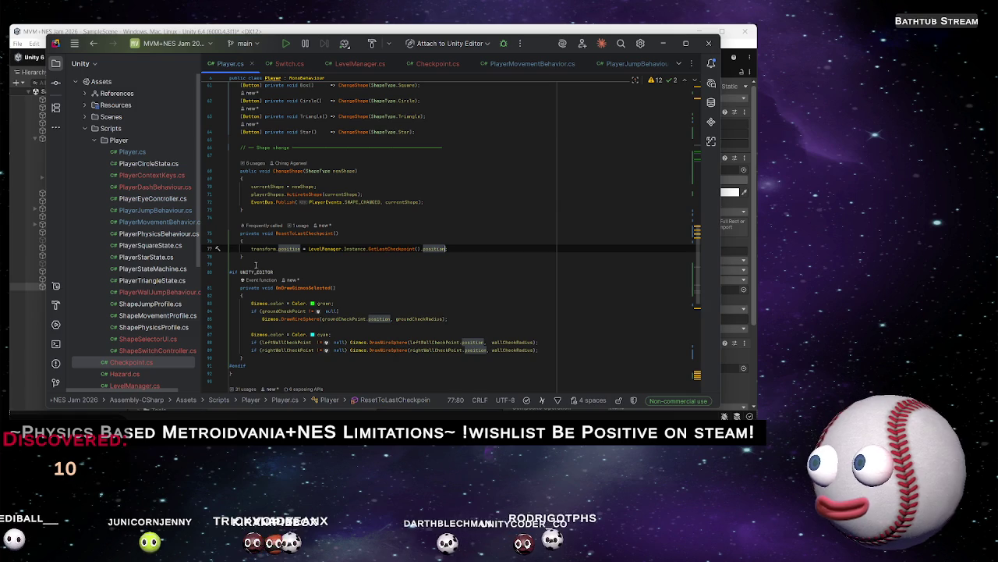
click(254, 257)
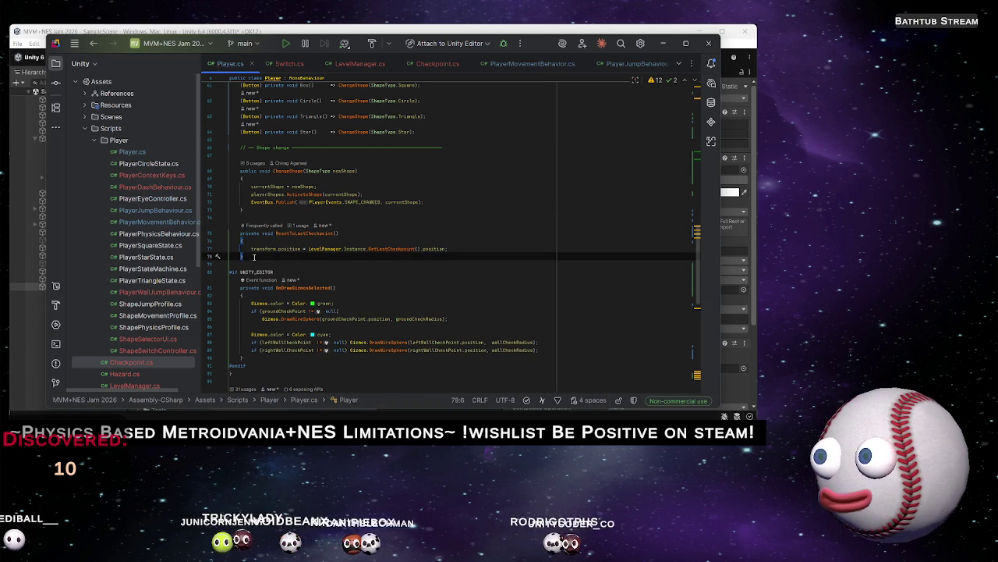
key(Return)
key(Return)
text(OnTri)
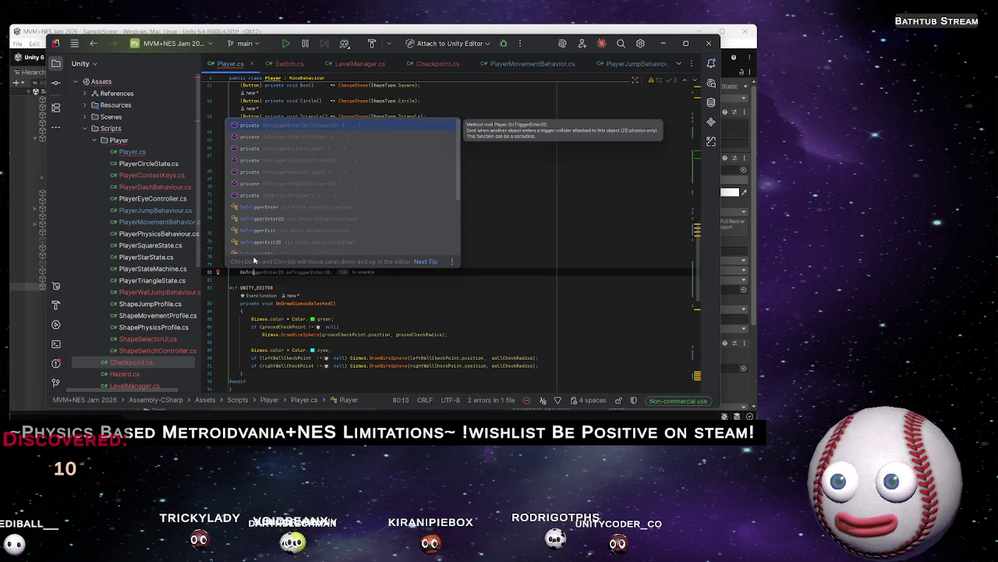
key(Return)
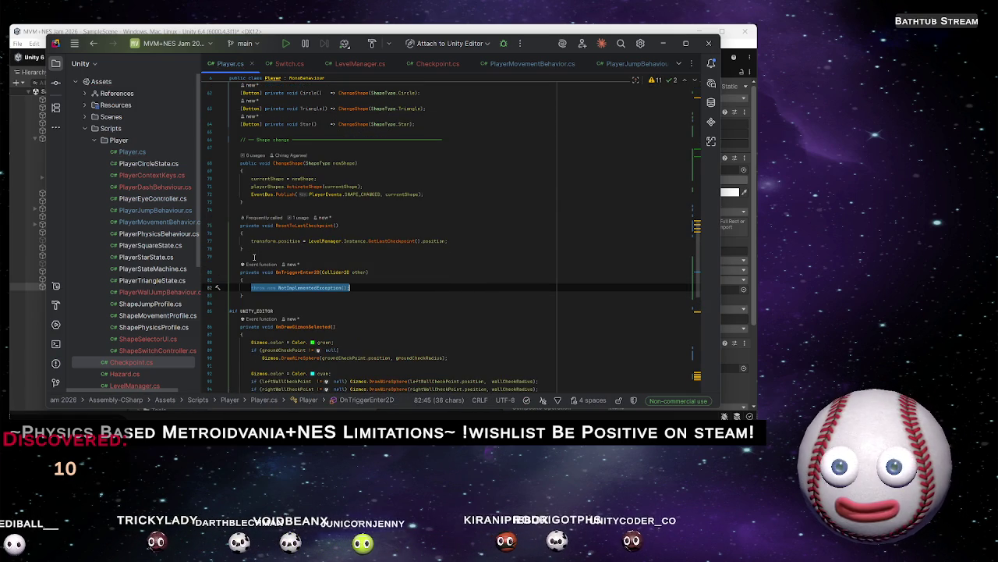
key(BackSpace)
Start an if statement checking other.CompareTag("Spike")
text(if(oth)
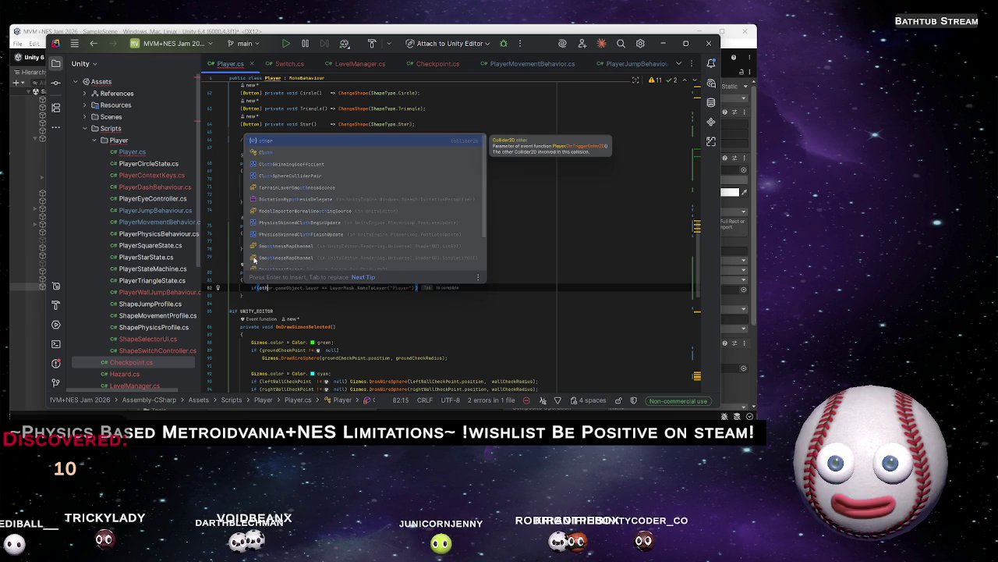
key(Tab)
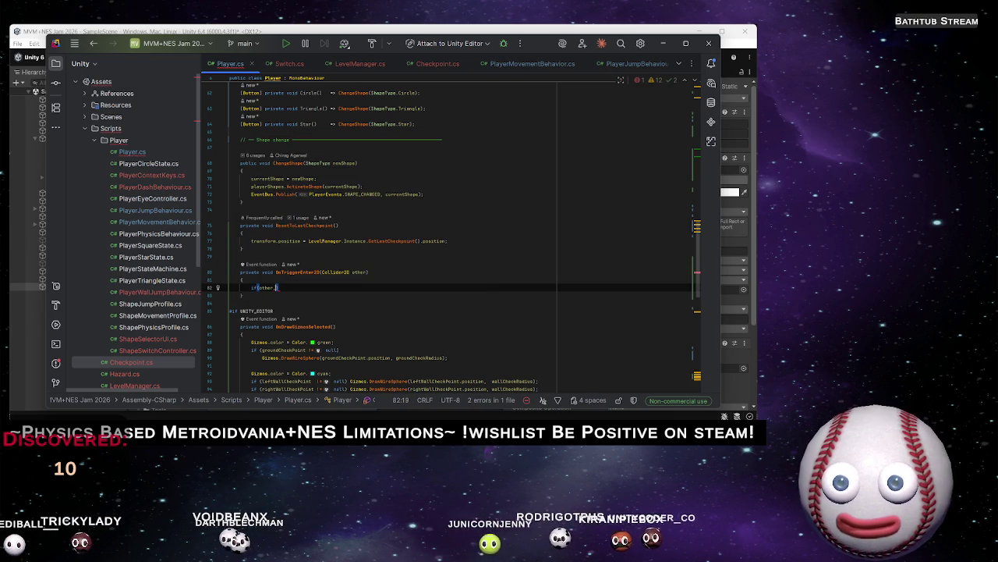
text(.Co)
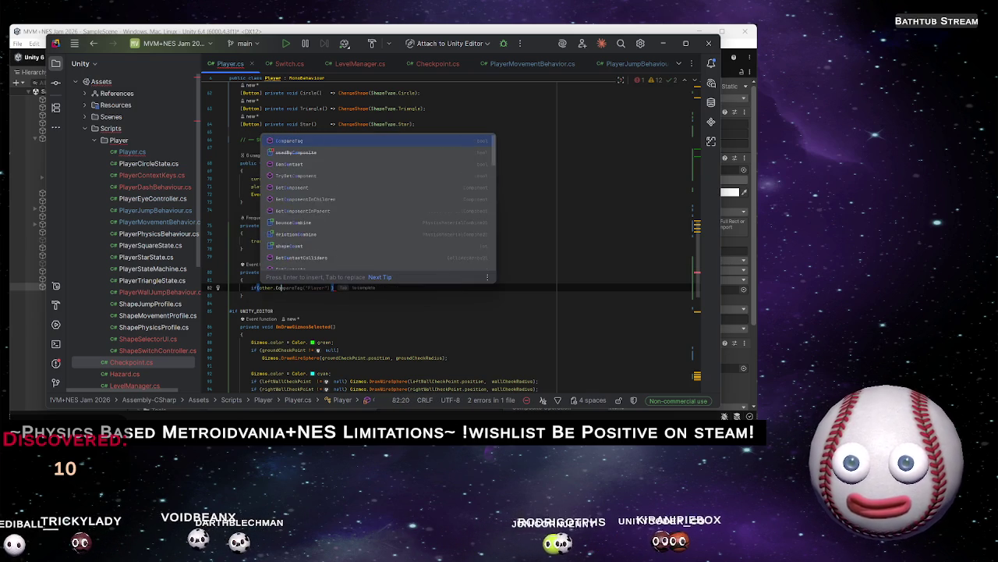
key(Return)
text(")
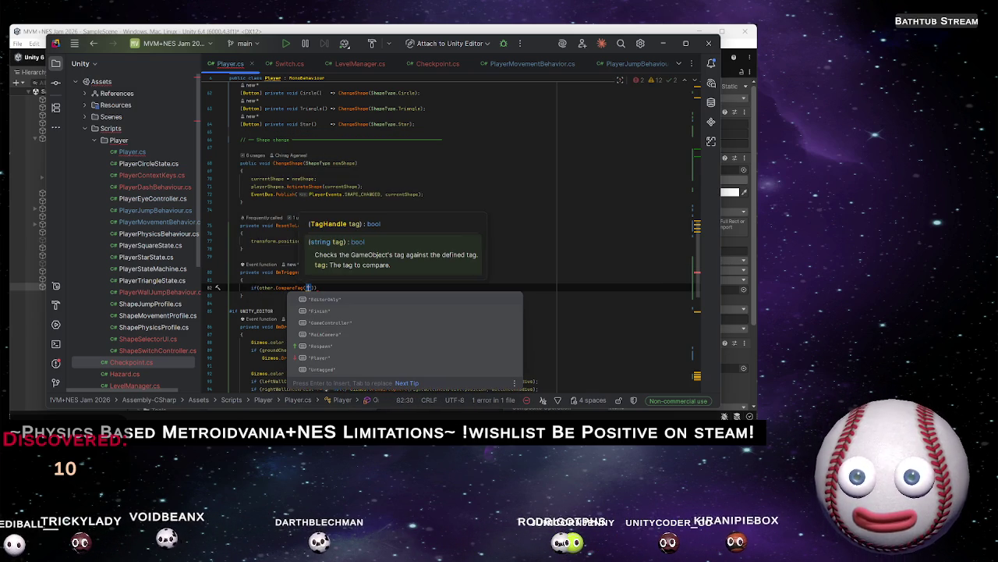
text(Spike)
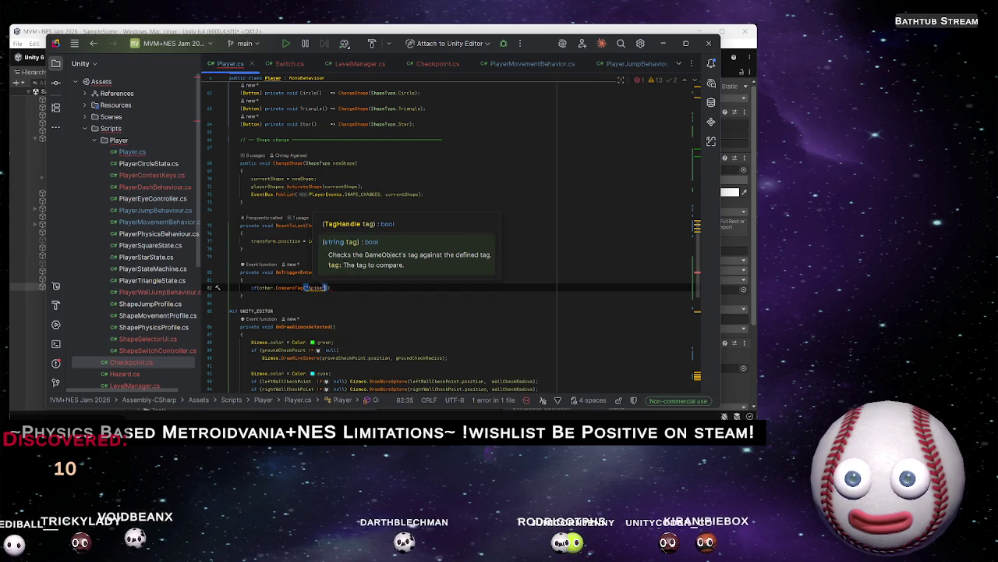
text(")
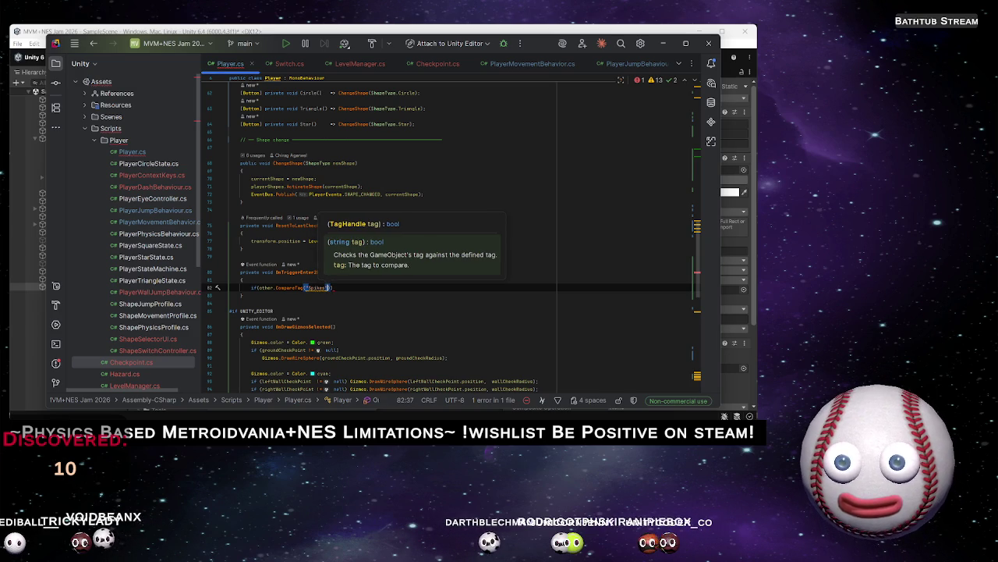
key(alt+Tab)
key(alt+Tab)
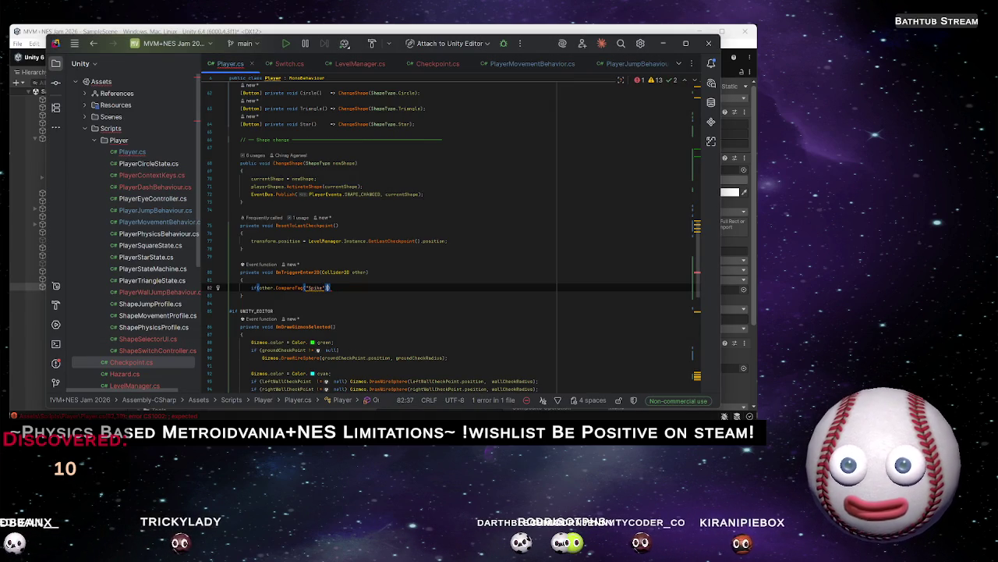
Extend the condition with && currentShape != ShapeType.Star
text( && ()
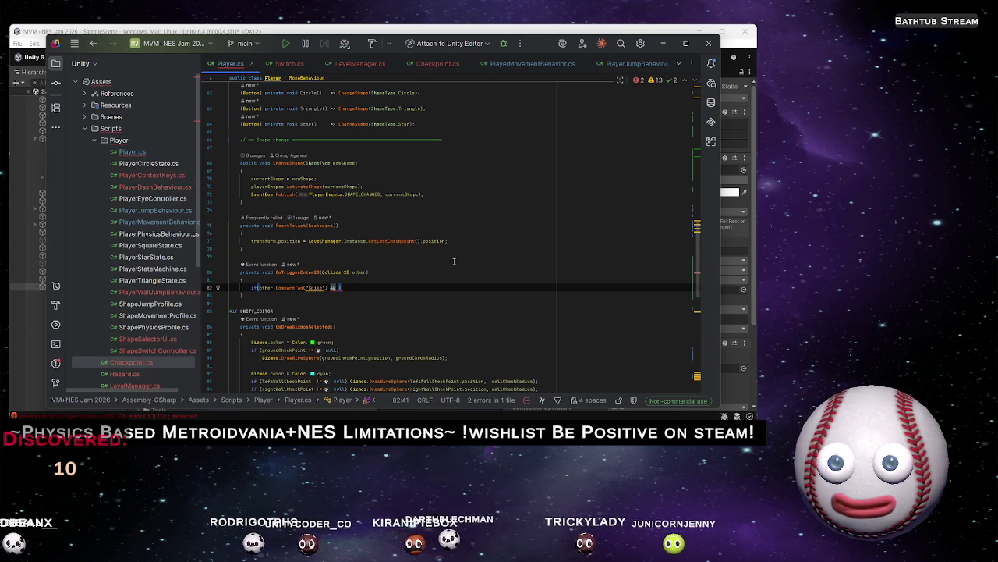
text(cur)
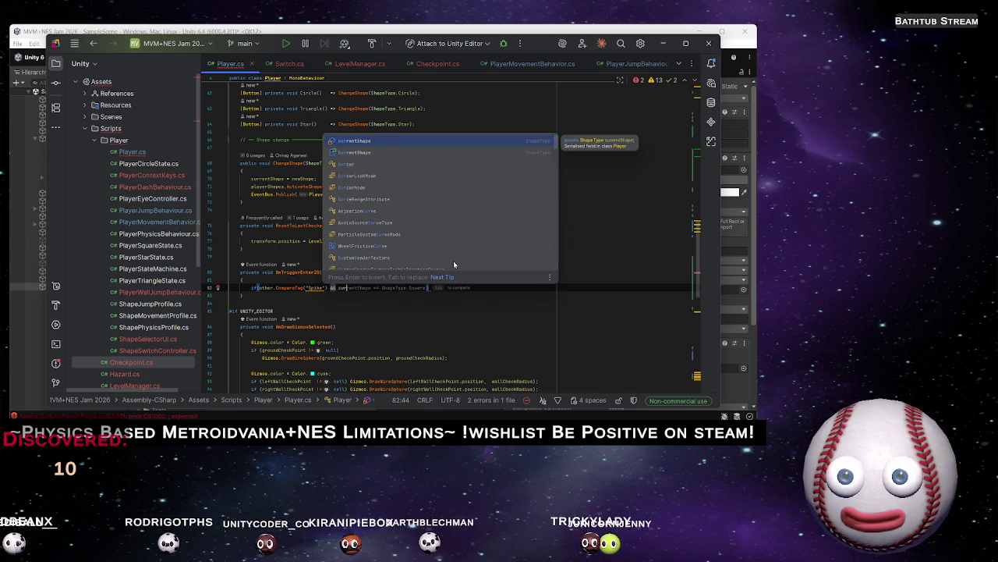
key(Return)
text(!=)
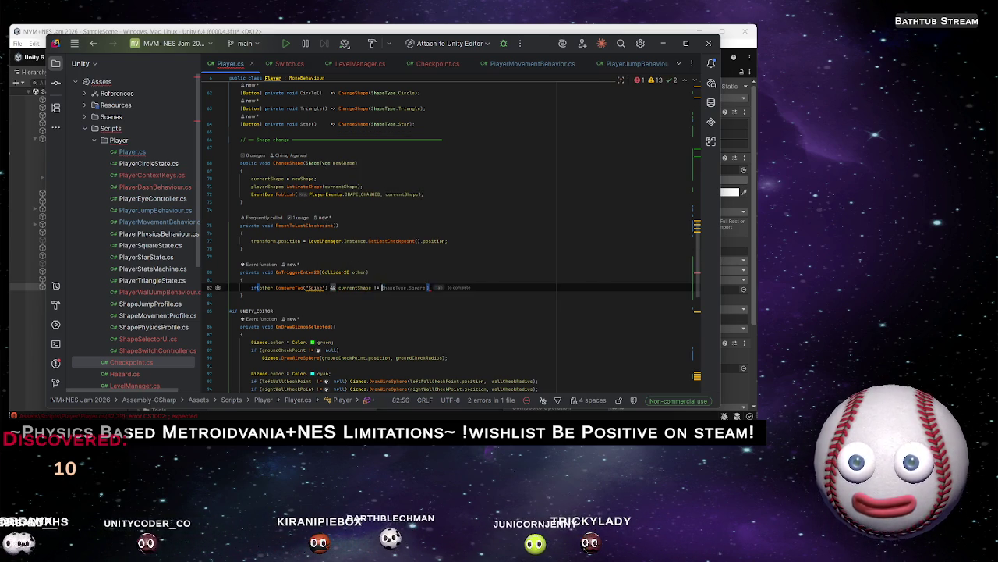
text( S)
key(Down)
key(Down)
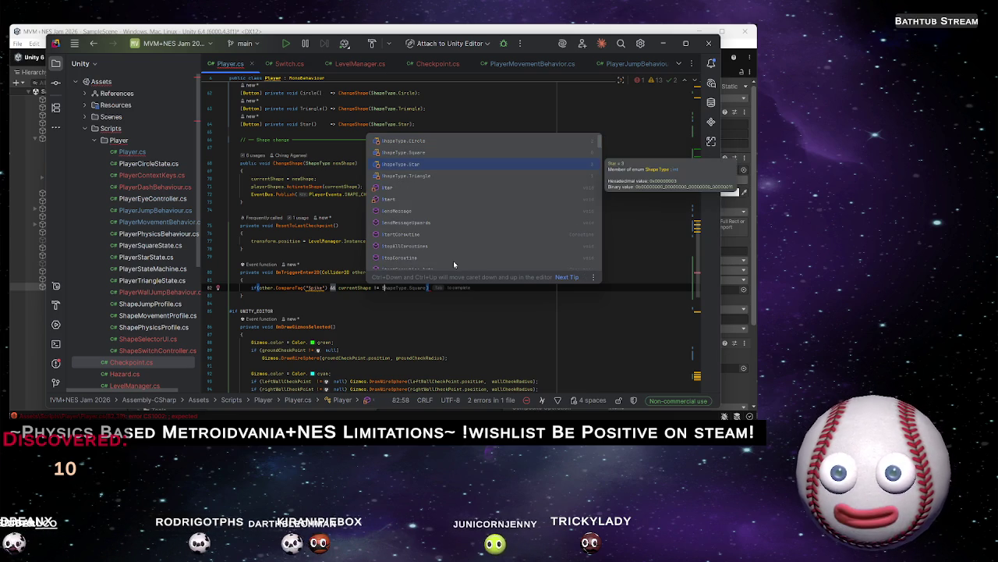
key(Return)
Make the if block call ResetToLastCheckpoint(), then return to Unity to recompile
key(alt+Tab)
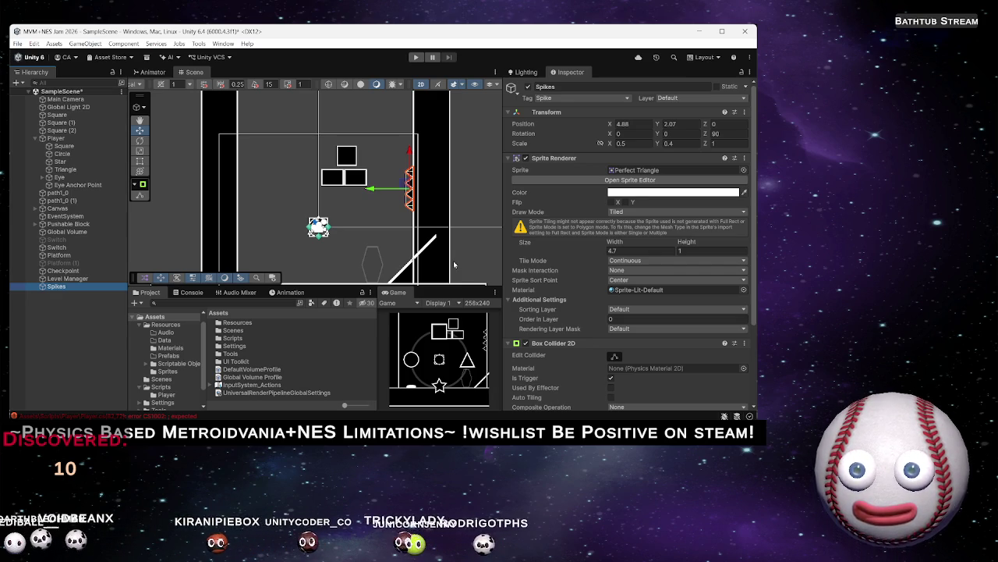
key(alt+Tab)
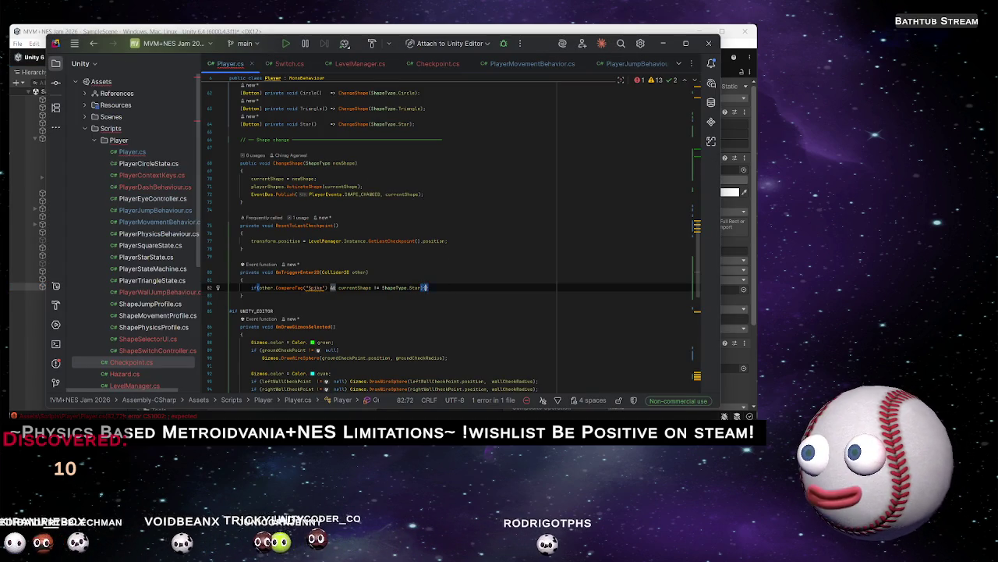
text({)
key(Return)
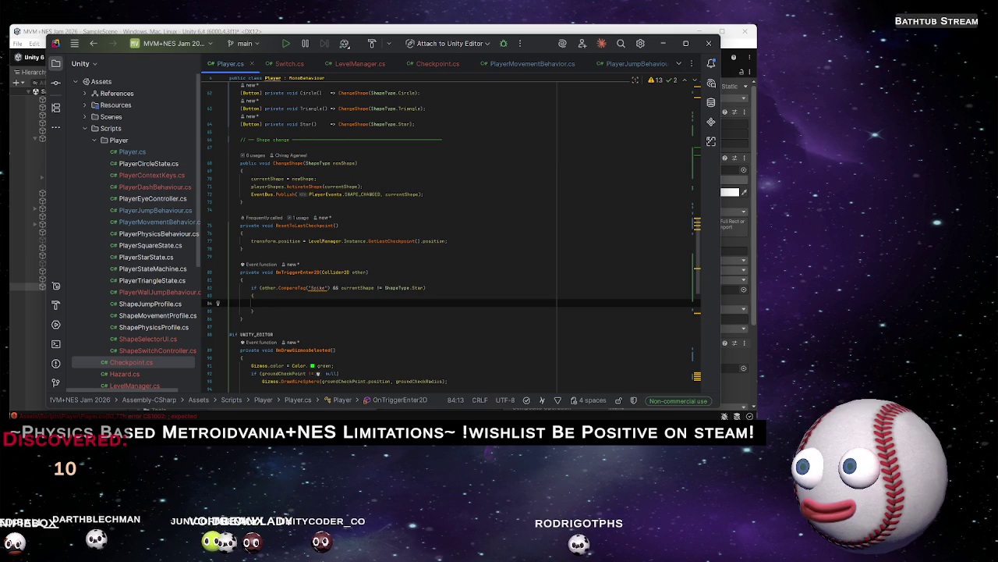
text(Reset)
key(Return)
text(;)
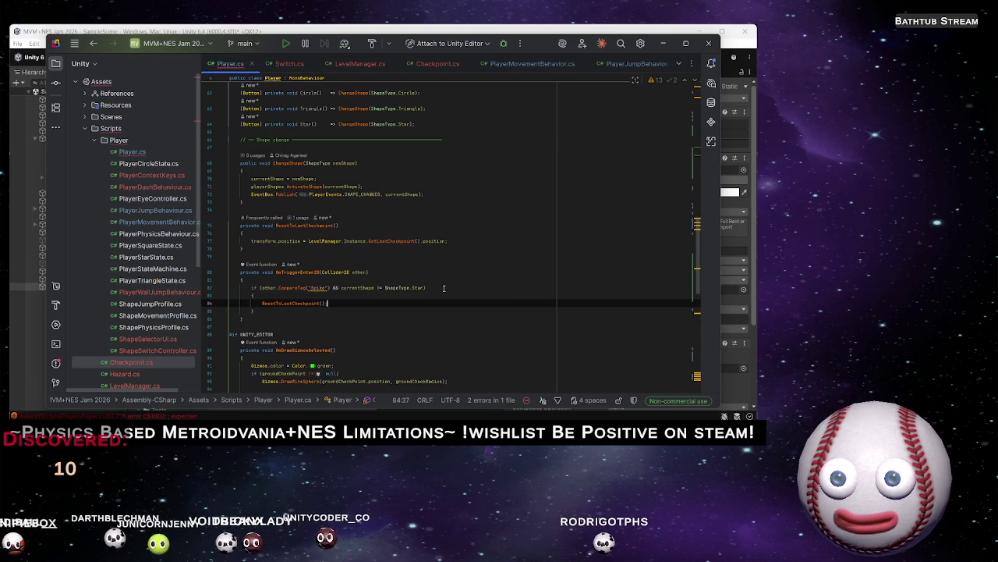
key(alt+Tab)
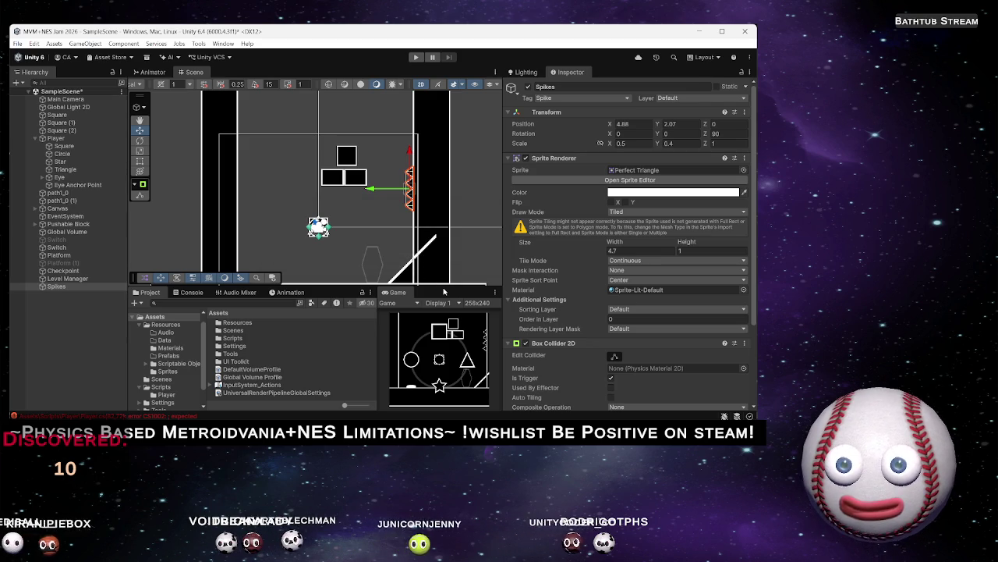
Run the game and switch the player through circle, square and star shapes near the spikes
click(416, 57)
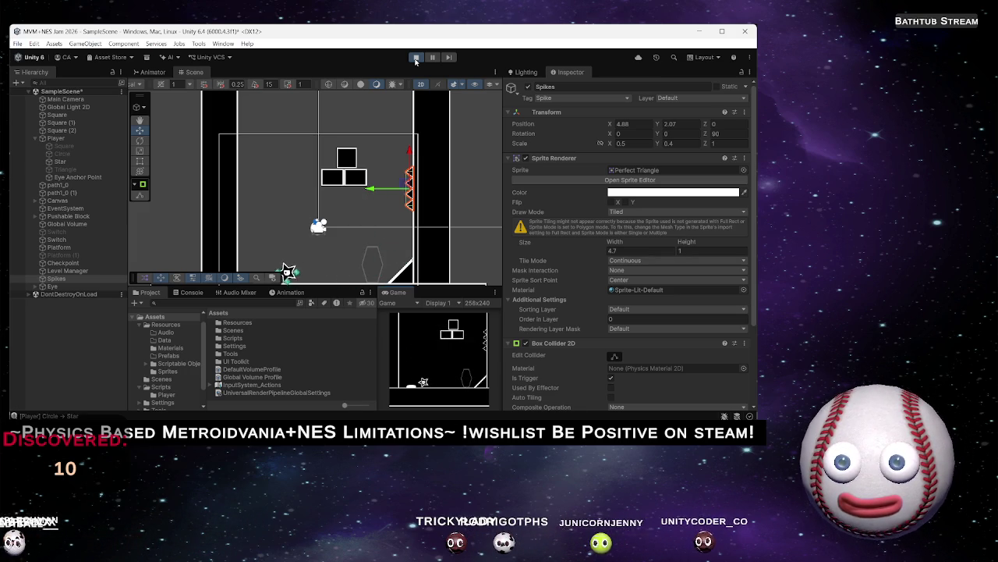
key(space)
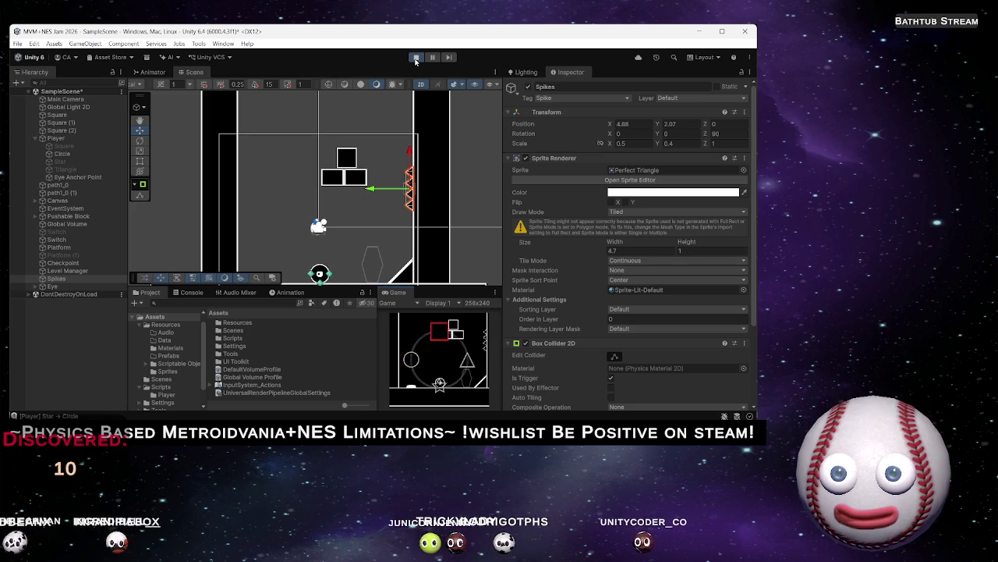
key(space)
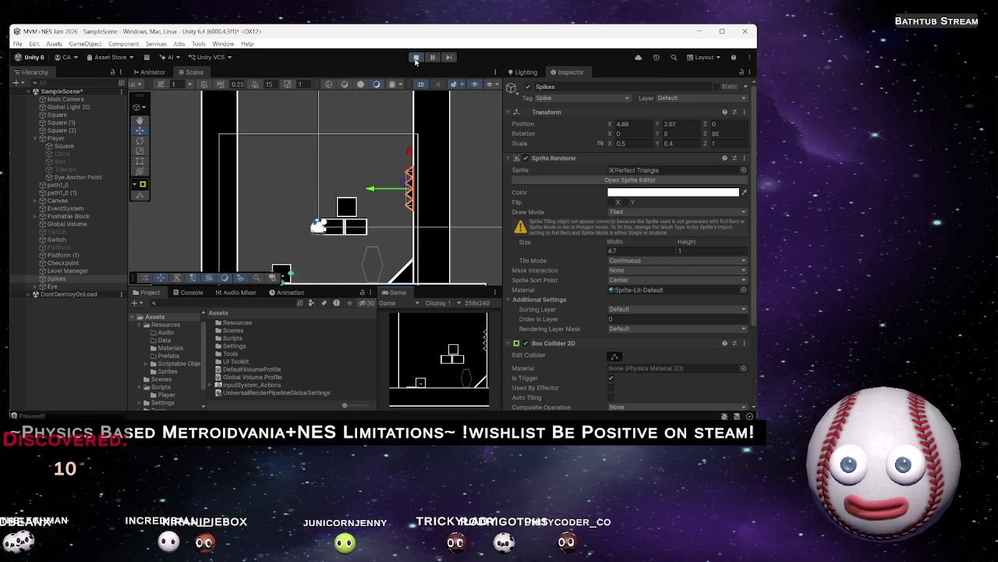
key(space)
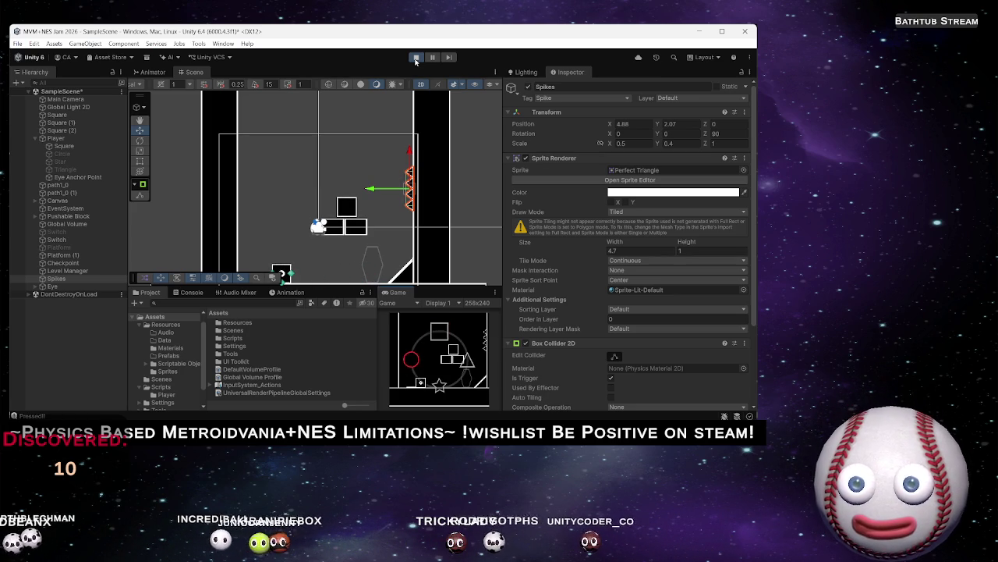
key(space)
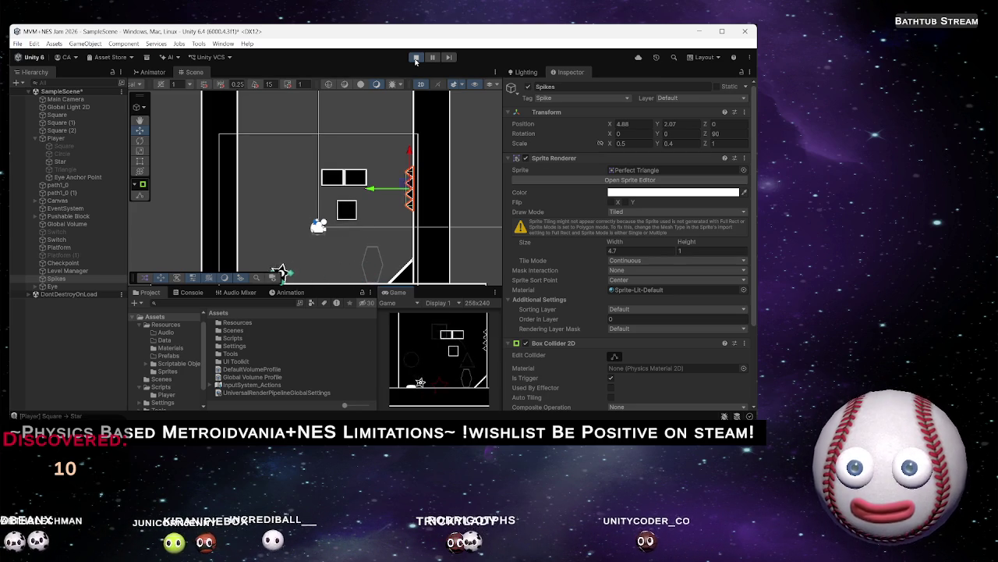
key(space)
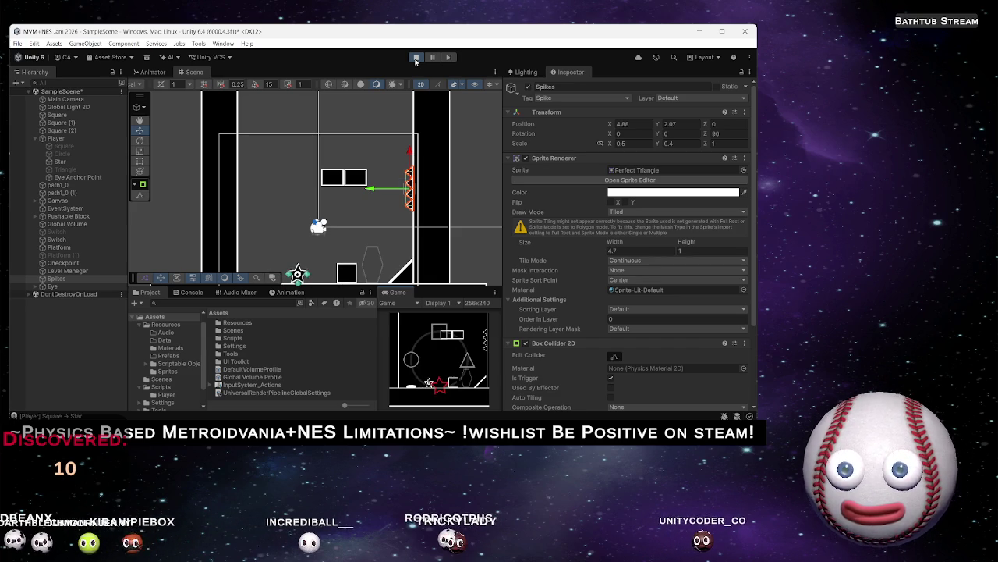
key(space)
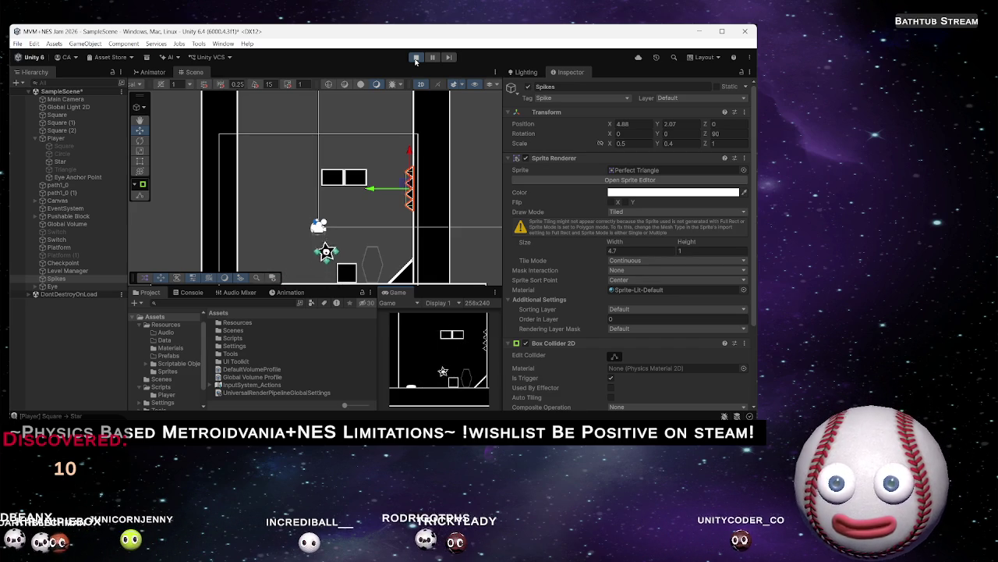
key(alt+Tab)
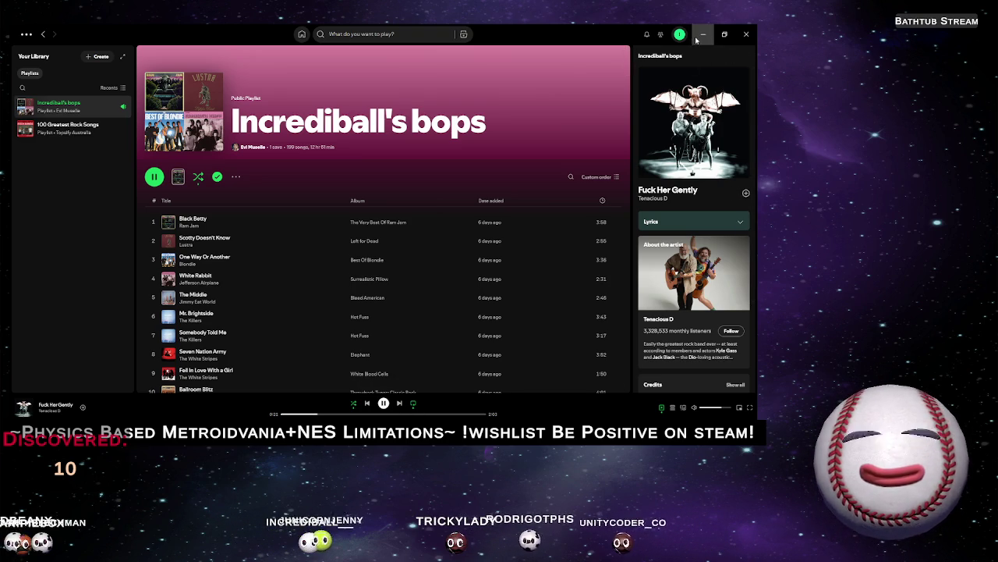
Skip to Imagine Dragons' Bones in Spotify and minimize the player
click(399, 403)
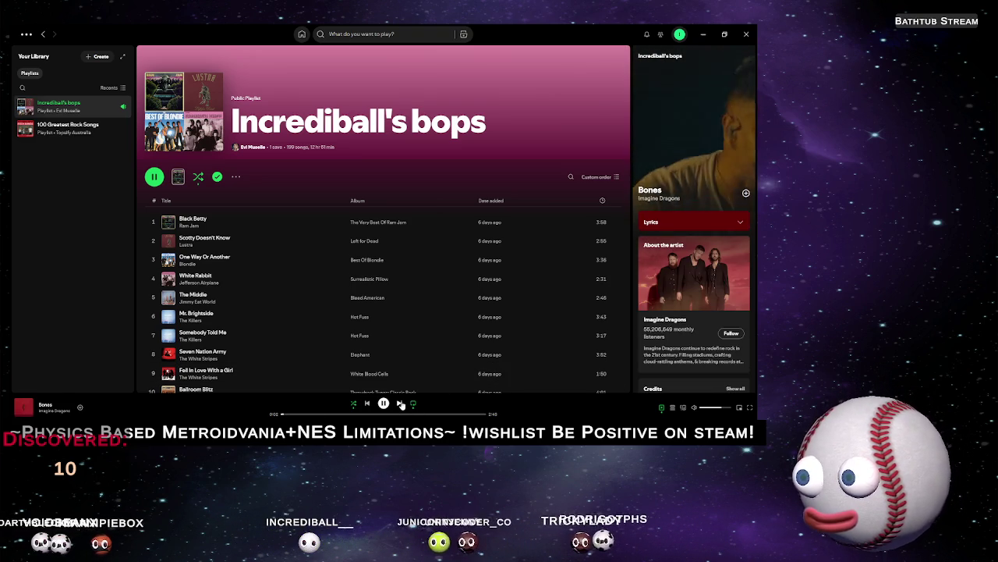
click(710, 30)
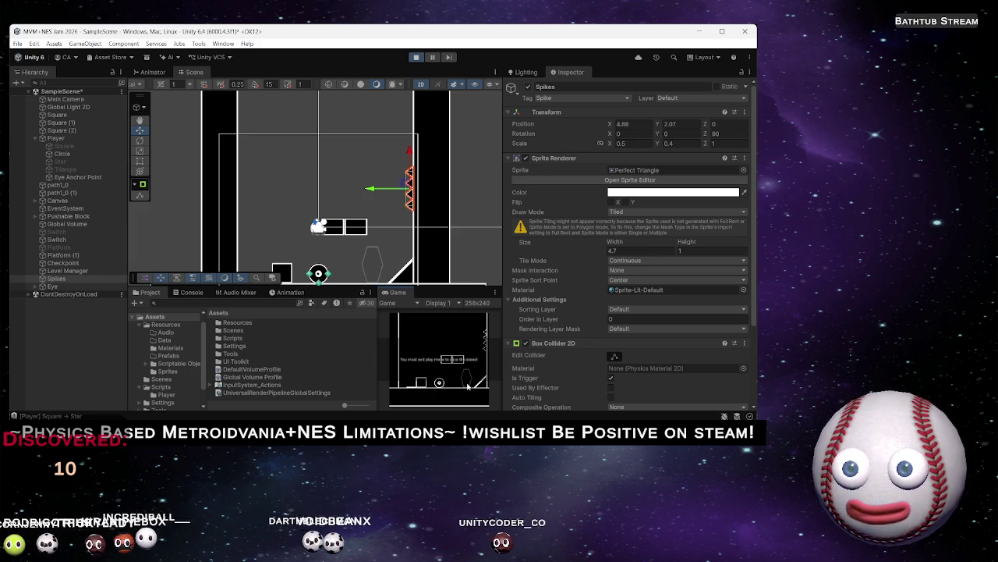
Stop Play mode in Unity, then switch windows until Rider is in front
click(417, 60)
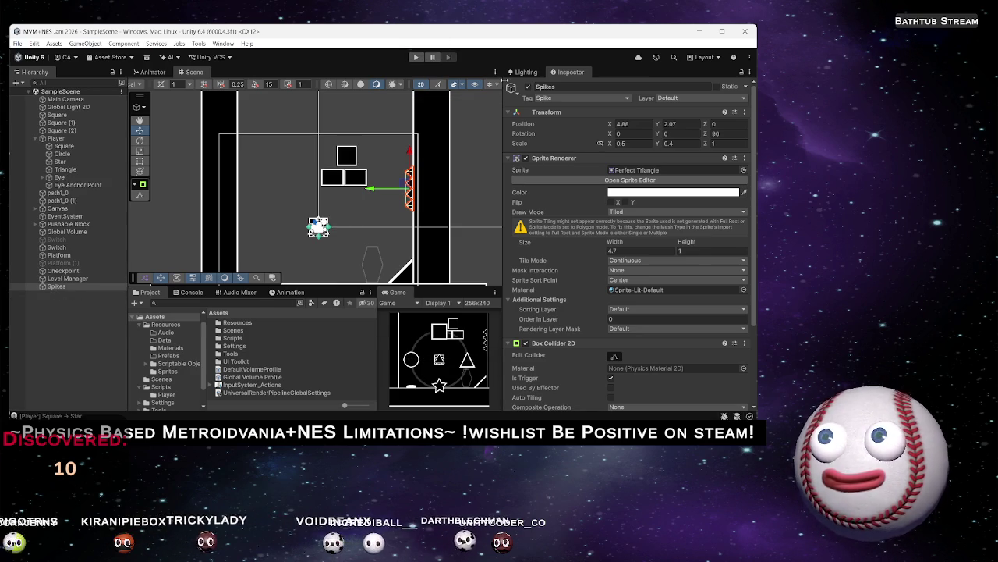
key(alt+Tab)
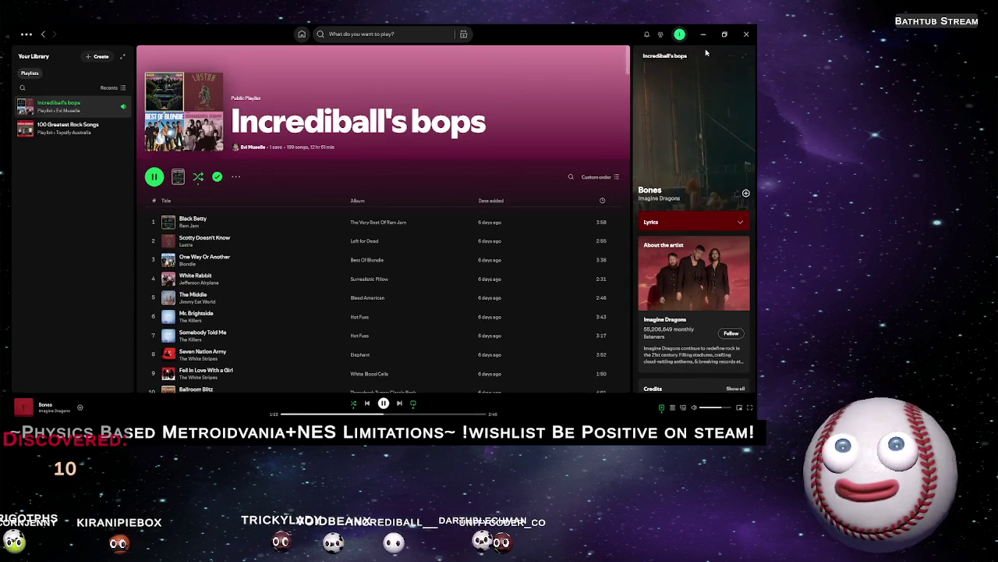
key(alt+Tab)
key(alt+Tab)
key(alt+Tab)
key(alt+Tab)
key(alt+Tab)
key(alt+Tab)
key(alt+Tab)
key(alt+Tab)
key(alt+Tab)
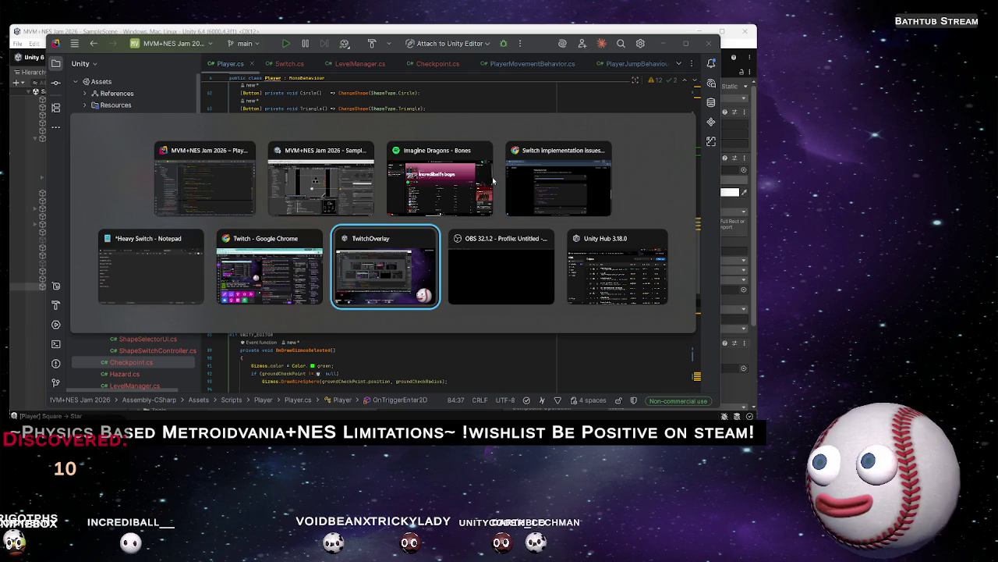
key(alt+Tab)
key(alt+Tab)
key(alt+Tab)
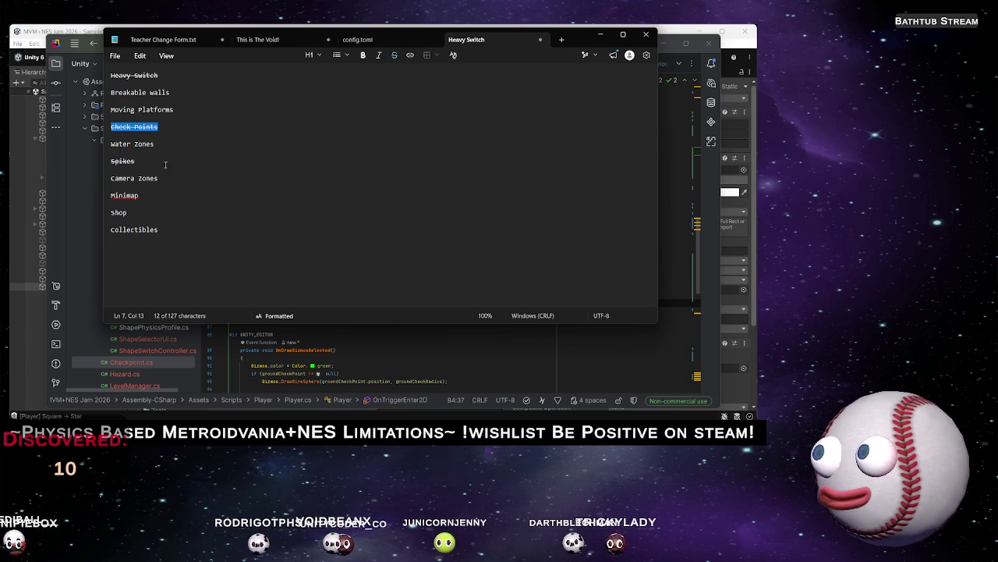
Check the Collectibles entry in the Notepad feature list, then minimize Notepad
click(151, 195)
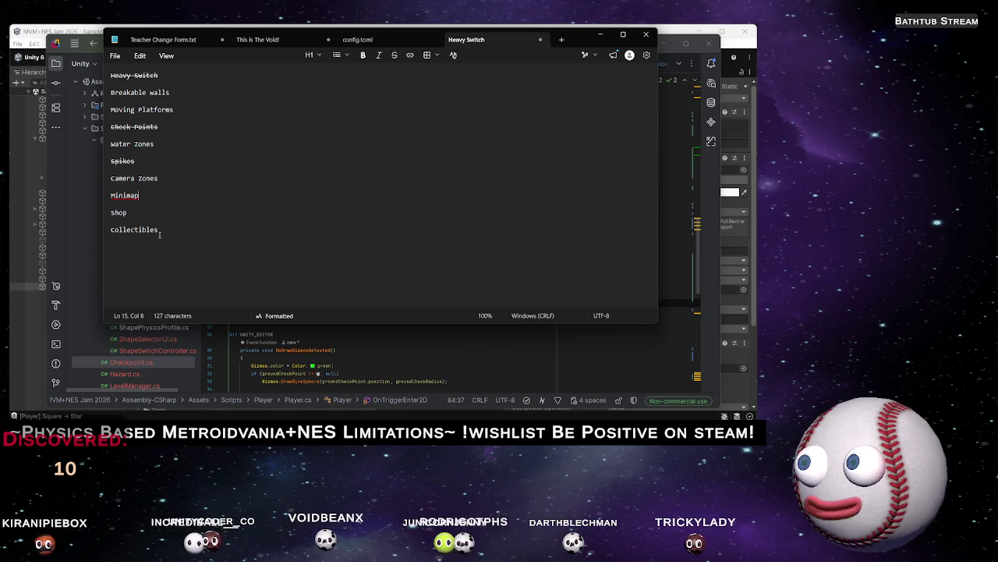
double_click(156, 230)
click(160, 229)
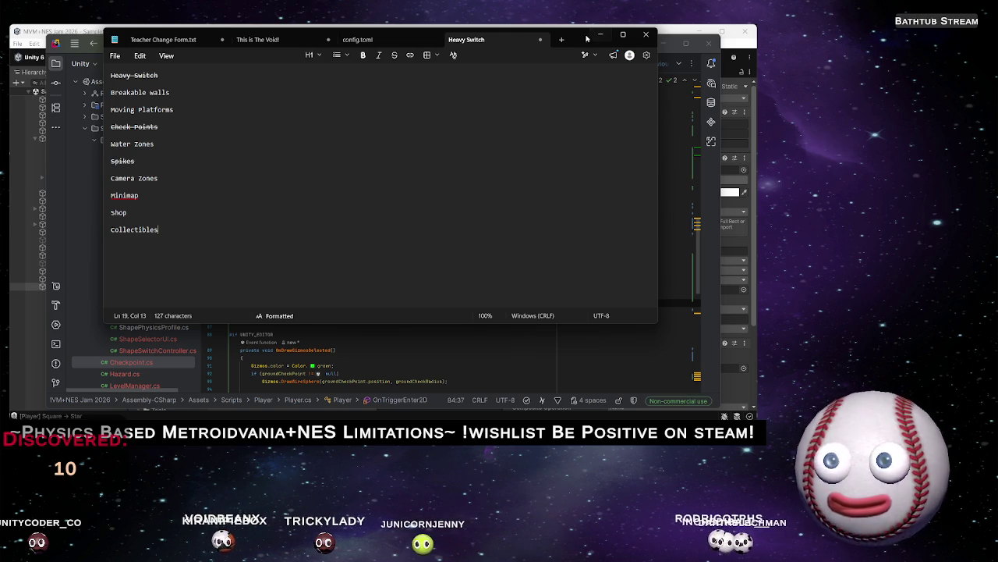
click(600, 35)
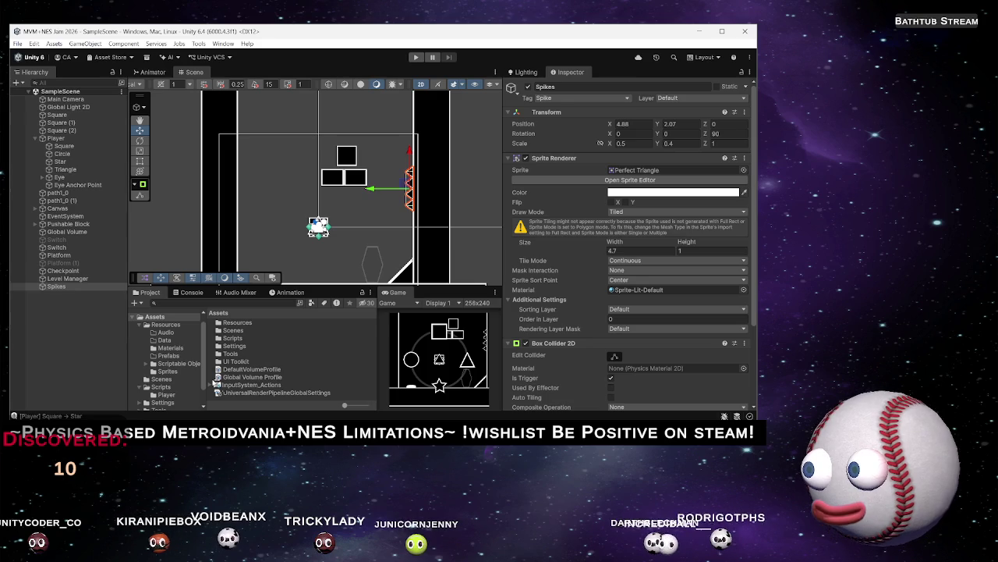
Browse to the Scripts folder in the Project window
scroll(164, 376, down, 1)
click(161, 365)
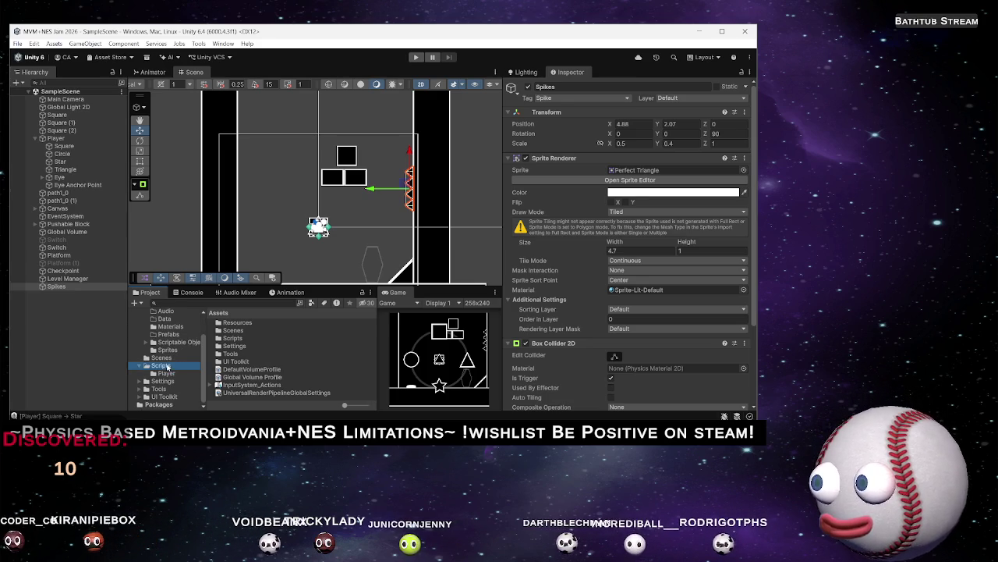
click(166, 376)
click(168, 366)
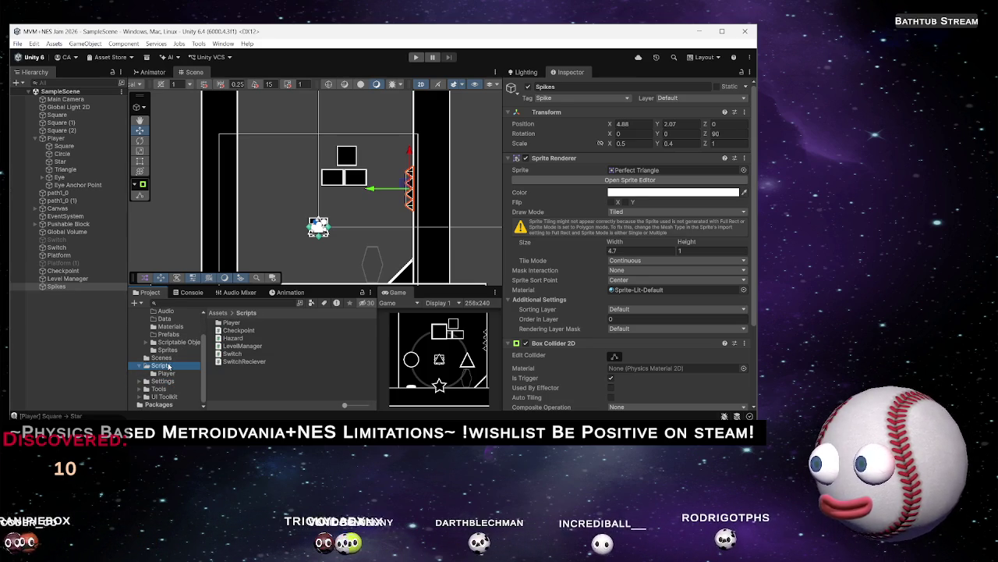
click(238, 375)
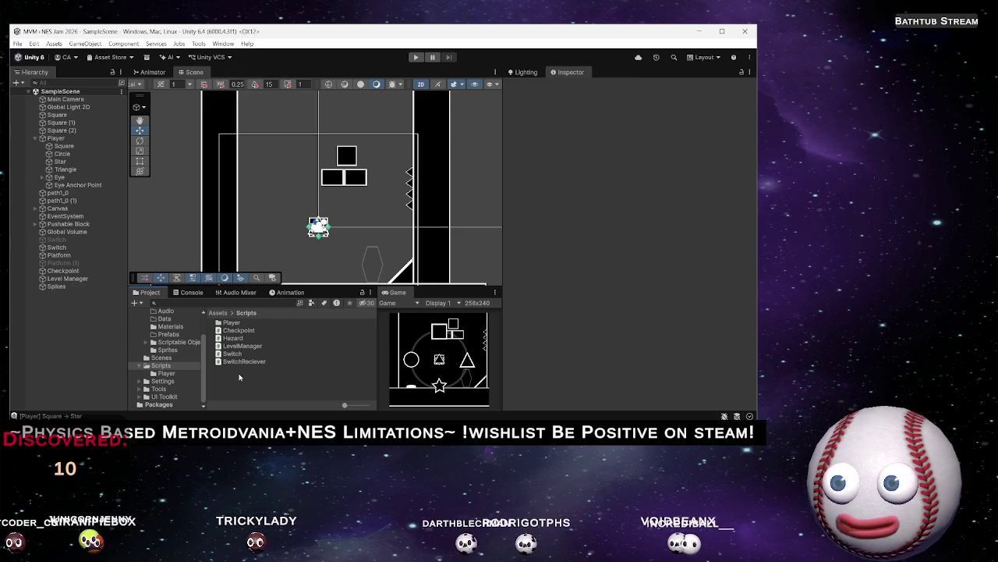
Create a MonoBehaviour script named Collectible and open it in Rider
right_click(233, 375)
mouse_move(327, 118)
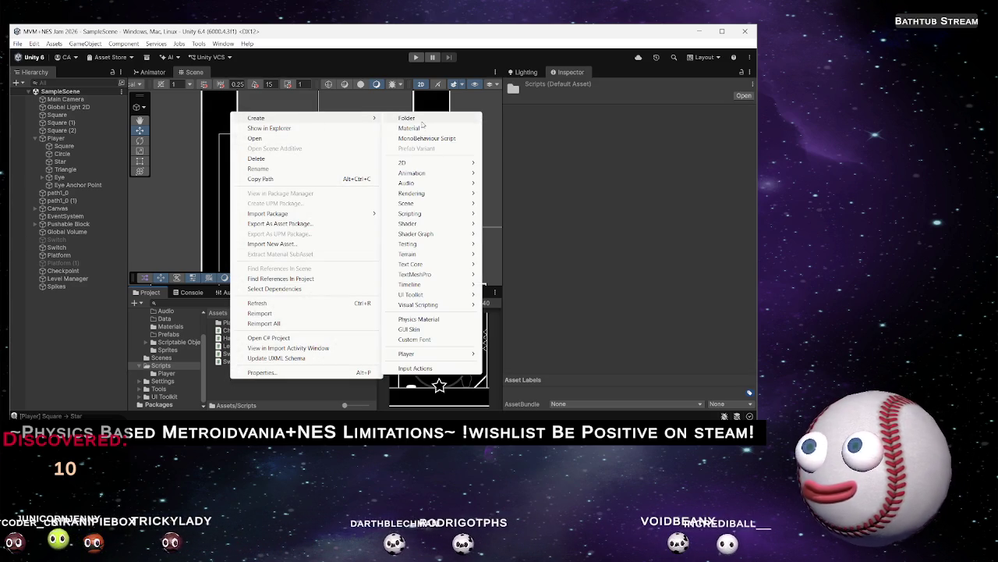
click(425, 140)
text(Colle)
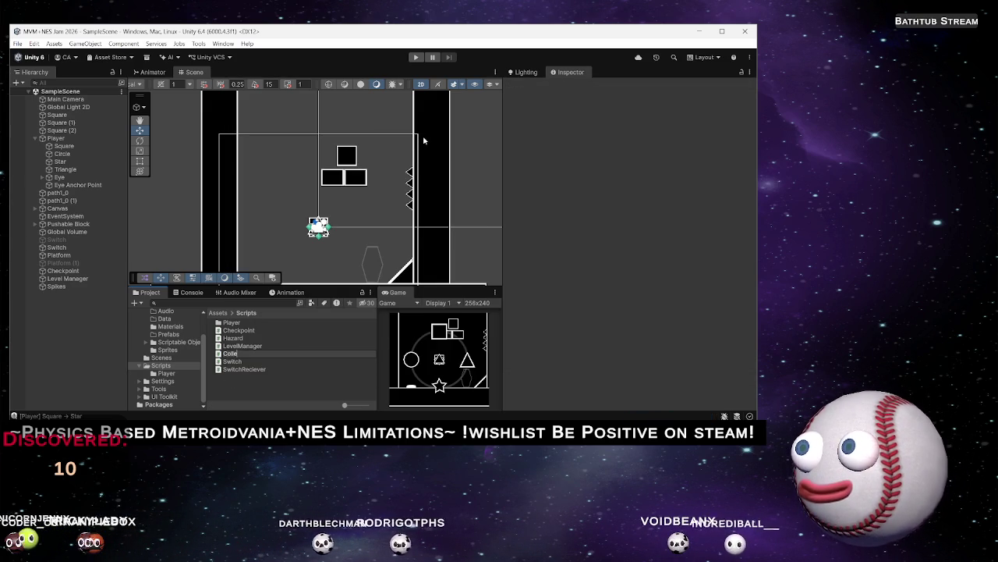
text(ctible)
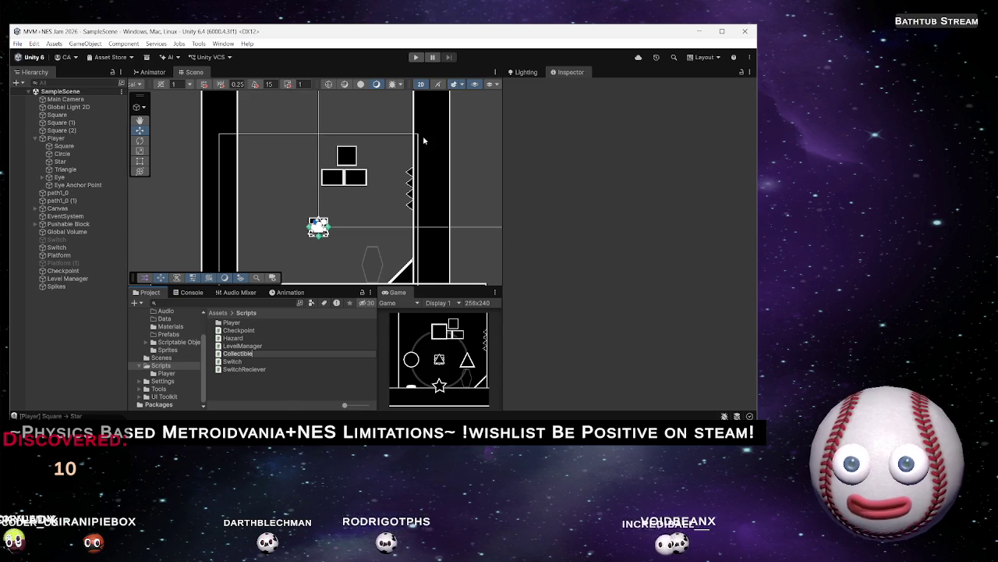
key(Return)
double_click(233, 339)
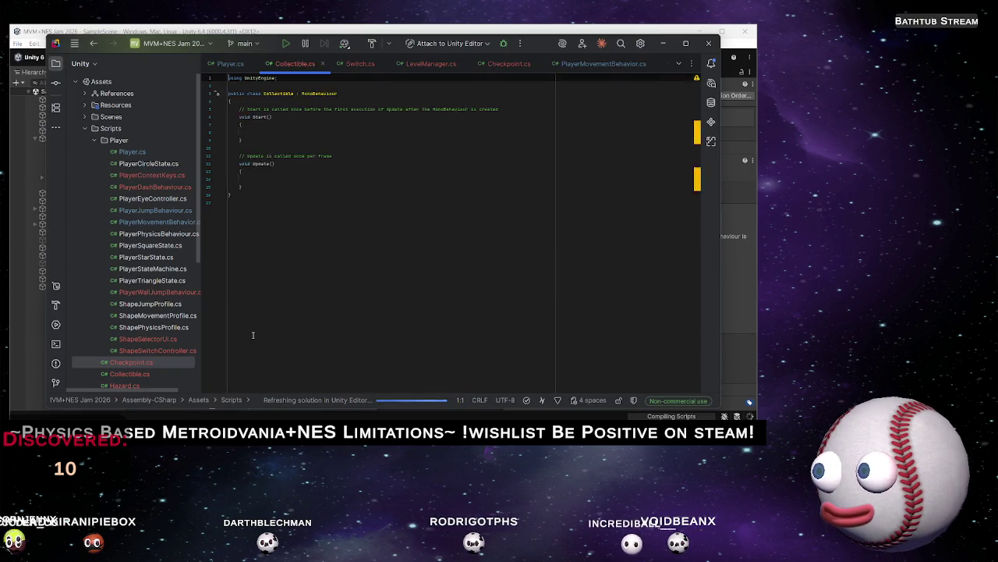
Replace Start and Update with an OnTriggerEnter2D that calls Destroy(gameObject)
drag(254, 209, 254, 123)
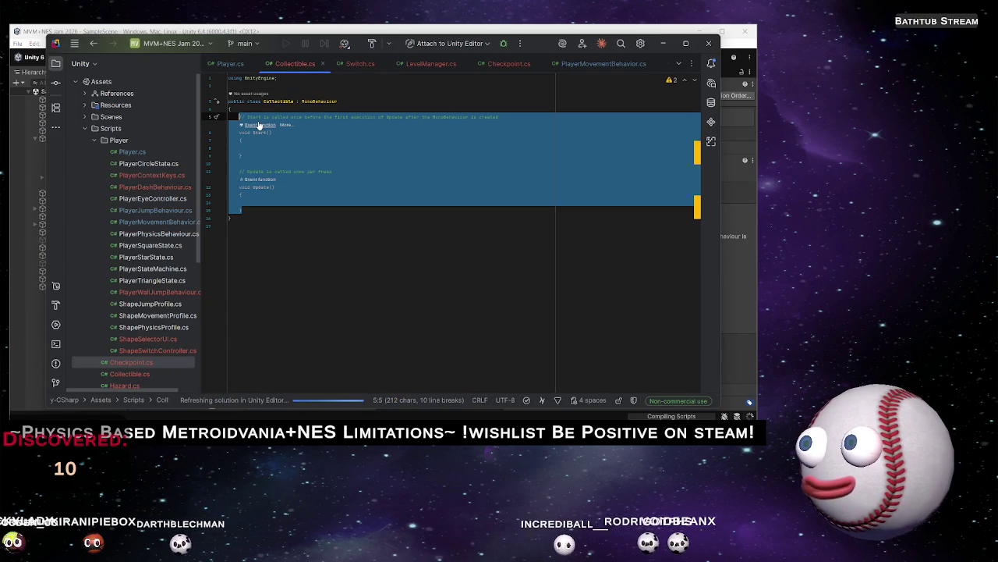
key(BackSpace)
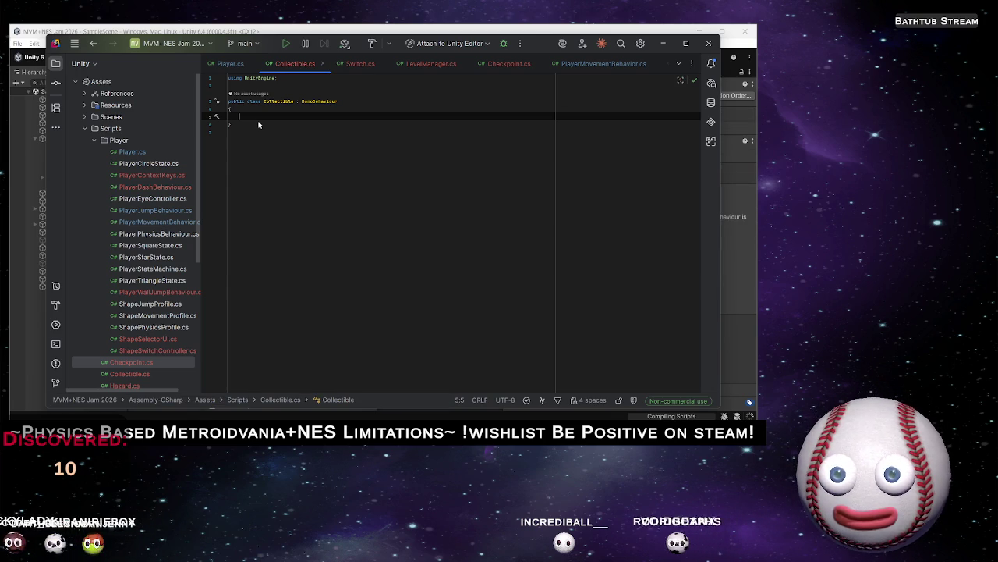
text(OnE)
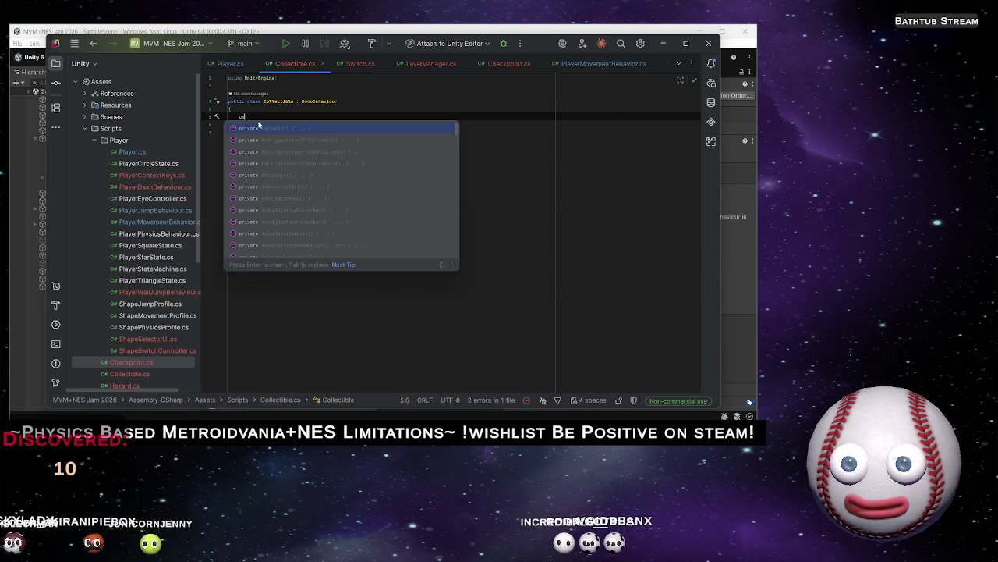
key(Down)
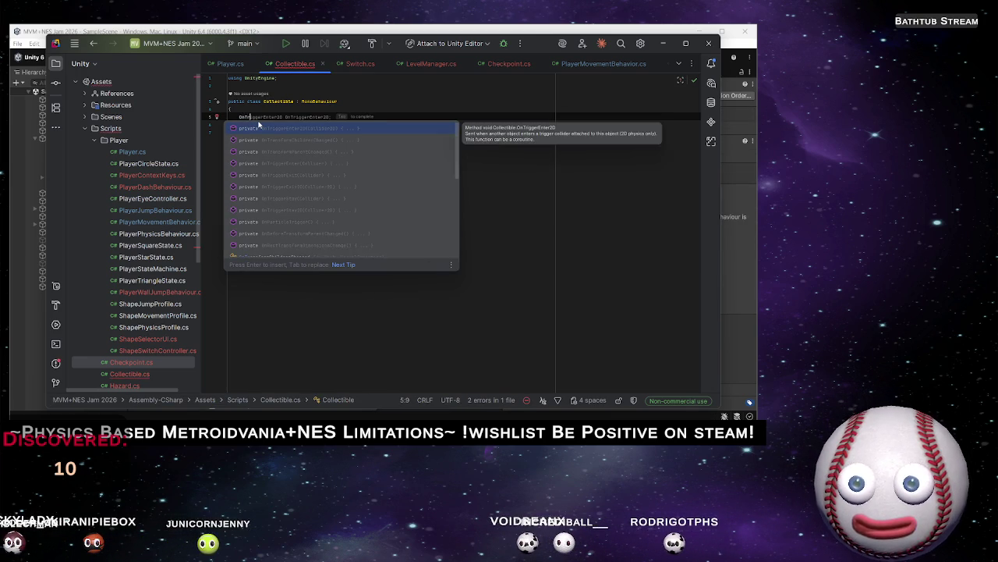
key(Return)
key(ctrl+z)
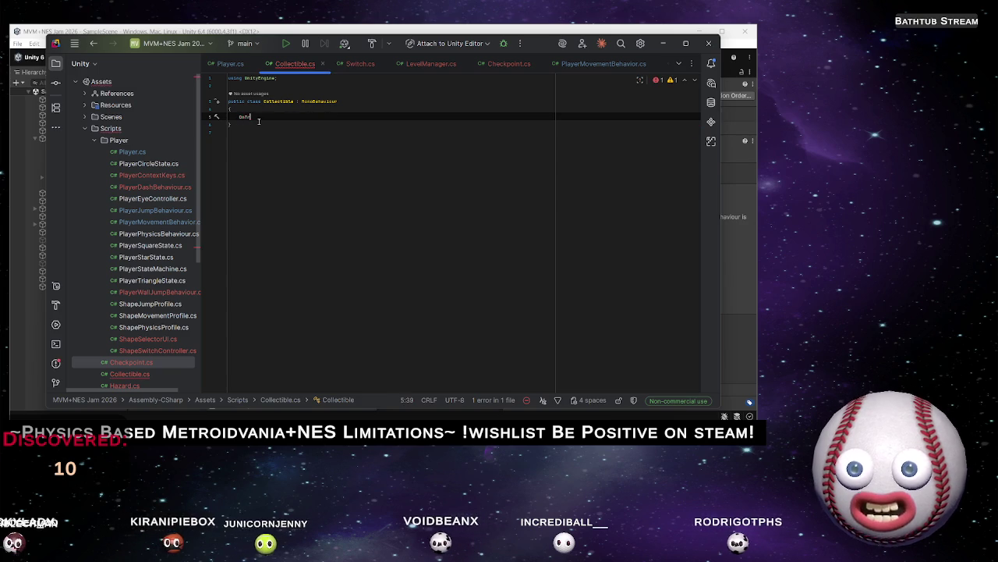
text(igg)
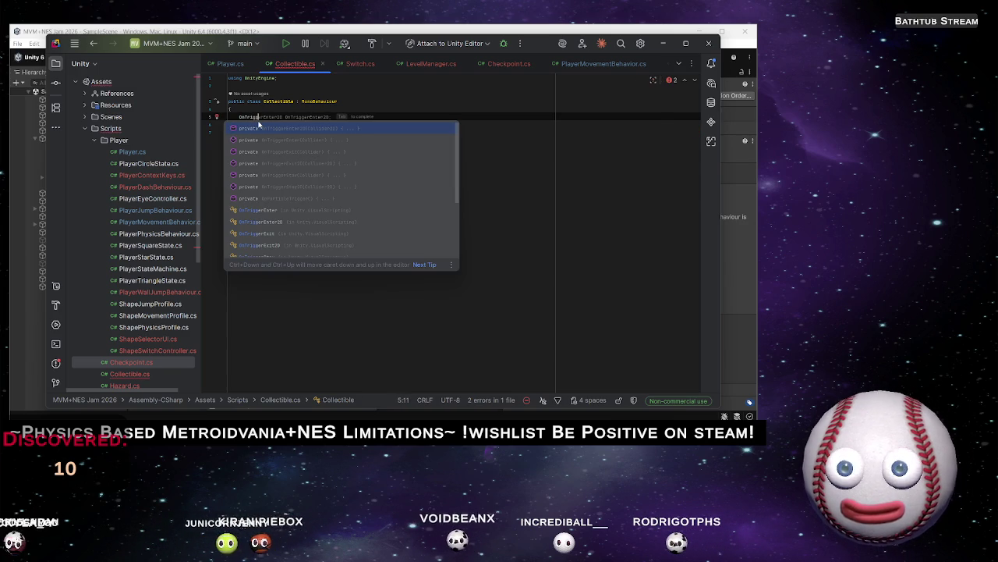
key(Return)
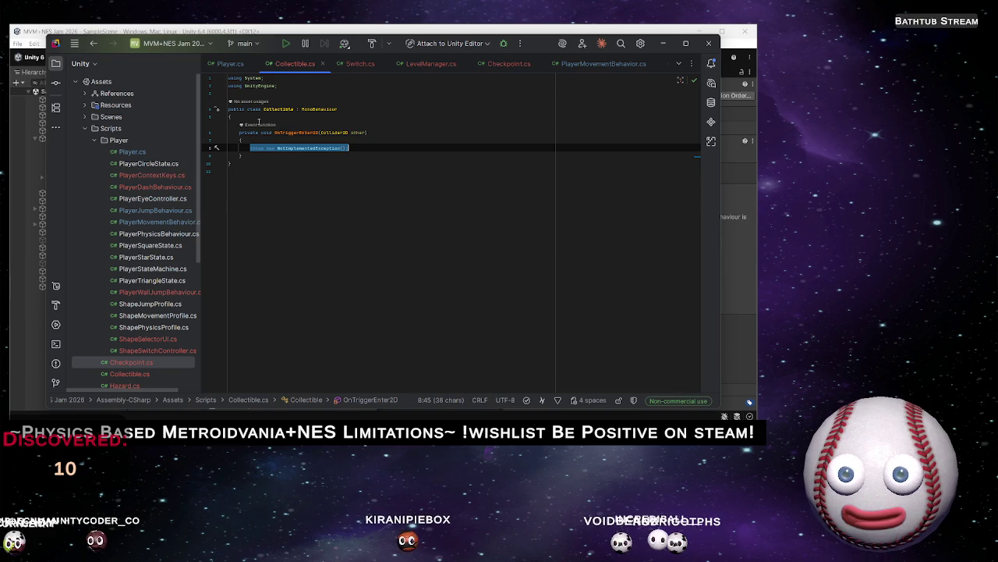
text(Destro)
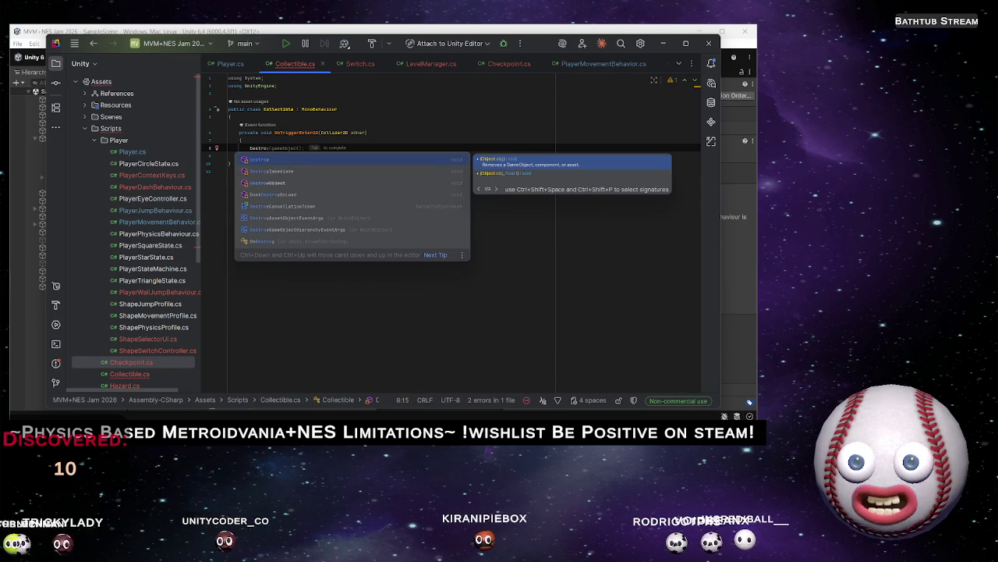
key(Return)
Begin a [SerializeField] private bool field line above the trigger method
key(Up)
key(Up)
key(Up)
key(Return)
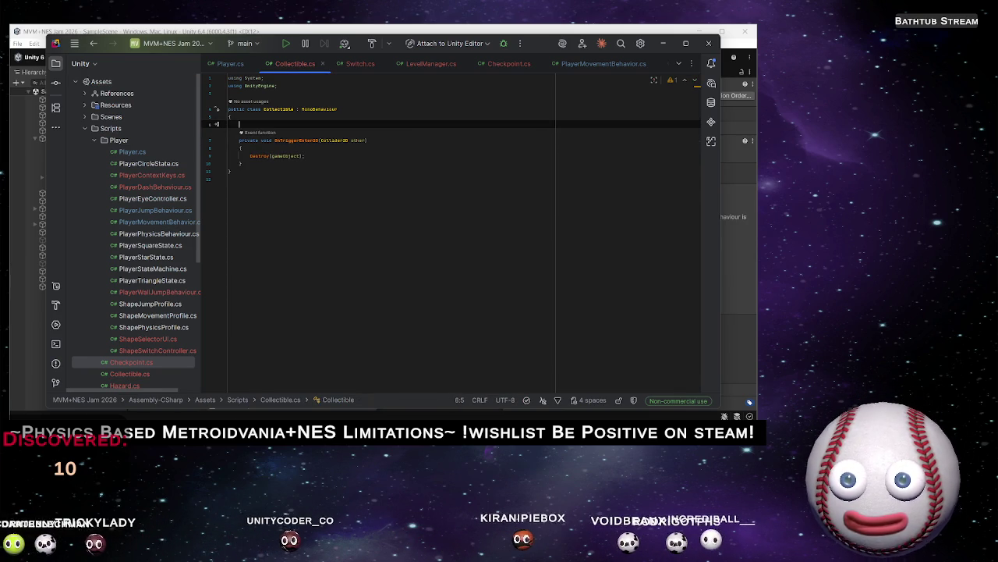
text([)
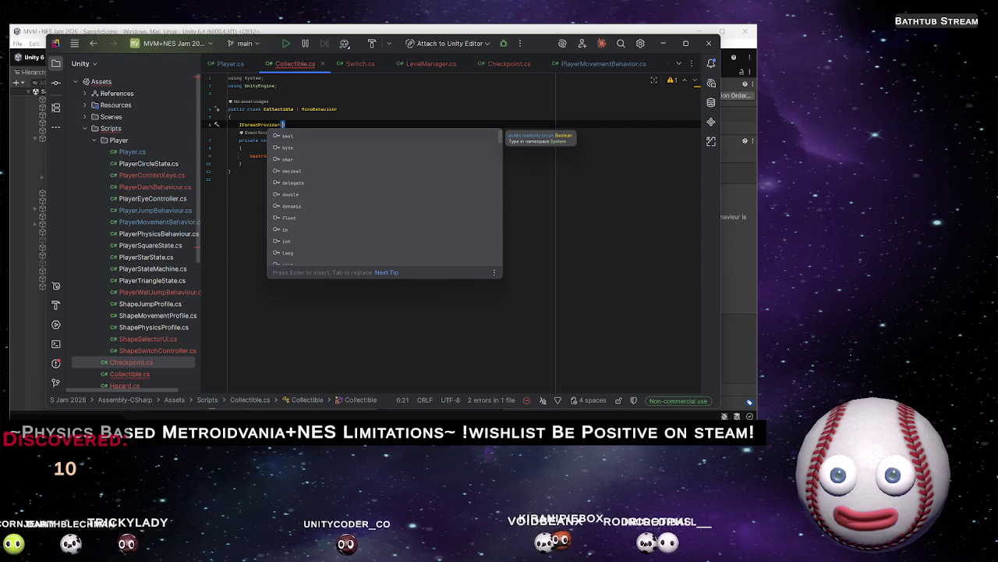
key(ctrl+z)
key(ctrl+z)
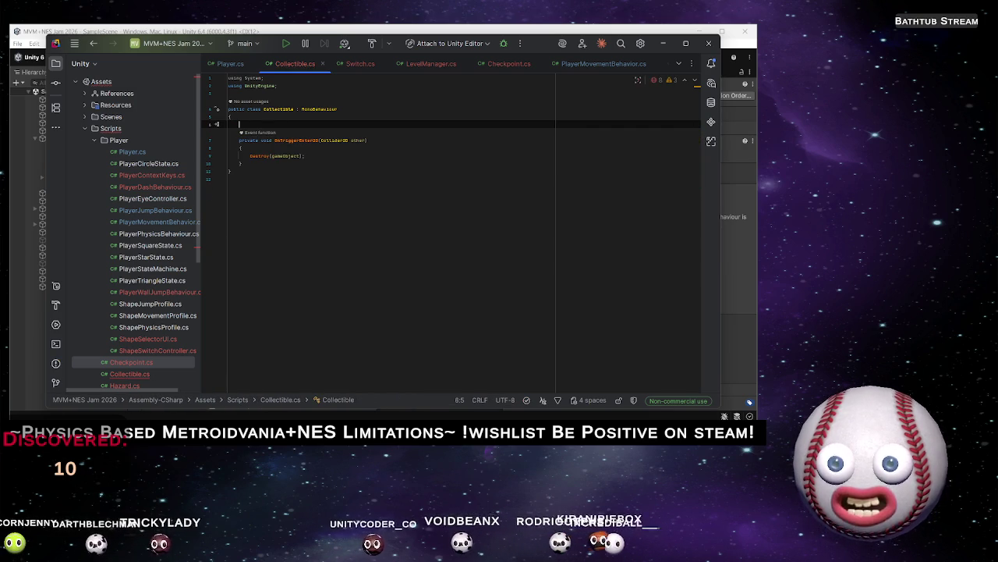
key(ctrl+shift+z)
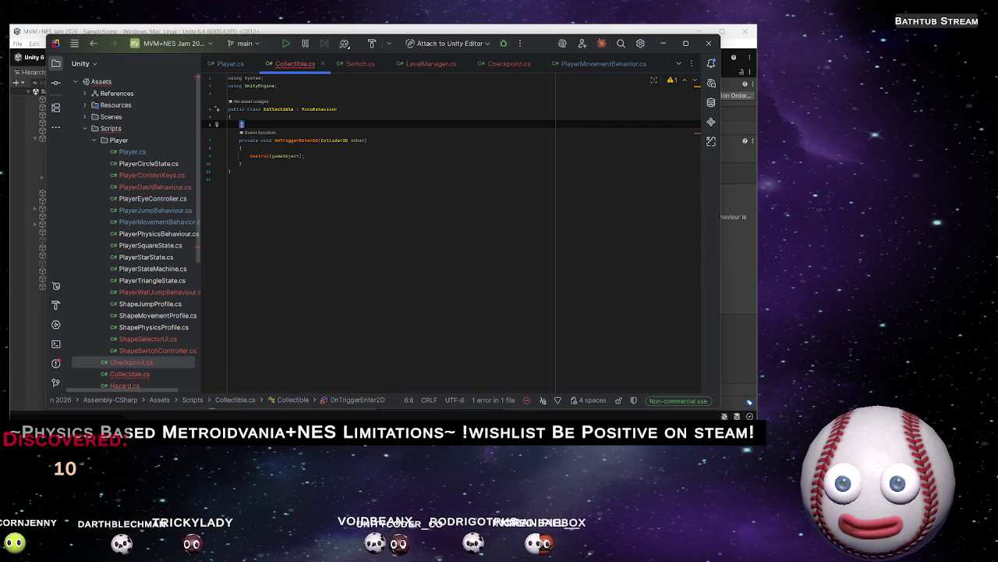
text(Ser)
key(Return)
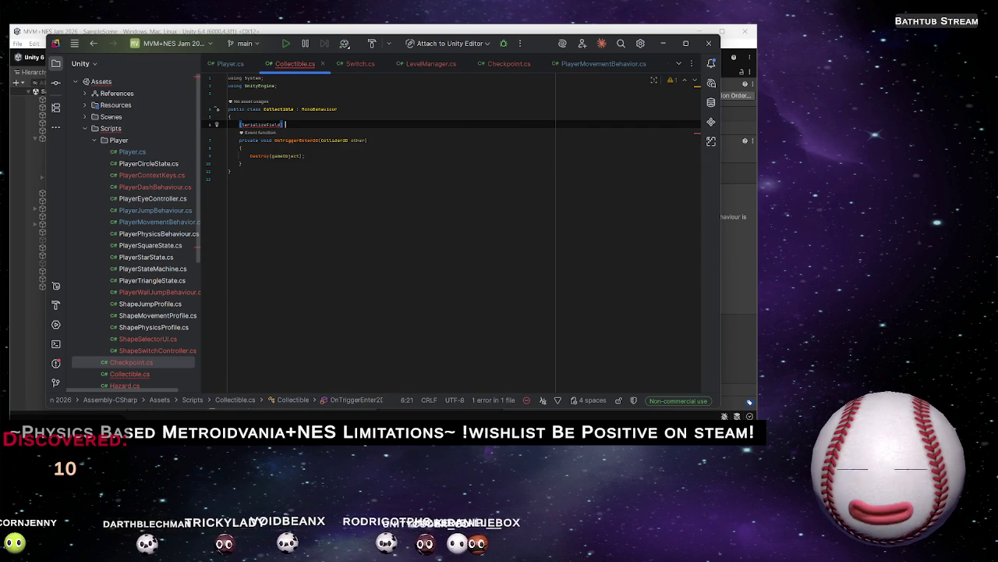
text(private bool)
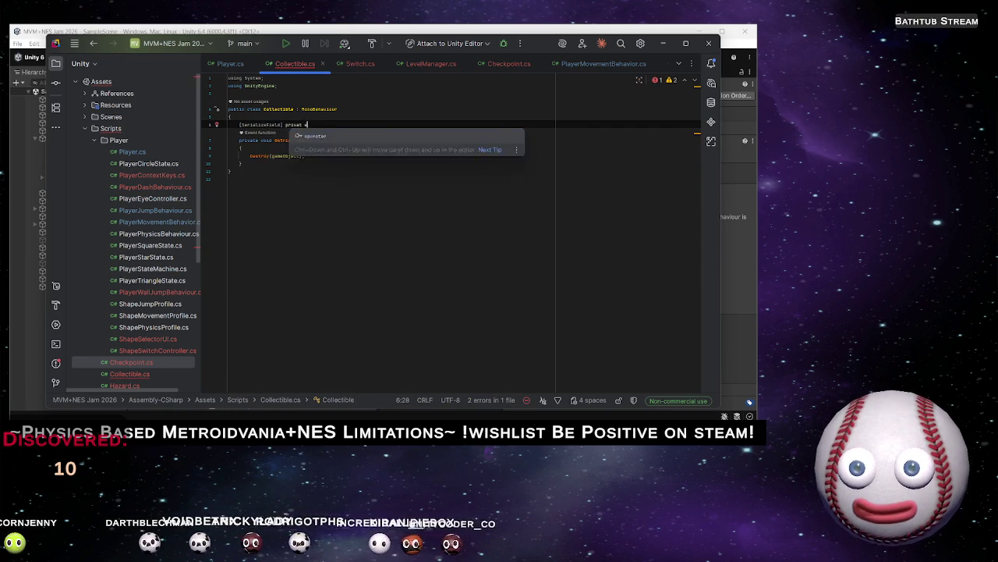
click(285, 124)
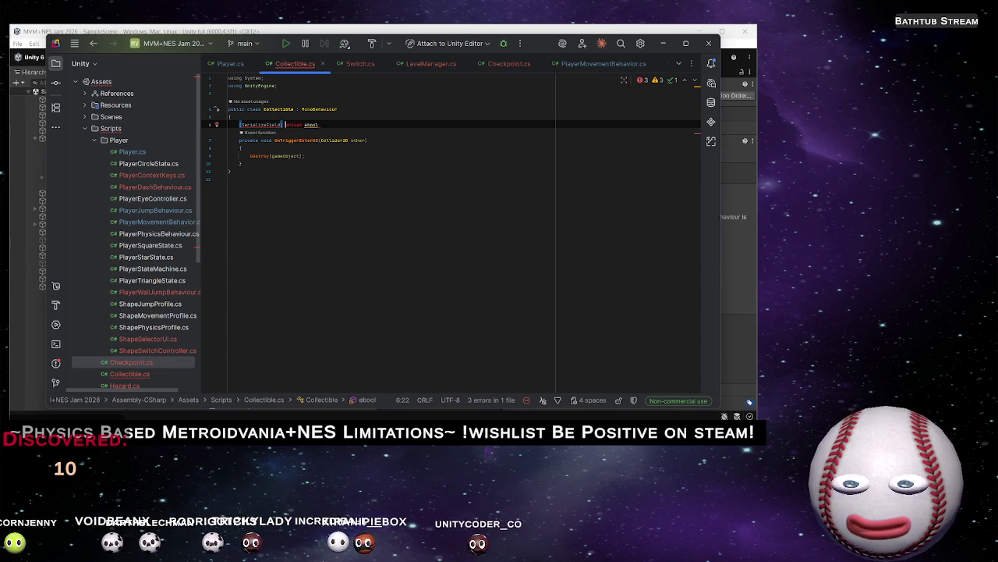
key(Right)
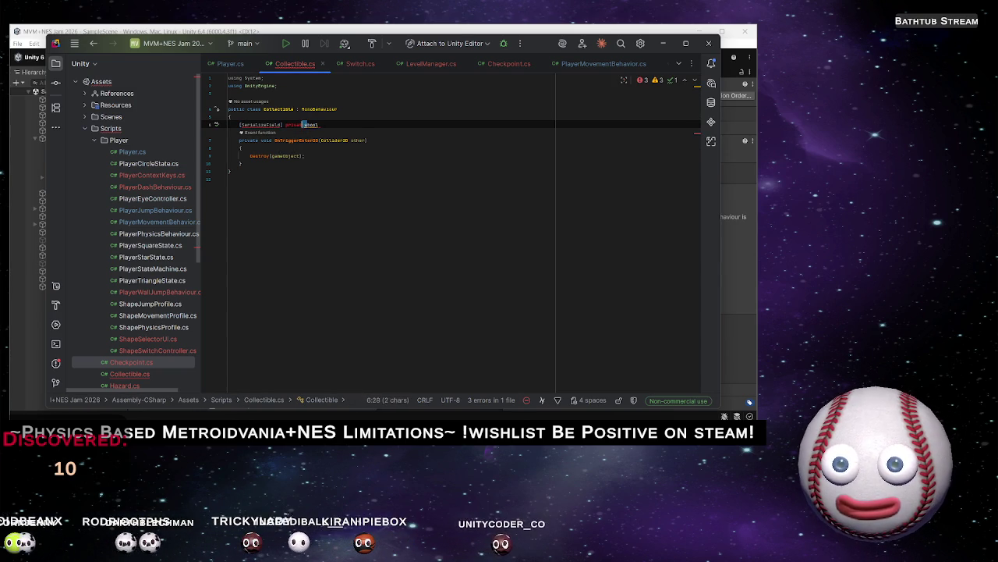
text(bool shouldDestroy = false;)
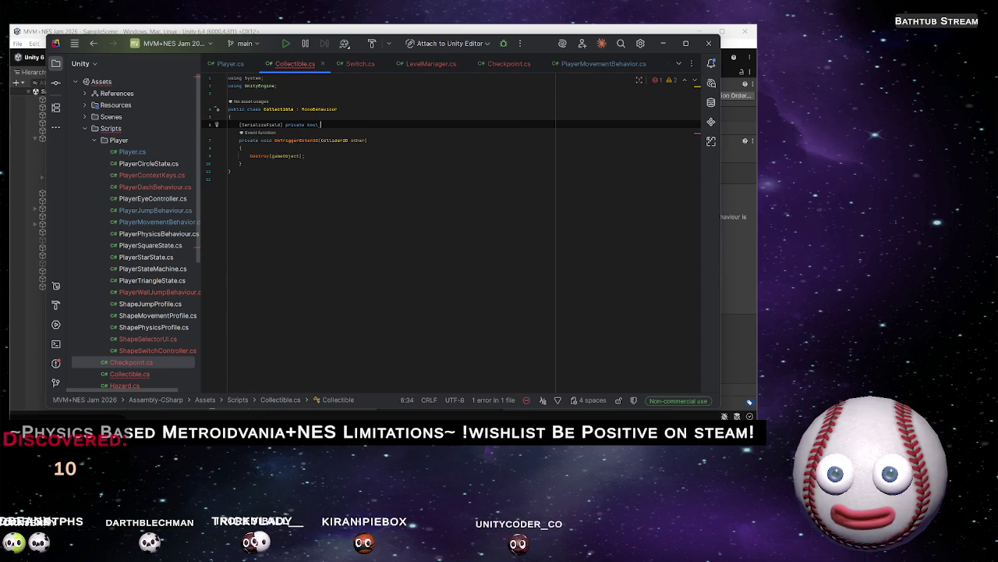
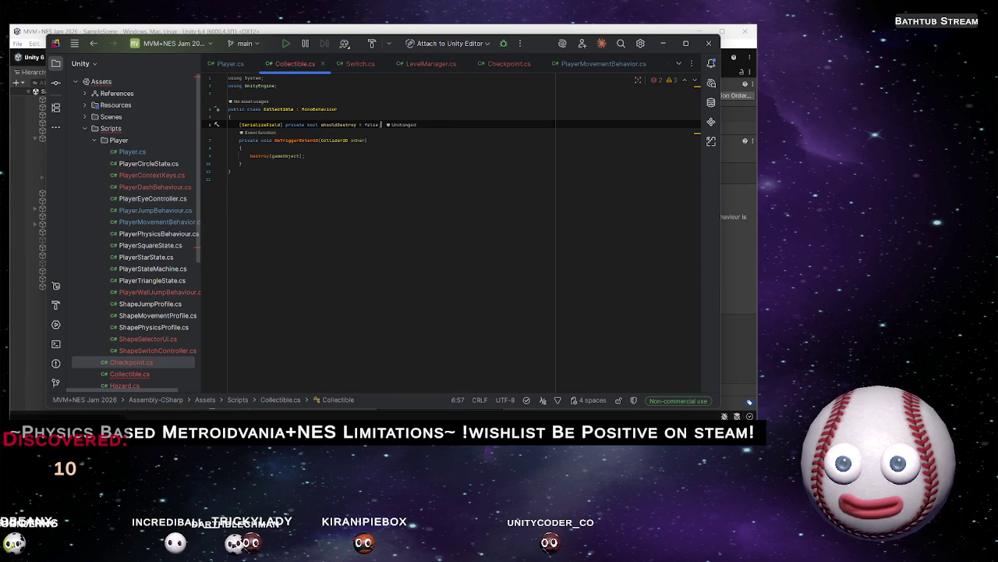
Drop shouldDestroy's '= false' default and wrap Destroy(gameObject) in an if(shouldDestroy) check
key(Return)
key(Up)
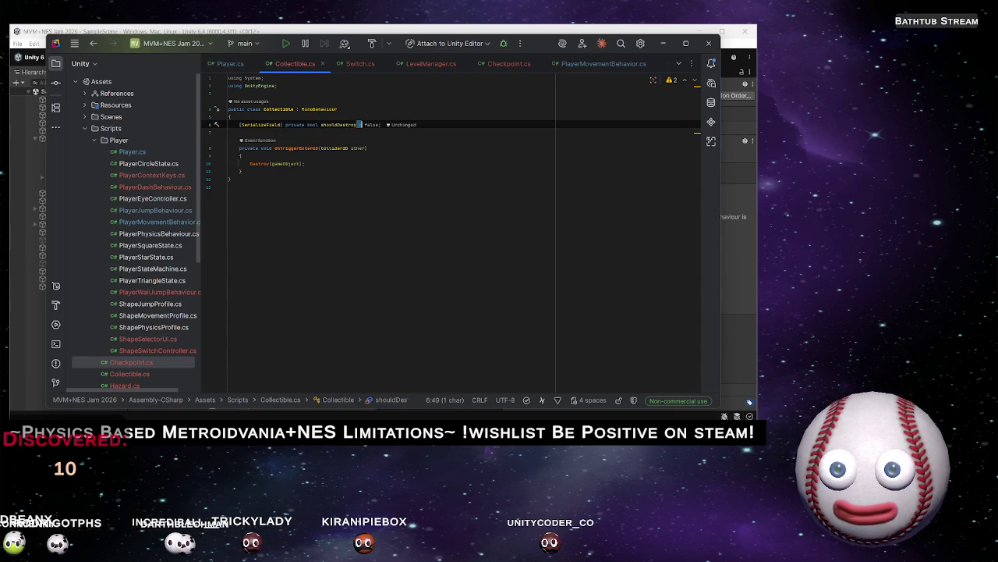
click(356, 147)
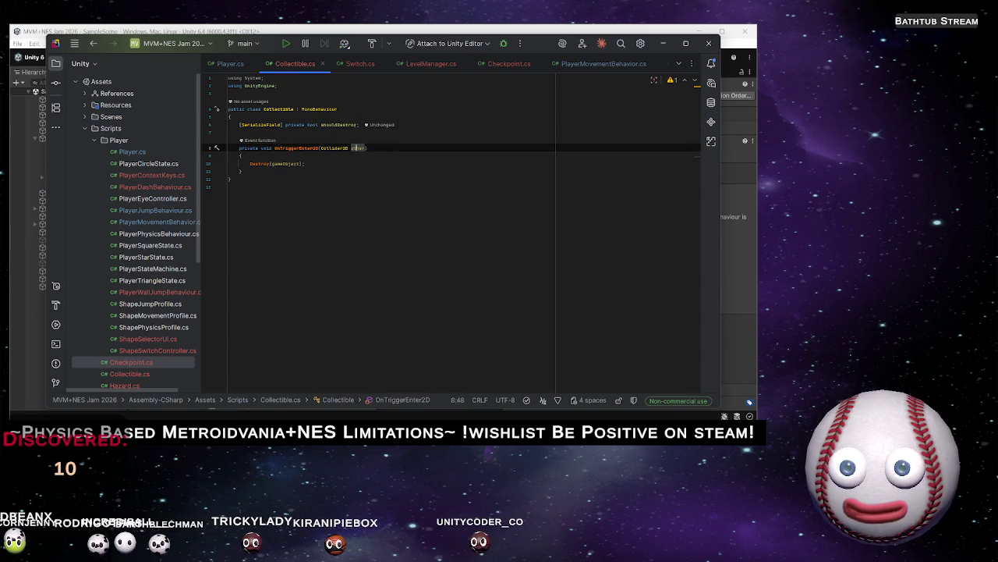
key(Down)
key(Down)
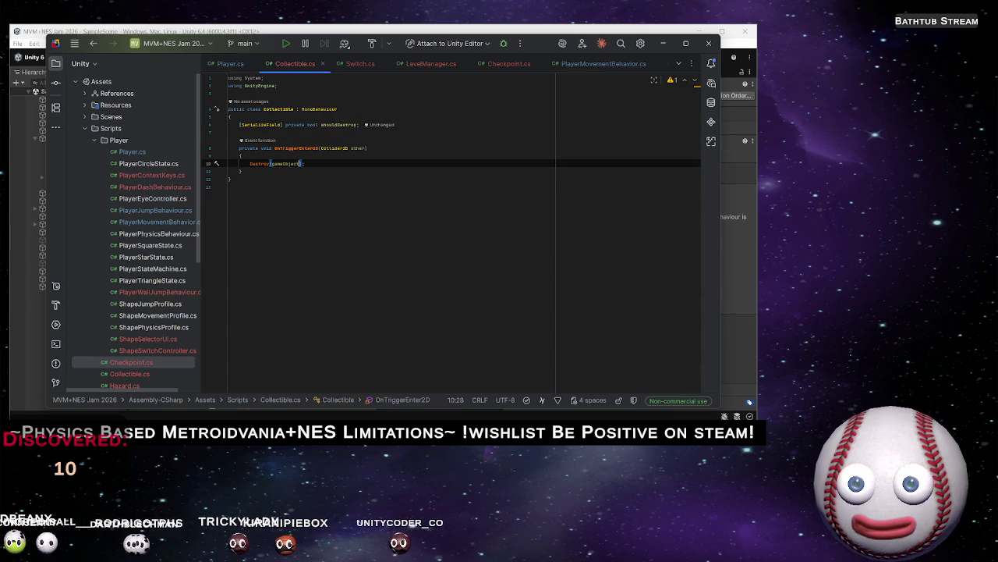
key(ctrl+Left)
key(ctrl+Left)
key(ctrl+Left)
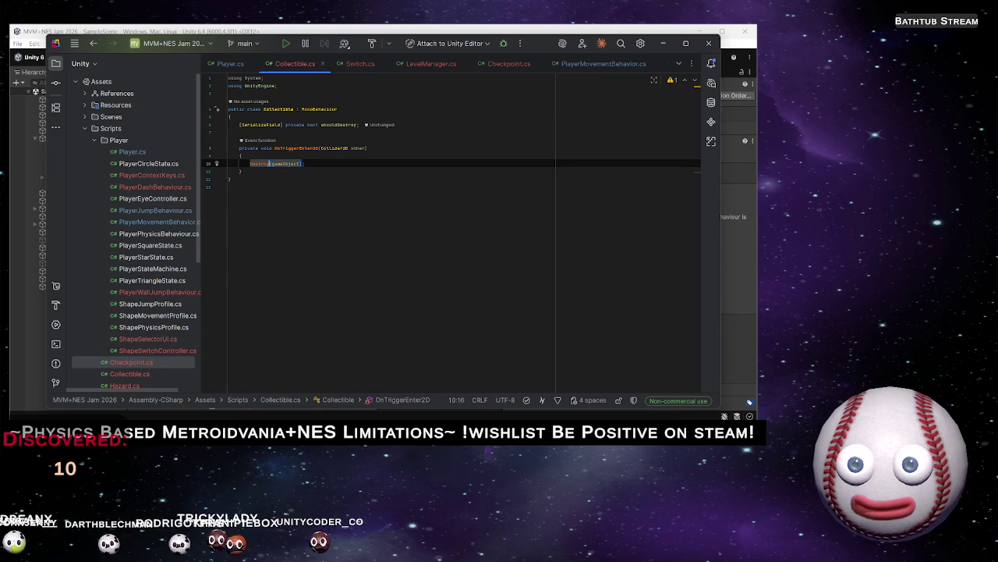
key(ctrl+Left)
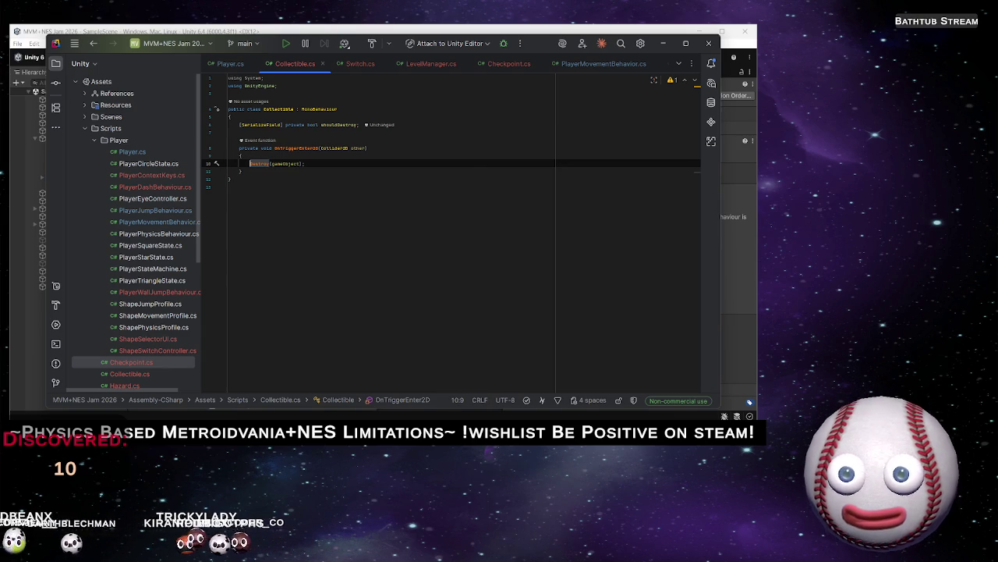
text(if()
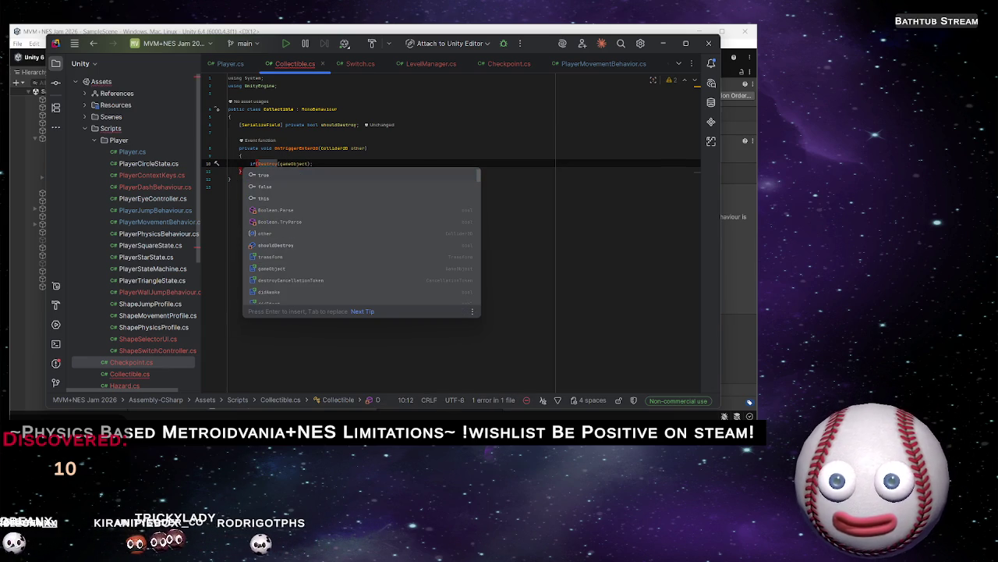
text(!)
text(shouldDestroy))
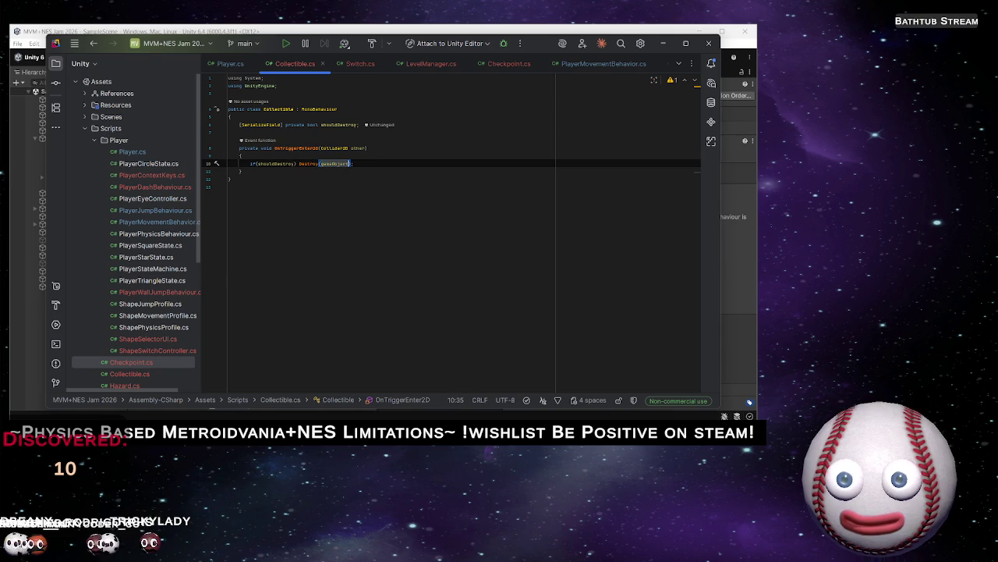
key(Return)
key(BackSpace)
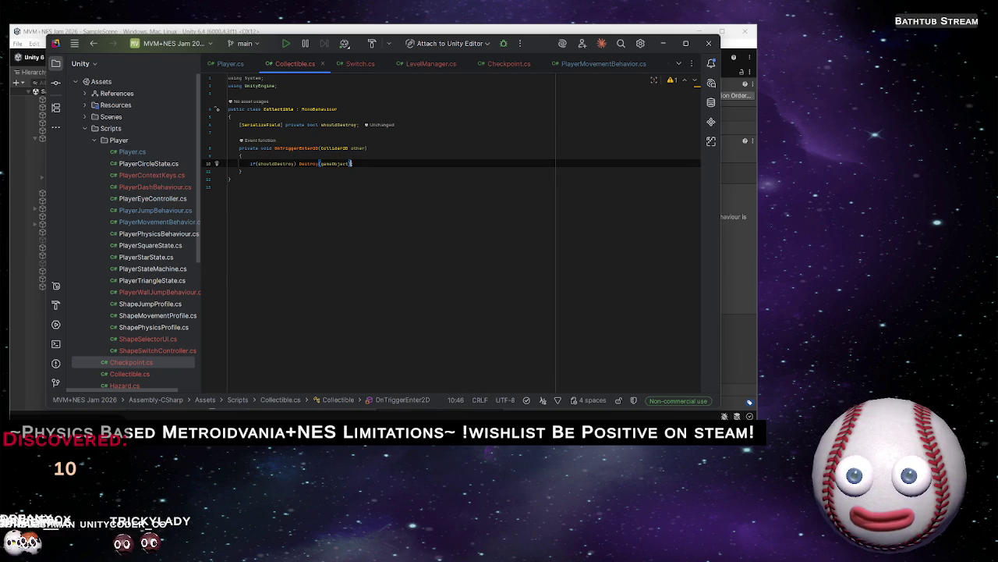
key(Return)
Add an else block containing a GameObject.Set… call with false as its argument
text(e)
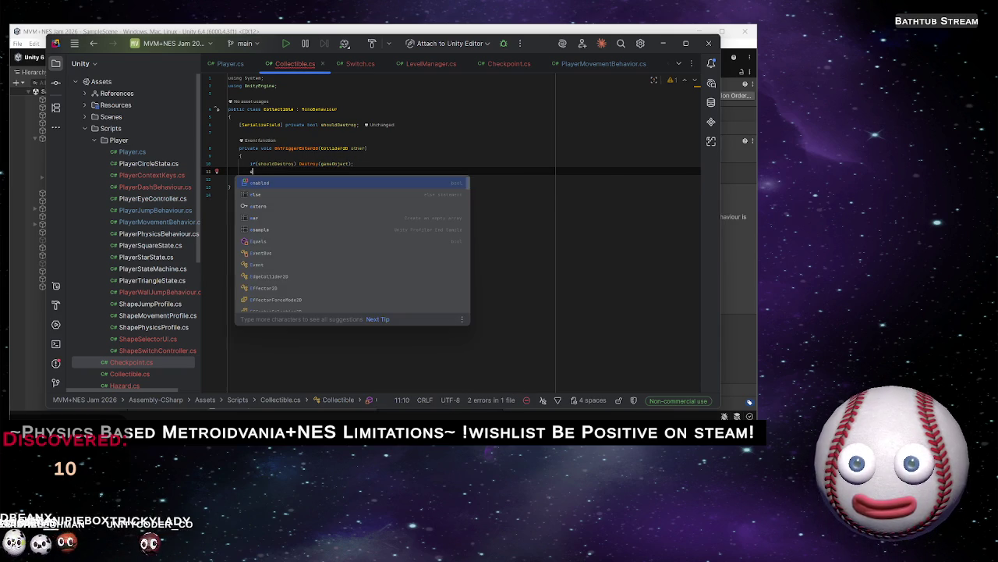
key(Return)
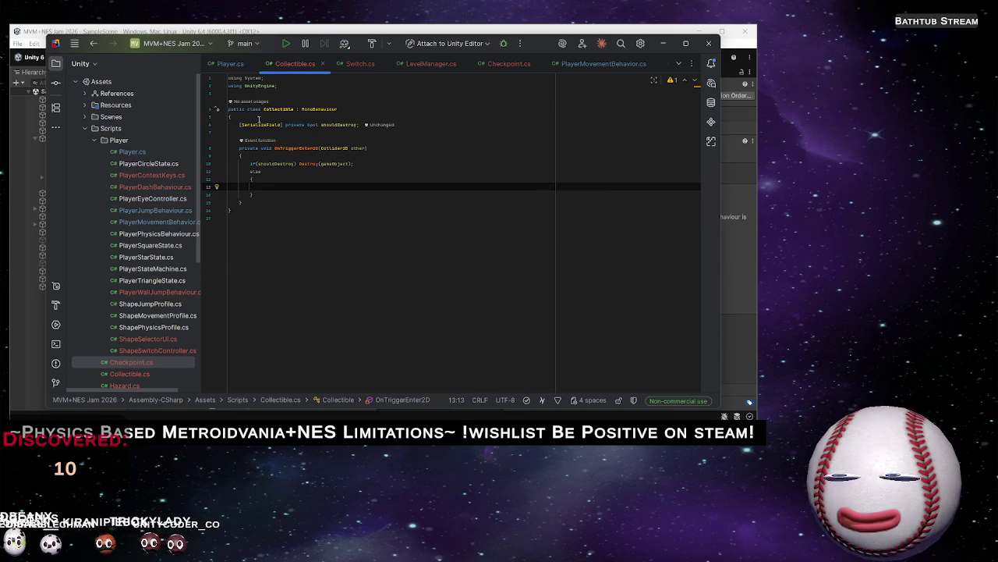
mouse_move(258, 122)
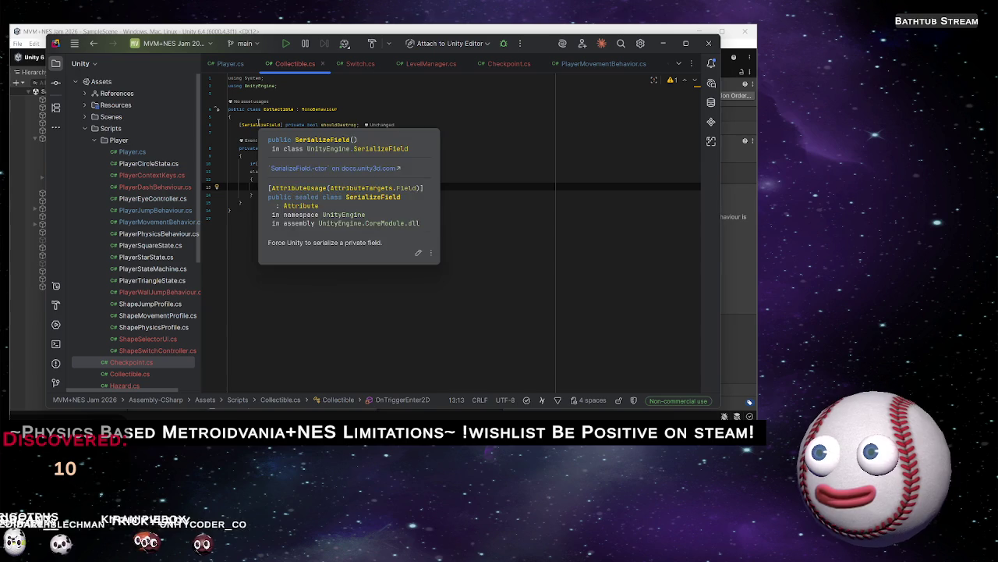
text(GameObject.S)
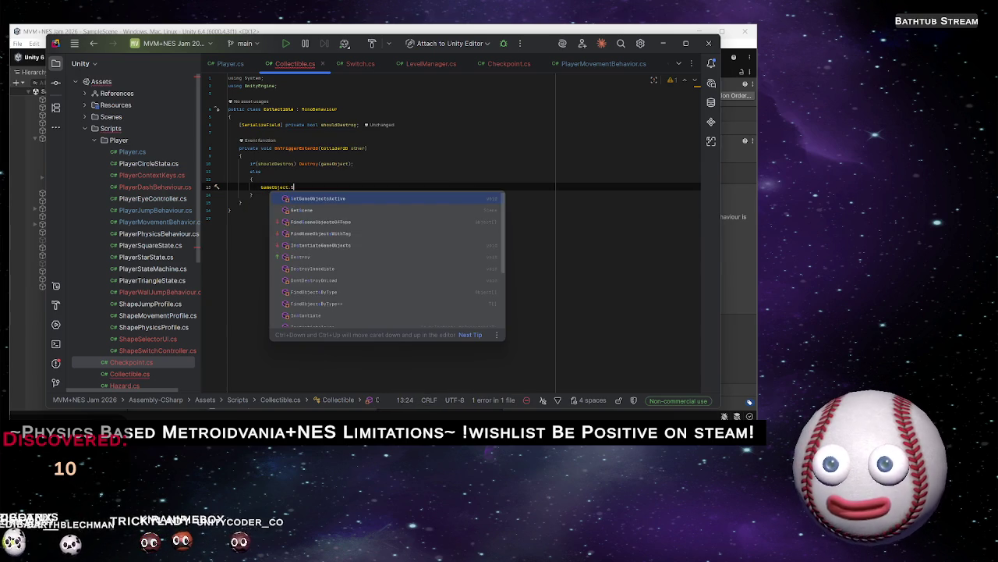
text(et)
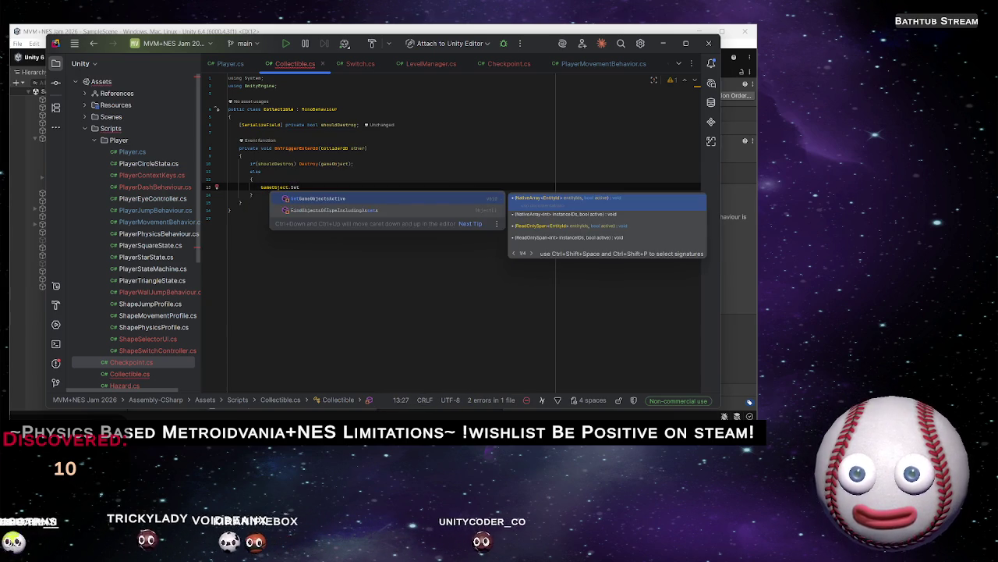
key(Return)
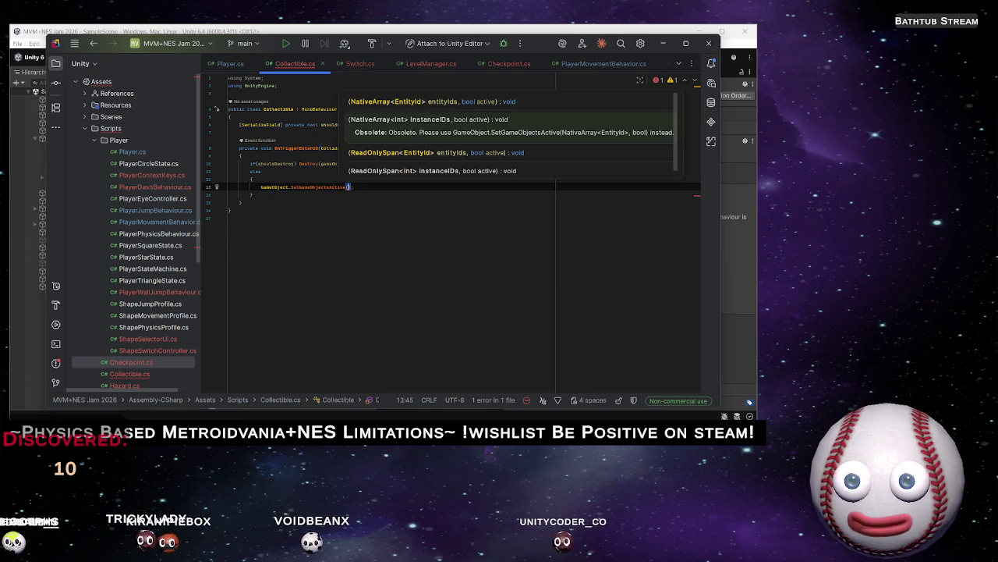
text(fa)
key(Return)
Replace the wrong call with gameObject.SetActive(false); and save Collectible.cs
text())
key(BackSpace)
key(BackSpace)
key(BackSpace)
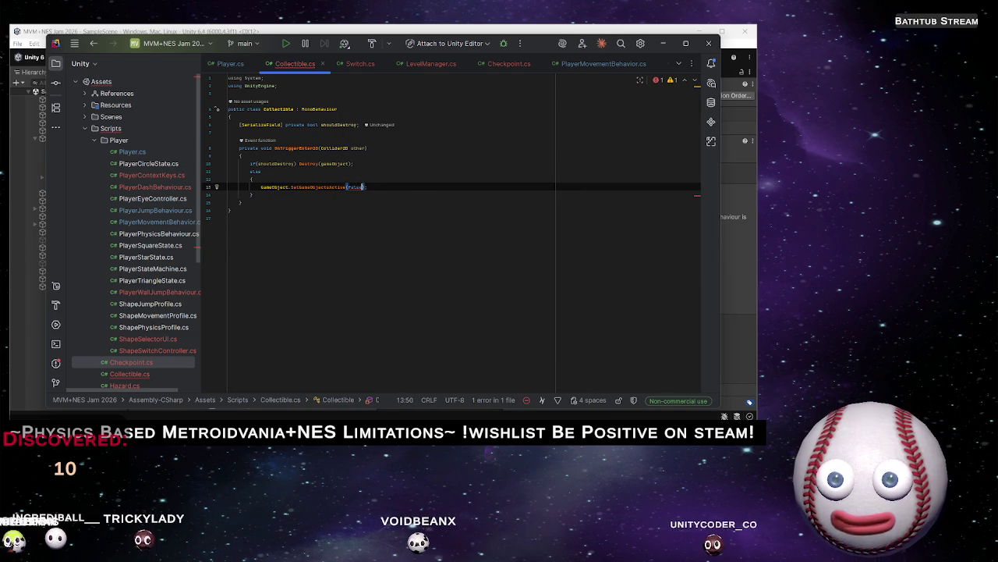
key(BackSpace)
key(BackSpace)
key(BackSpace)
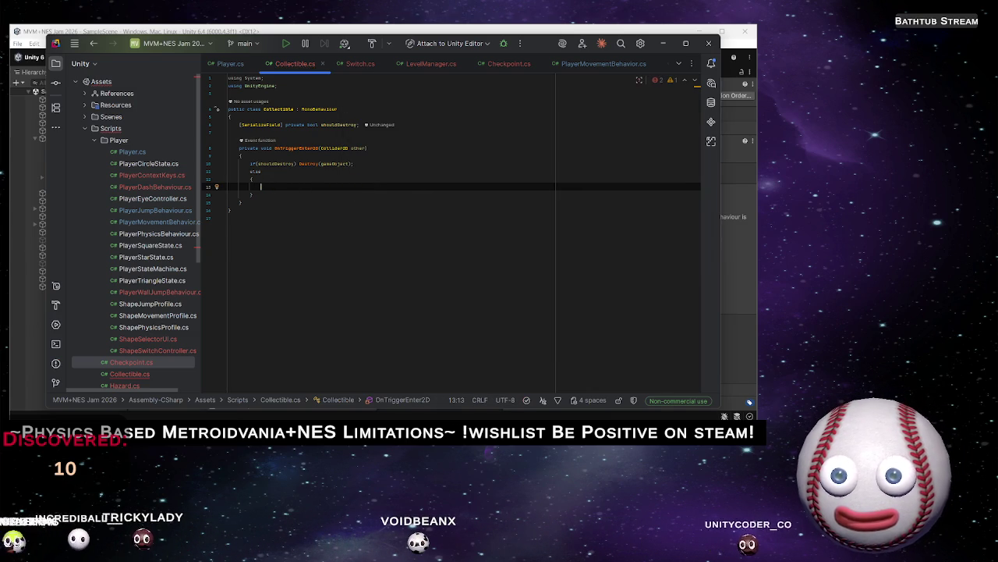
text(gameObject.)
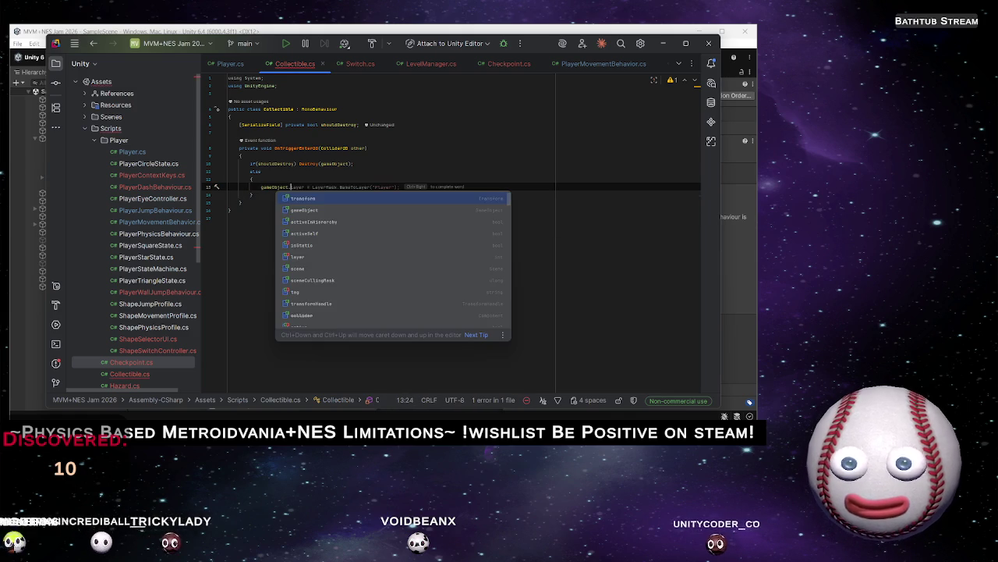
text(SetA)
key(Return)
text(false);)
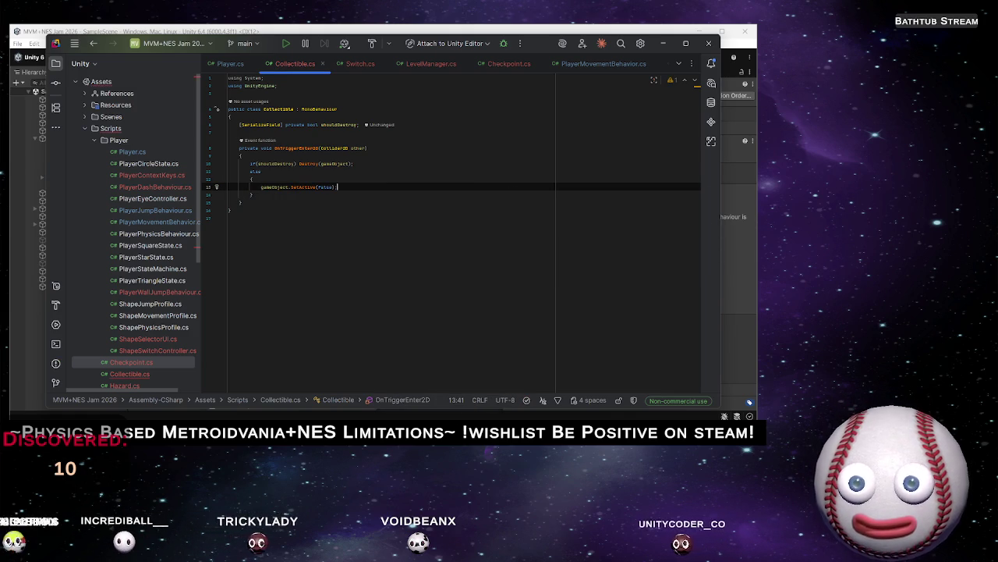
key(Up)
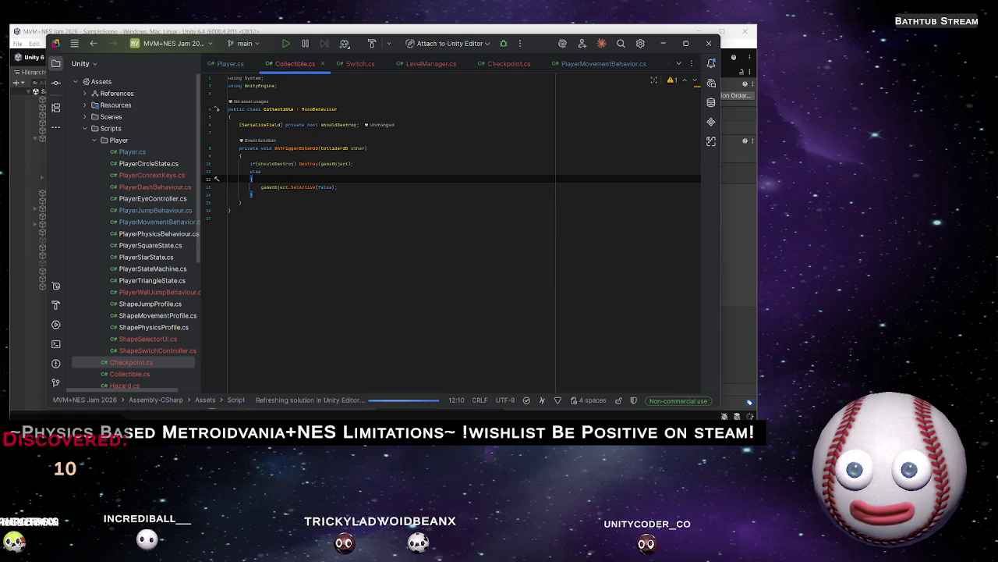
key(ctrl+s)
click(217, 178)
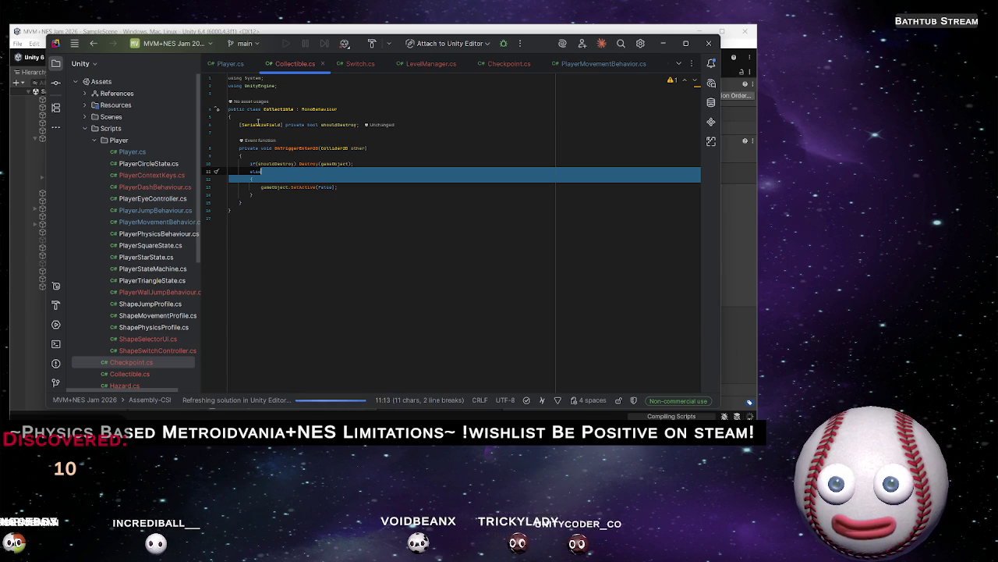
Remove the else block's braces and join SetActive(false) onto the else line
key(BackSpace)
key(ctrl+shift+Right)
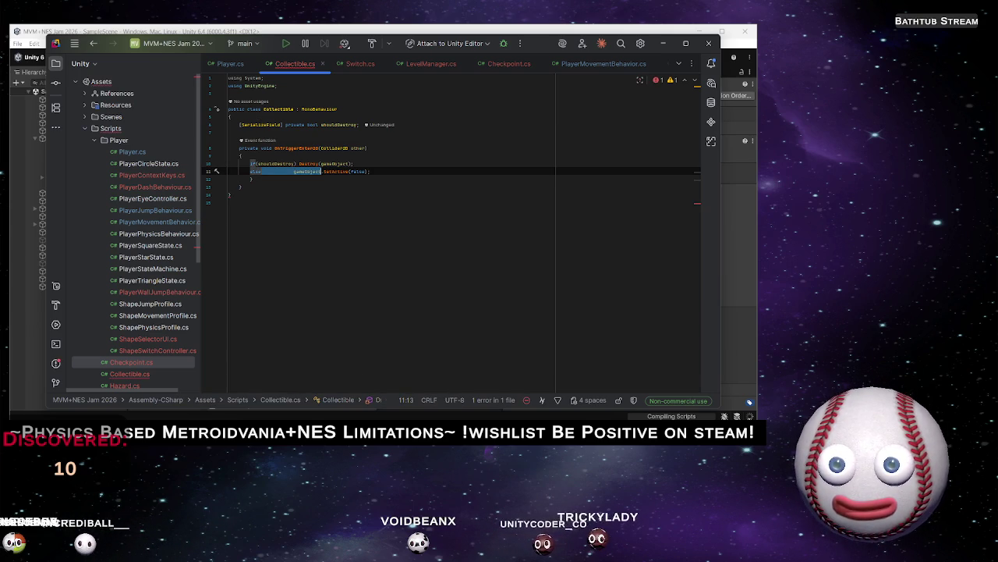
click(320, 171)
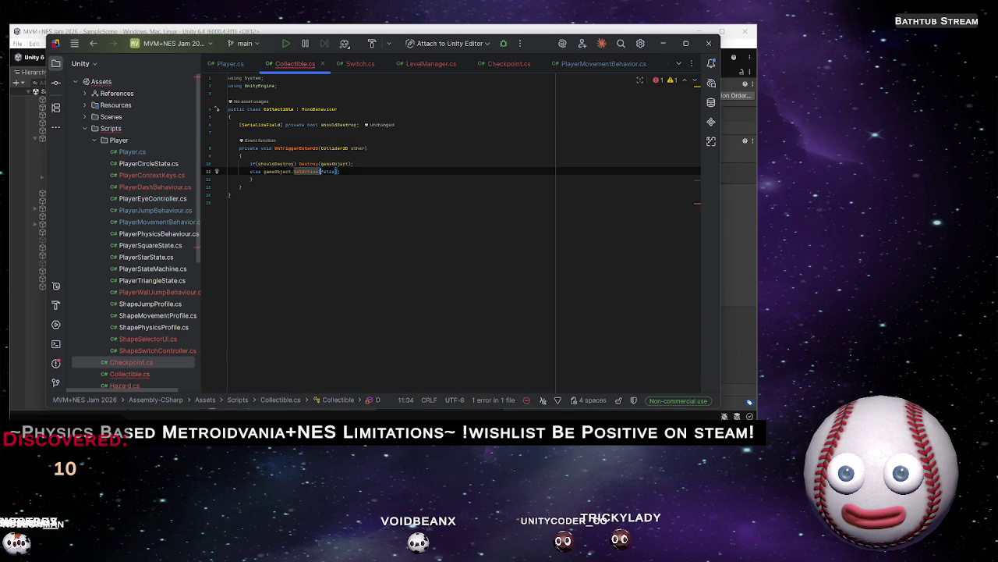
key(shift+Right)
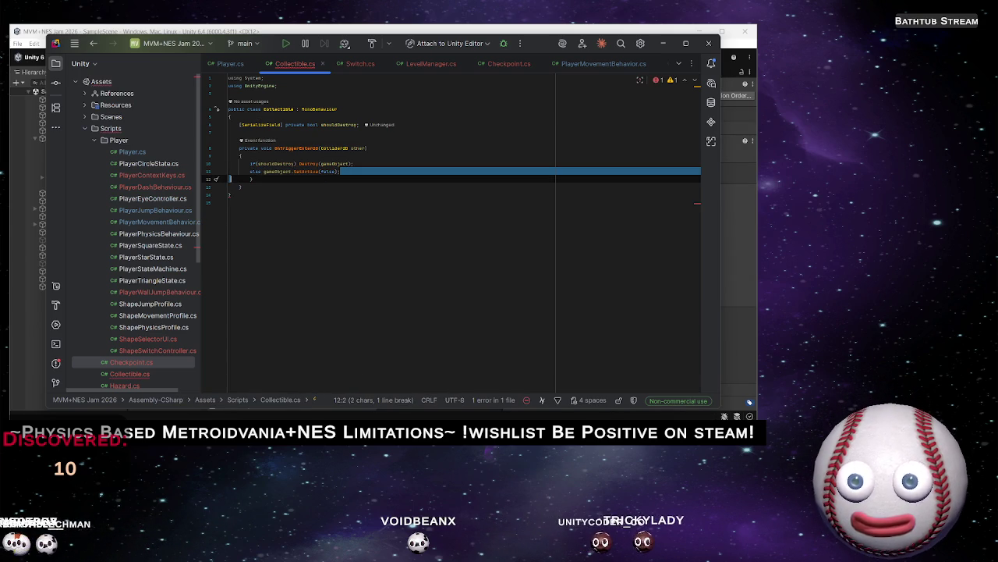
key(Delete)
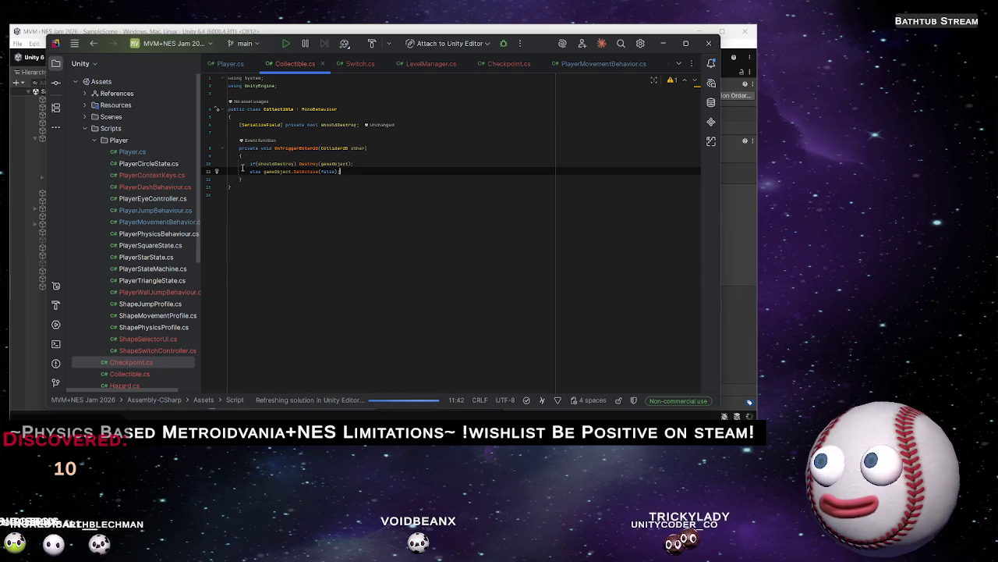
click(252, 180)
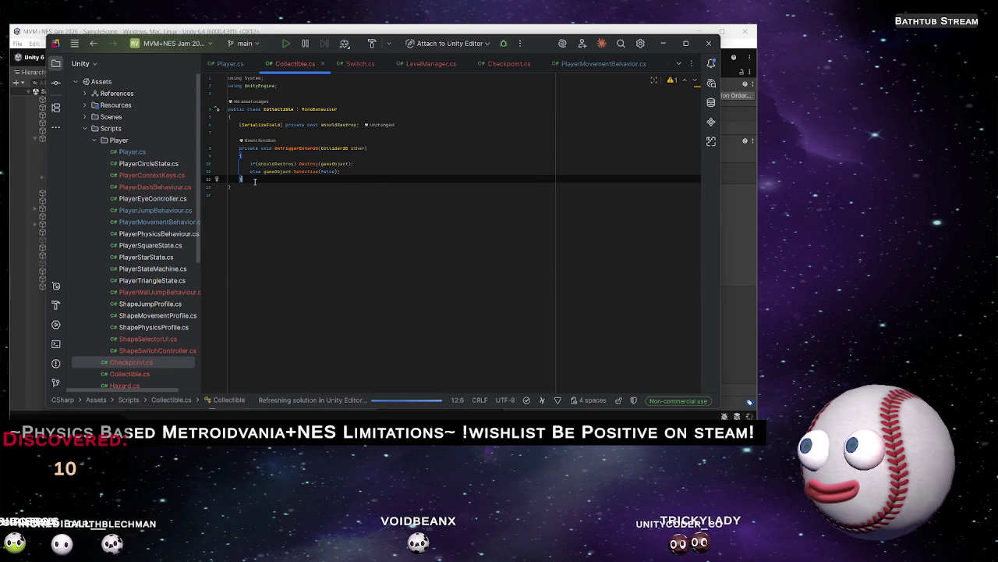
Delete a stray character and start a '[' attribute line below the shouldDestroy field
click(375, 157)
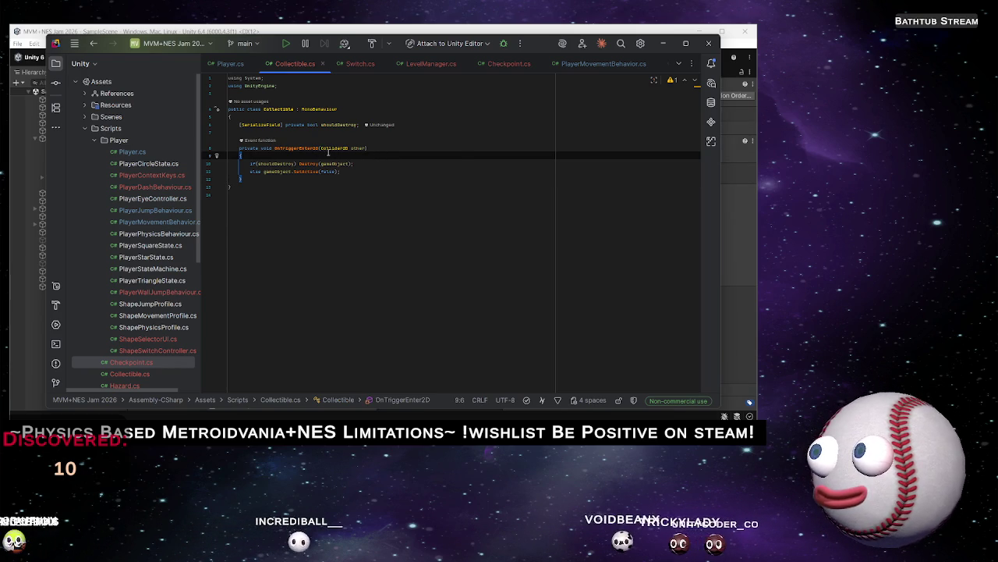
text(i)
key(Escape)
key(BackSpace)
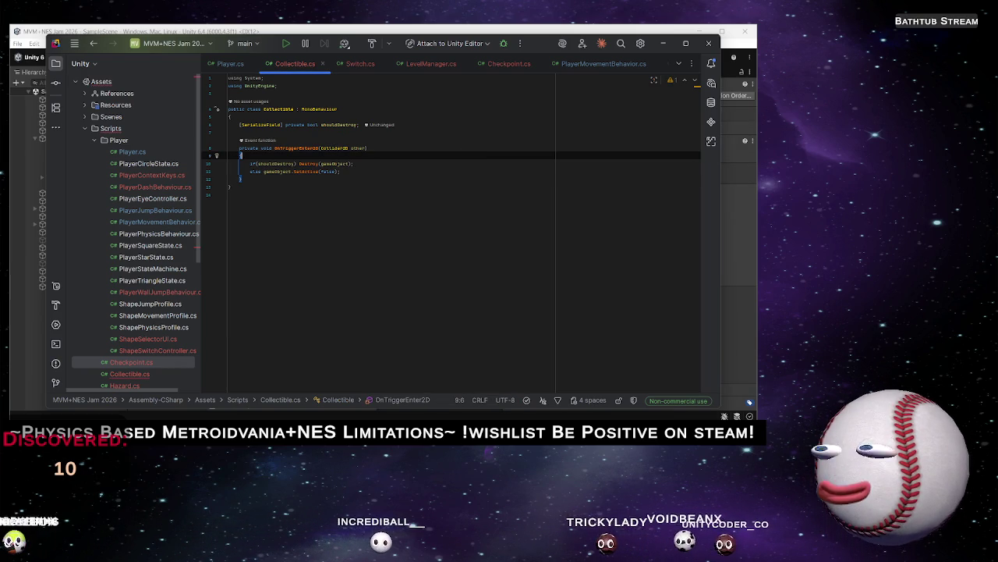
click(364, 172)
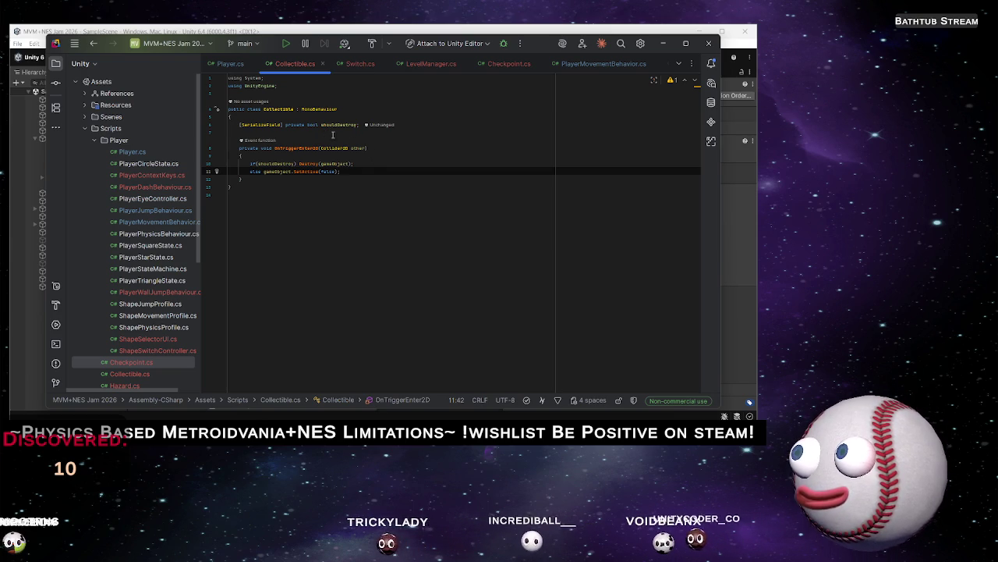
click(349, 132)
text([)
key(Tab)
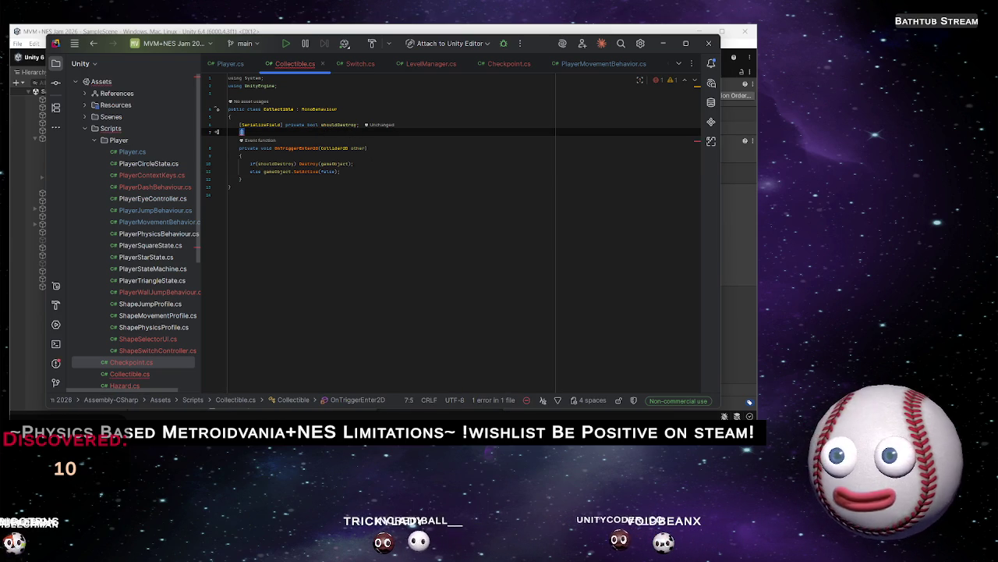
Declare a [SerializeField] private int points field below shouldDestroy
text(Ser)
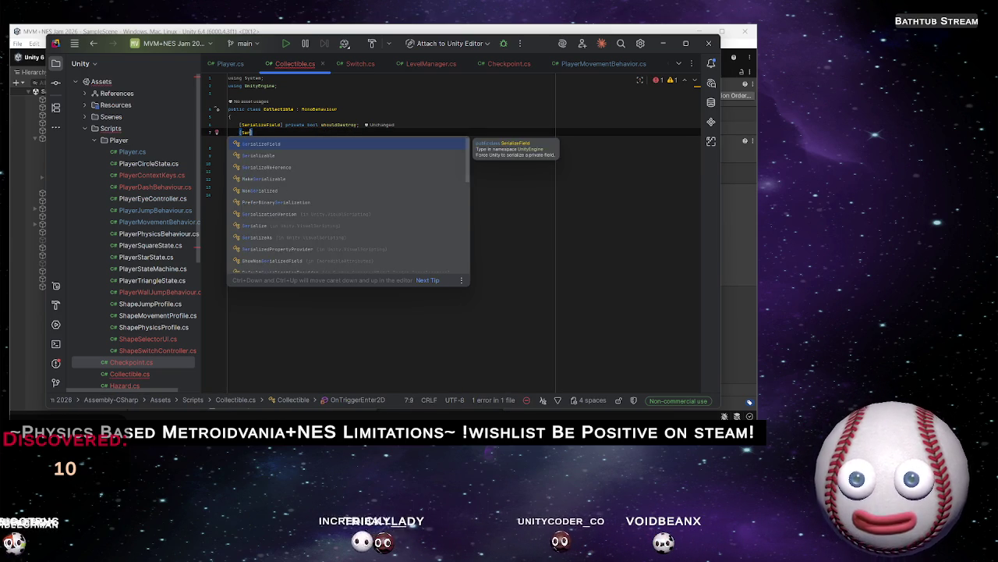
key(Return)
text(pri)
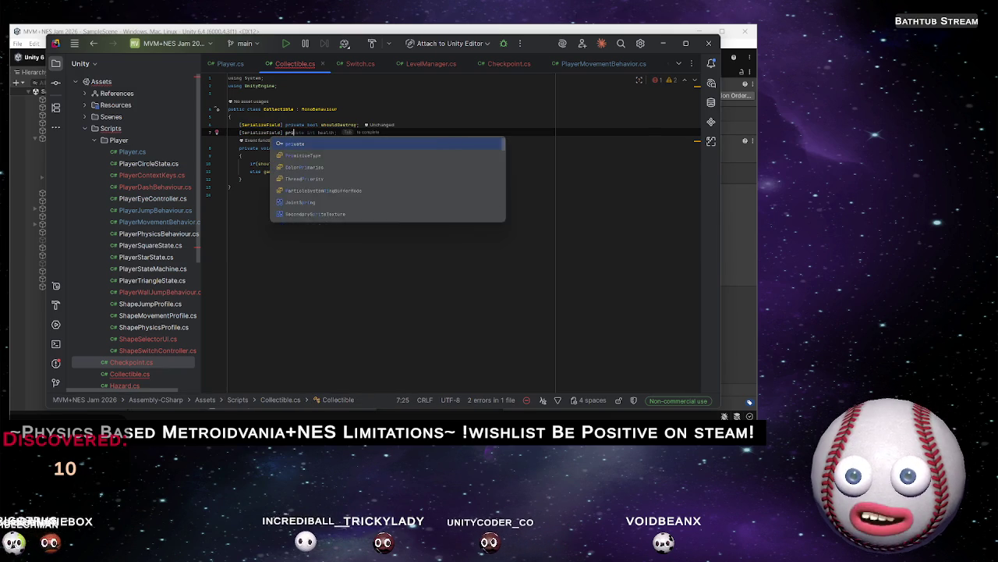
text(vate int)
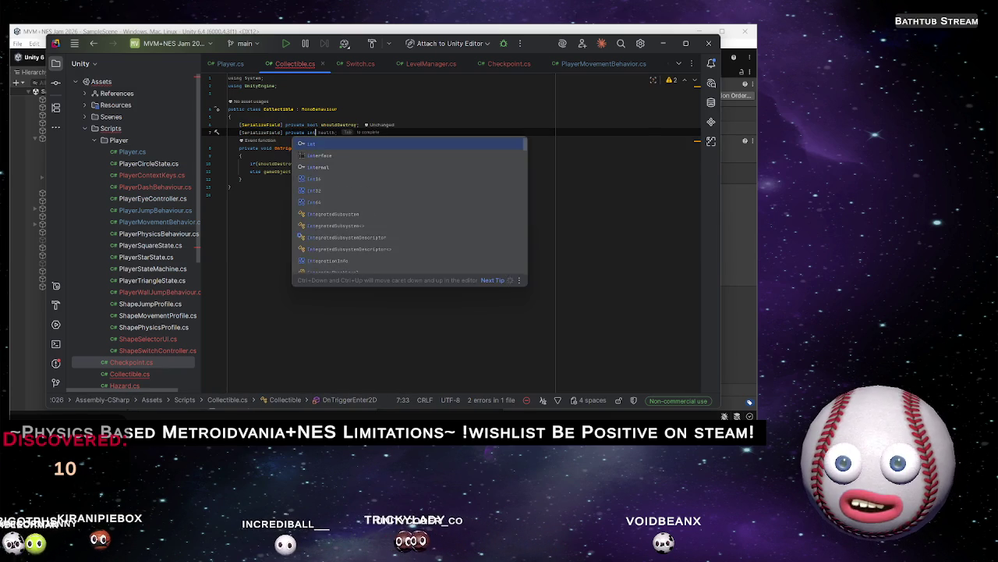
text( peintsToAd)
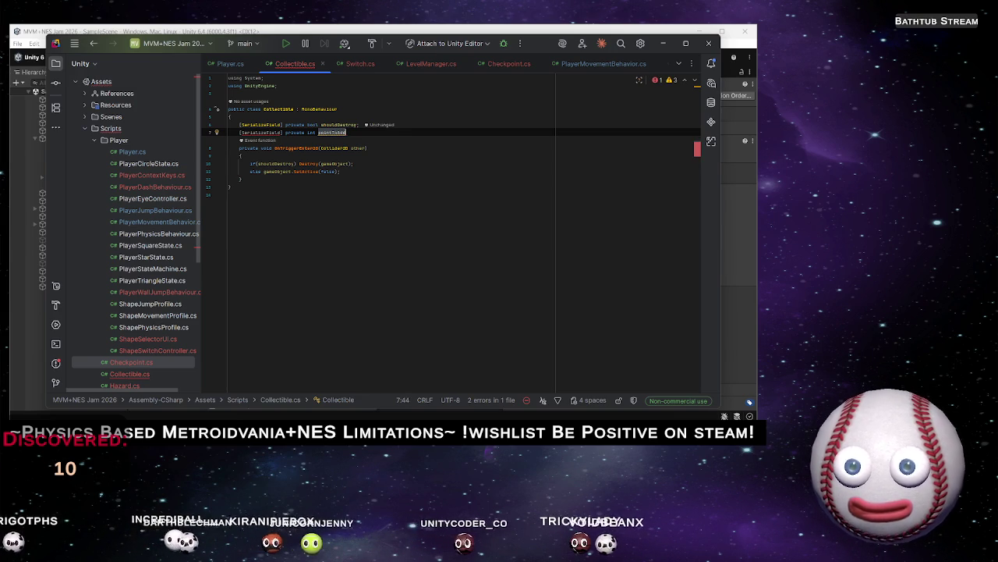
key(shift+Left)
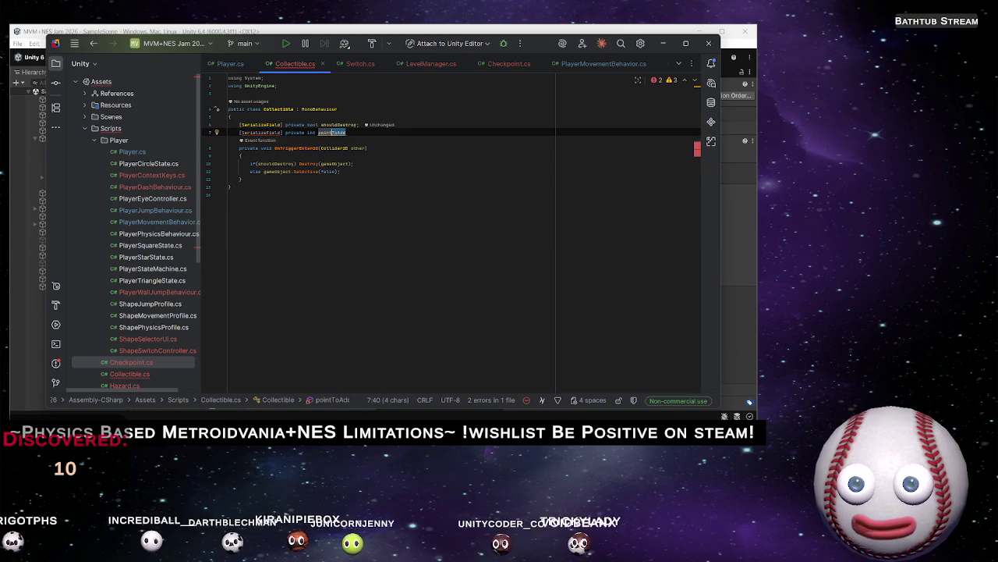
text(s;)
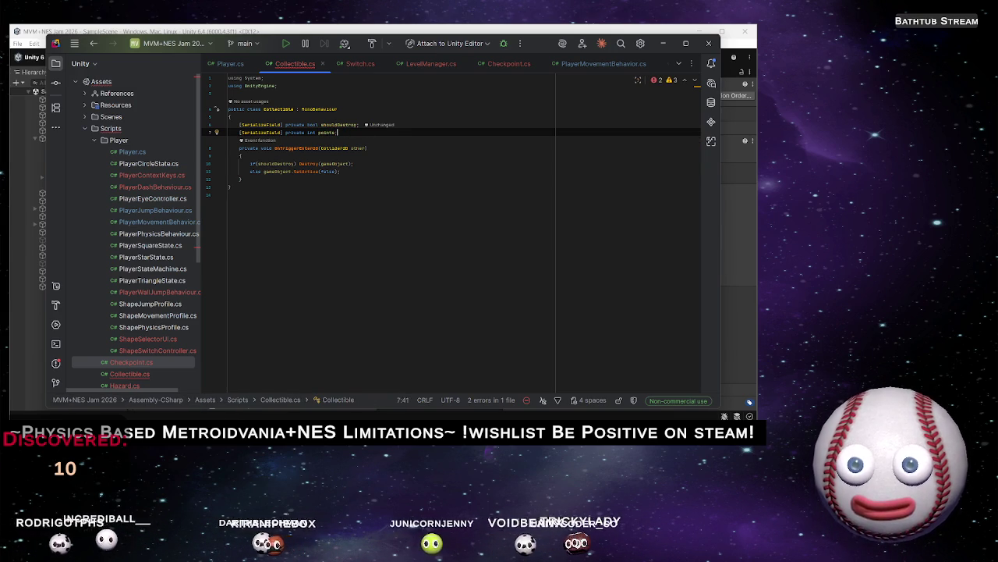
key(Return)
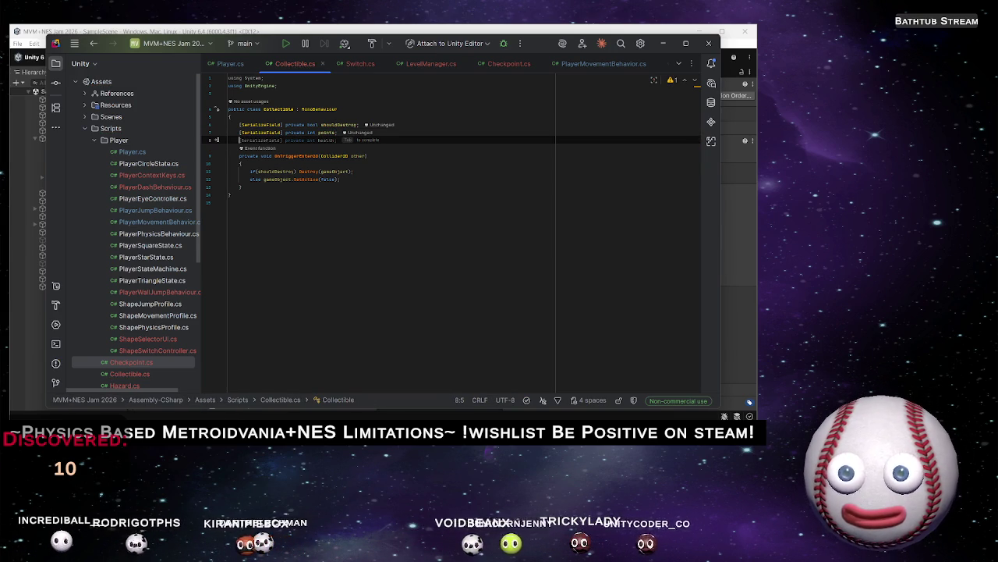
Add blank lines after the else statement in OnTriggerEnter2D
click(357, 165)
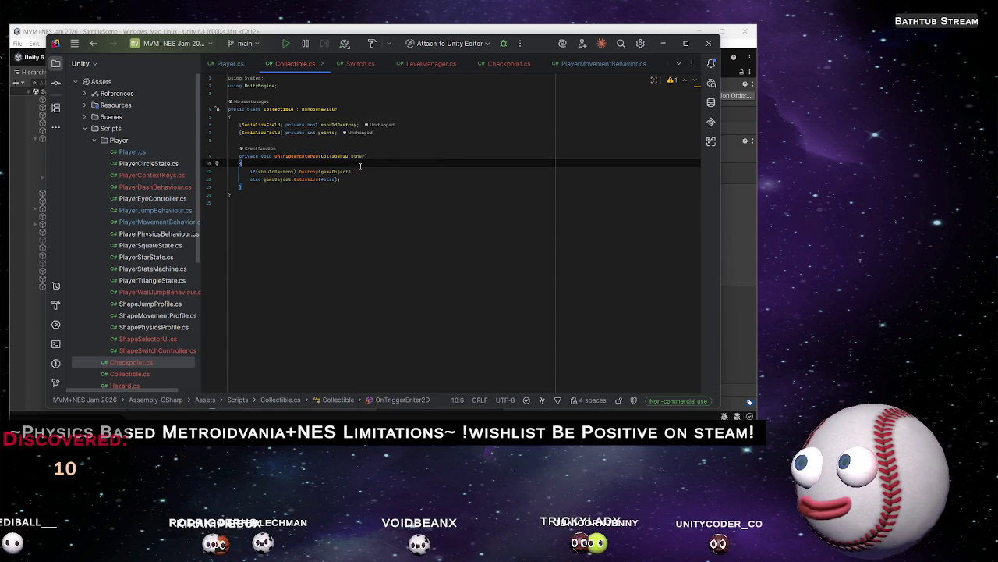
click(377, 178)
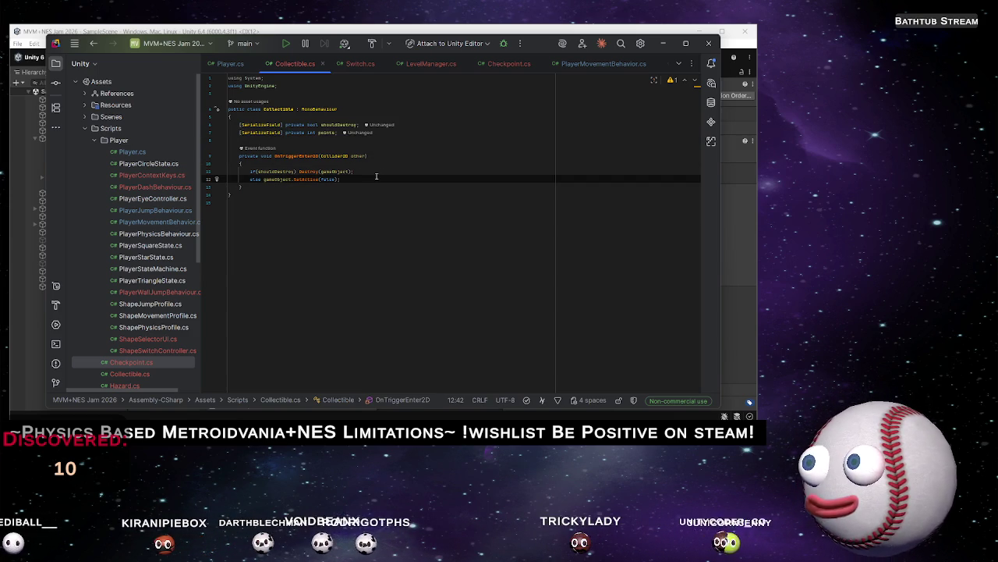
key(Return)
key(Return)
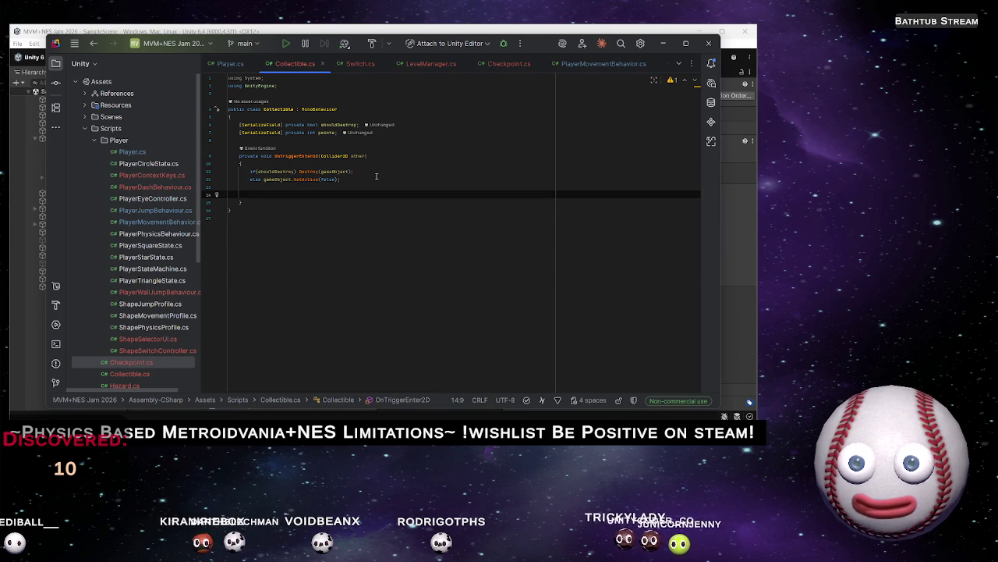
key(alt+space)
key(Escape)
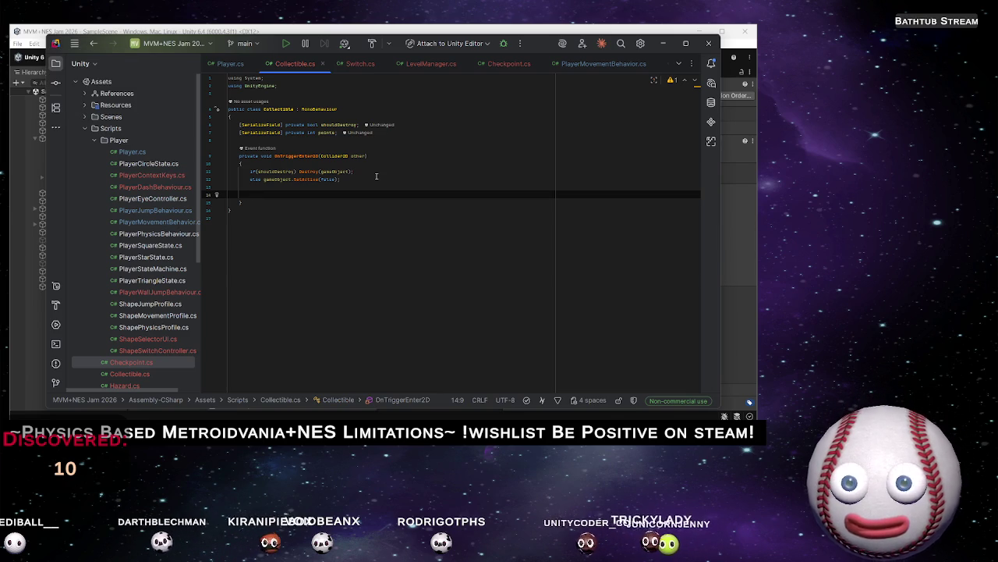
key(alt+space)
key(Escape)
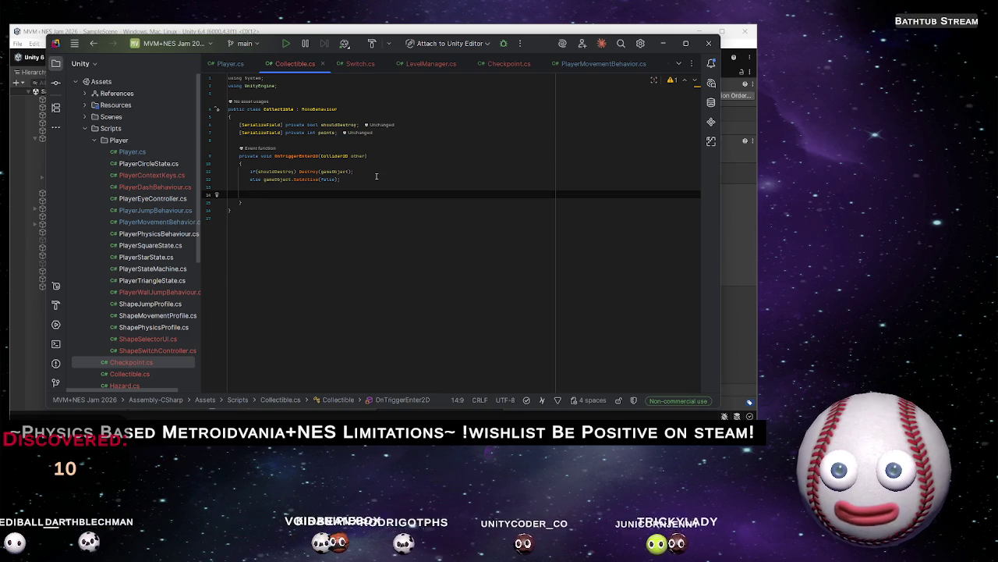
Insert if(other.gameObject.layer != LayerMask.NameToLayer("Player")) at the top of OnTriggerEnter2D
click(323, 165)
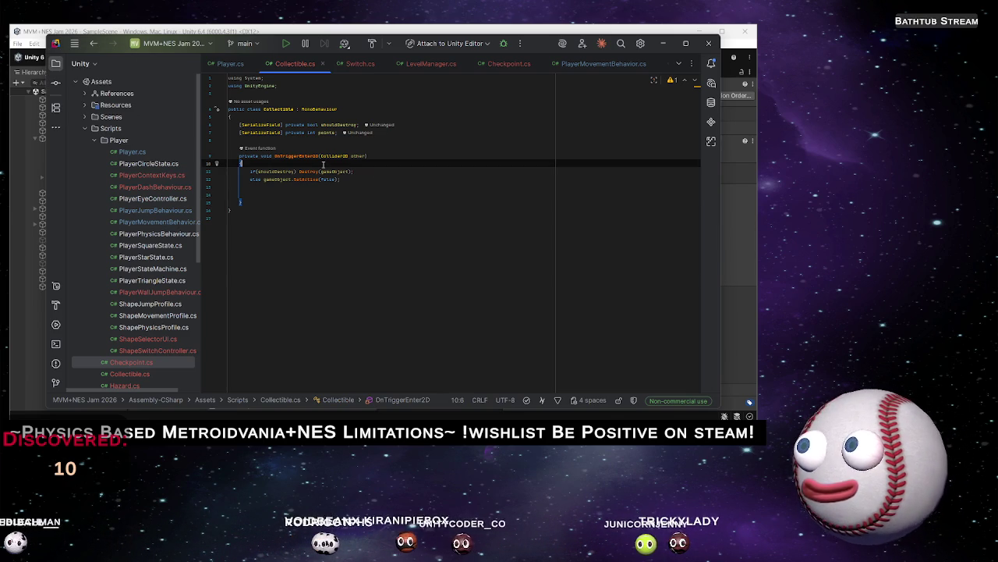
key(Return)
key(Return)
key(Up)
text(i)
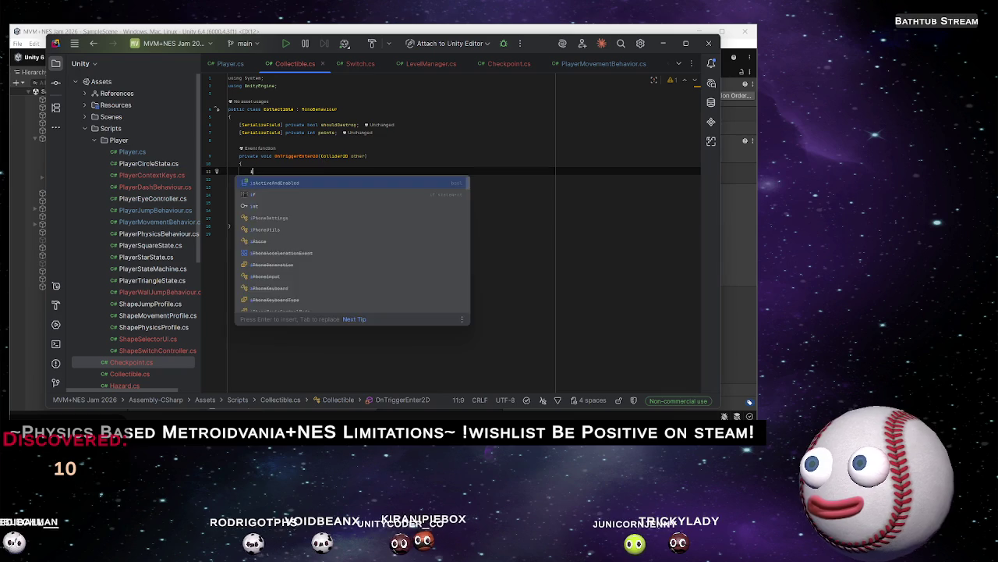
text(f(other.)
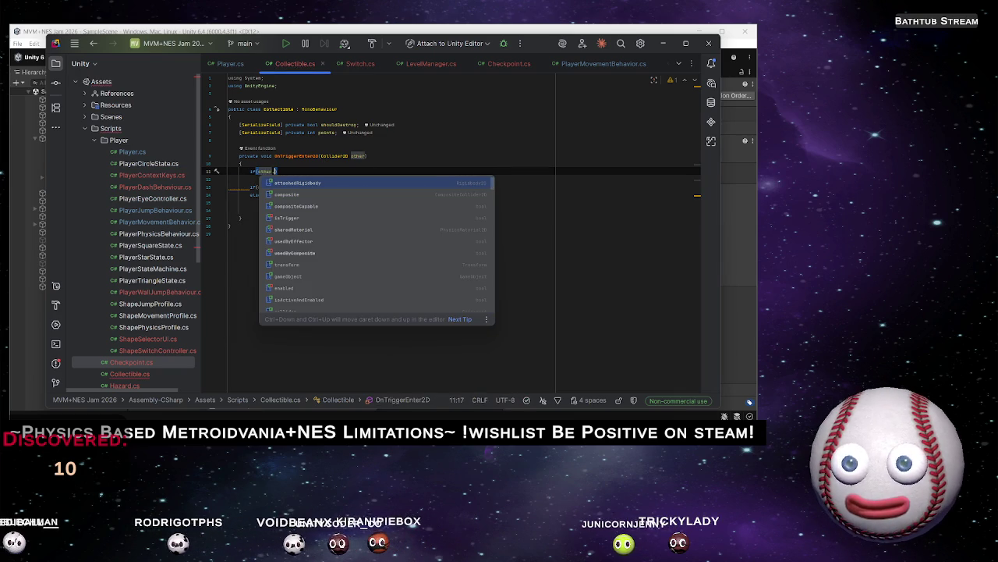
text(gameObject.layer == LayerMask.NameToLayer("Player"))
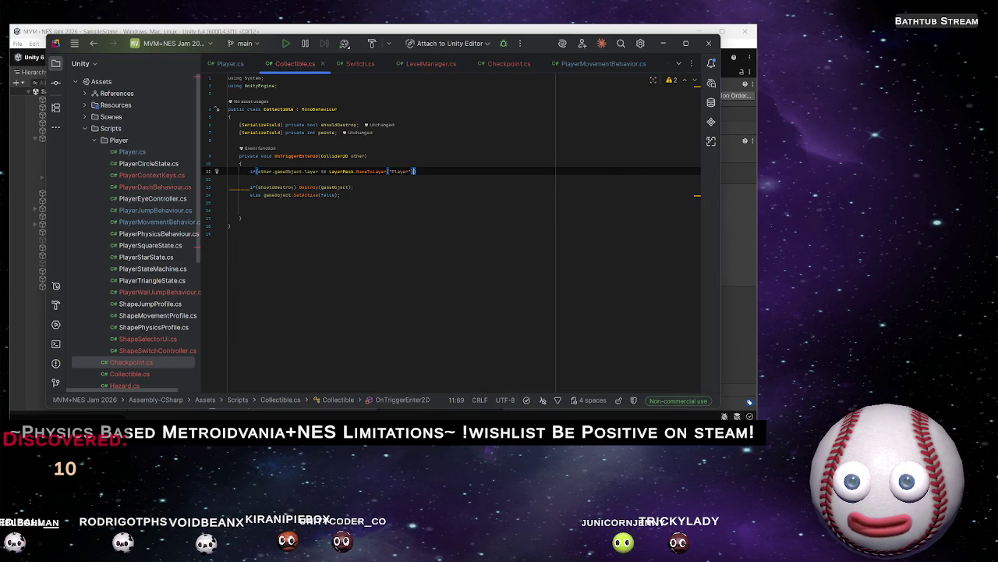
click(322, 171)
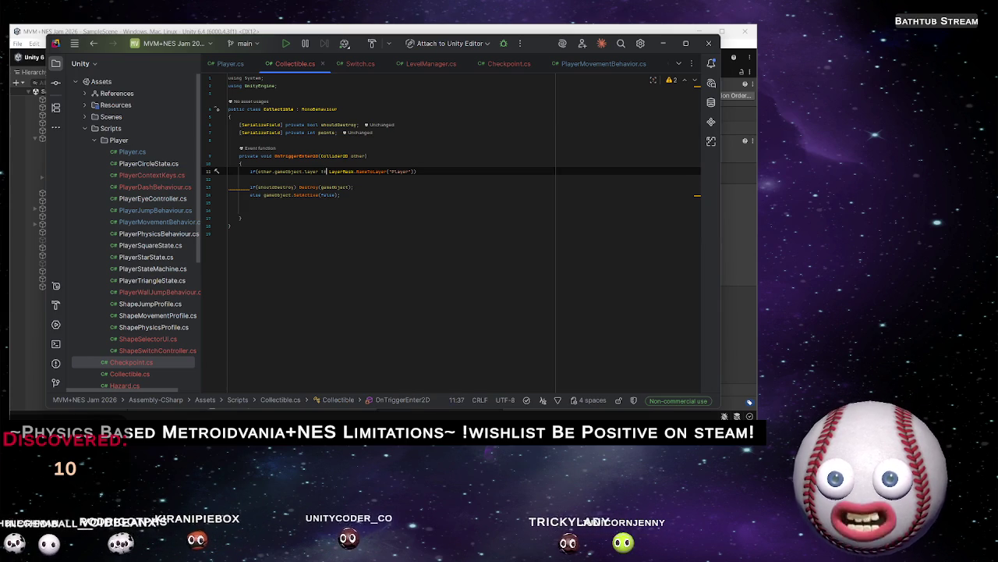
text(!)
click(249, 179)
key(BackSpace)
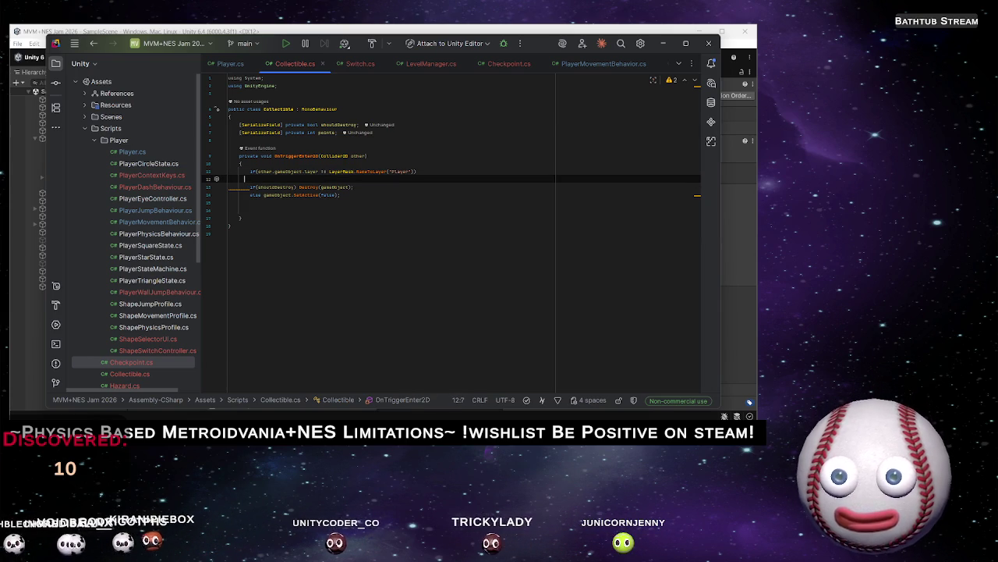
Finish the guard with return; and move the if/else lines down below it
click(419, 171)
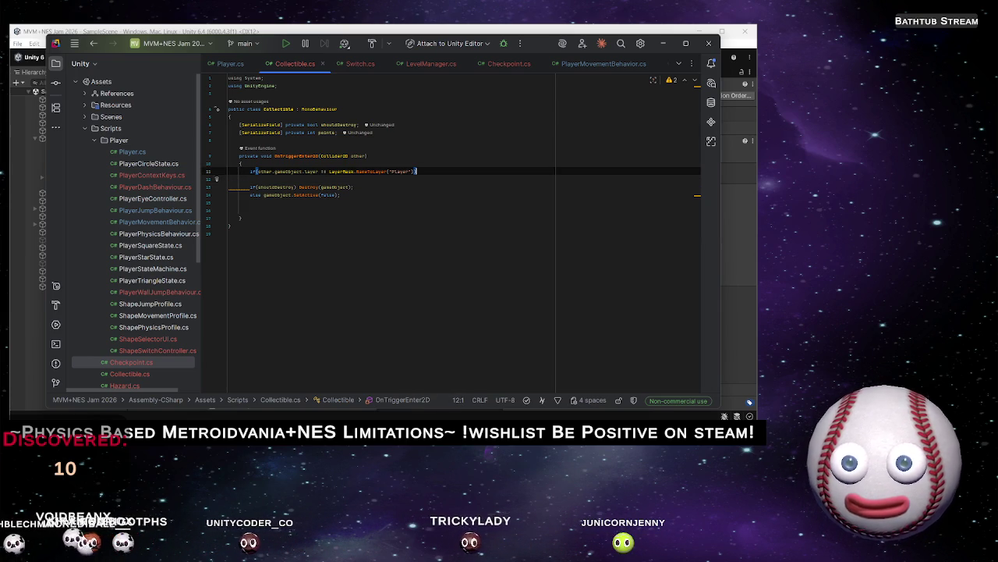
text(ret)
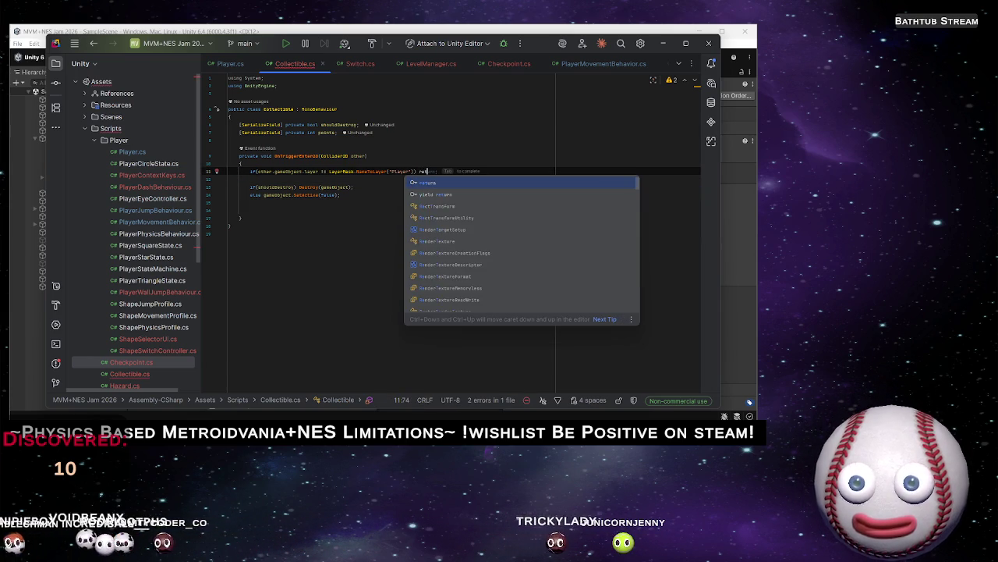
text(urn;)
key(Down)
key(Down)
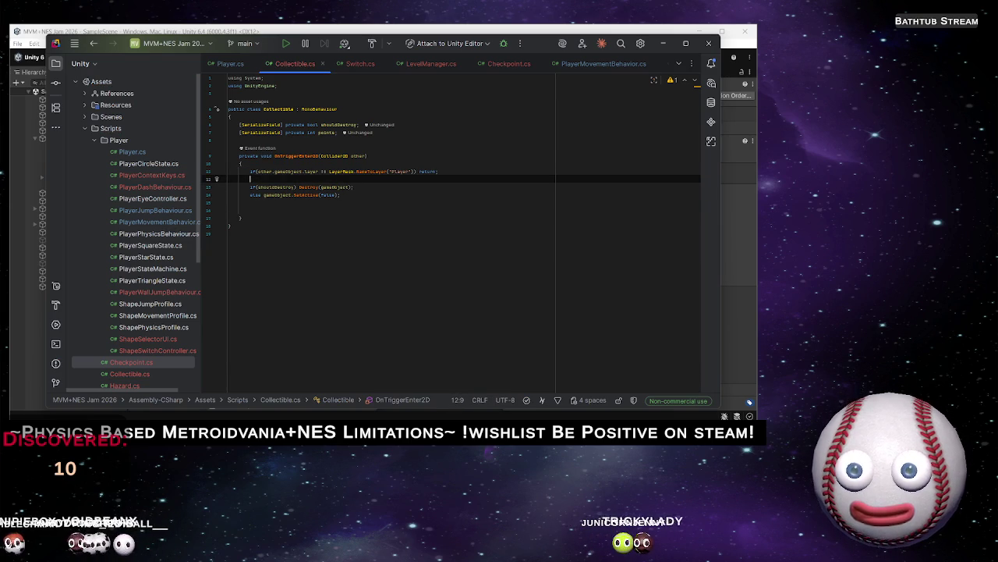
key(shift+Down)
key(alt+shift+Down)
key(alt+shift+Down)
key(Up)
key(Up)
key(Up)
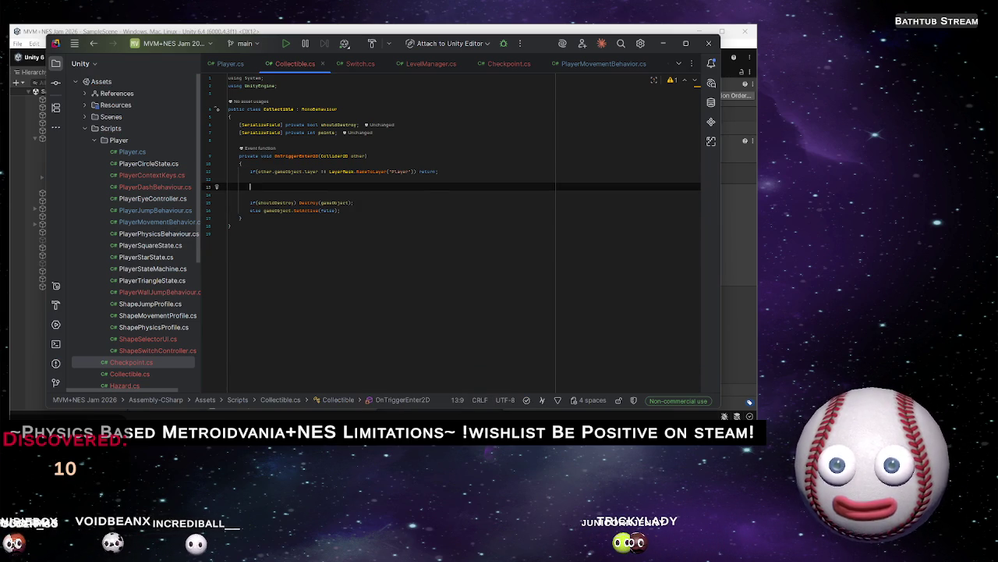
Add a GamePrefs.SetInt() call with empty arguments after the Player-layer guard
text(Game)
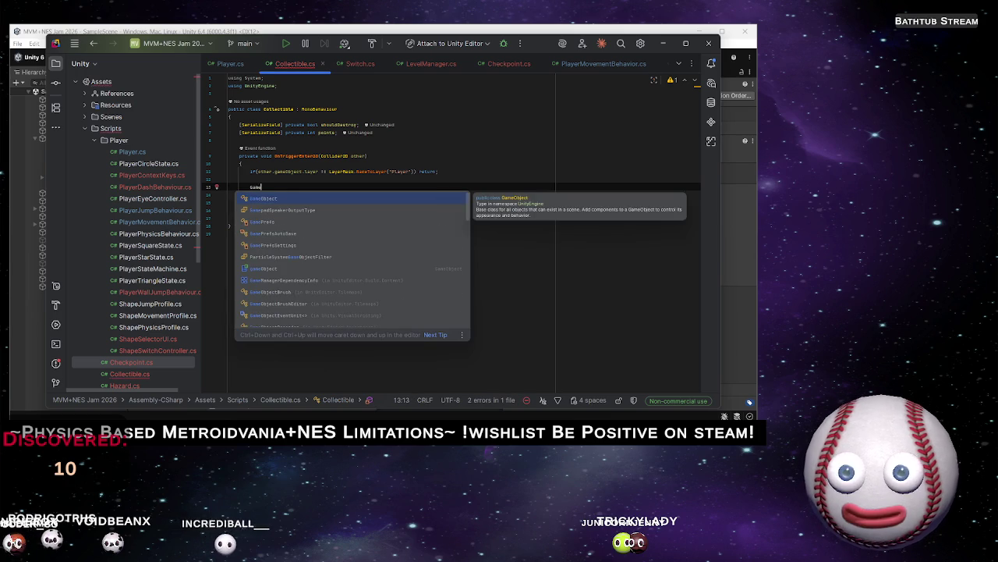
text(Prefs.)
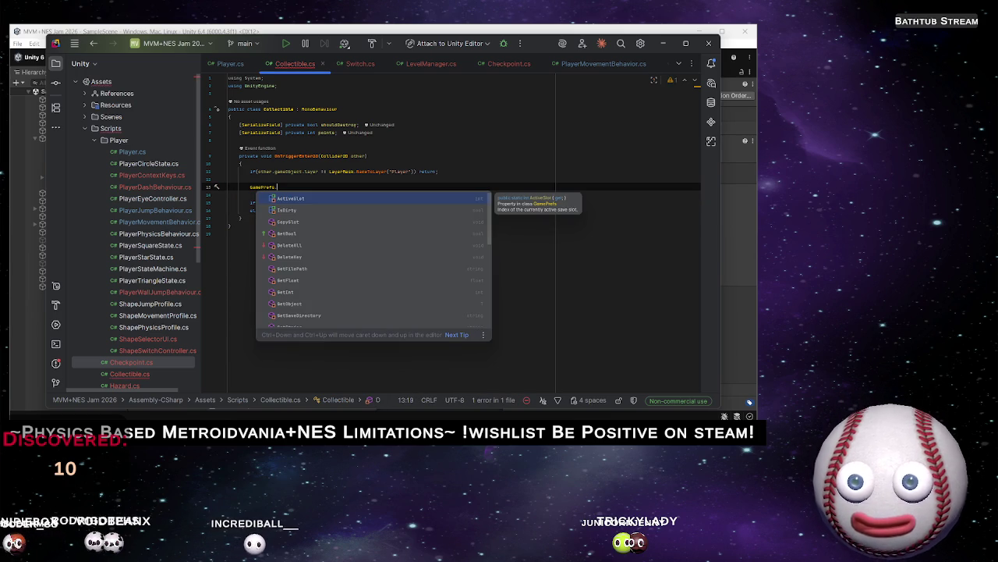
text(A)
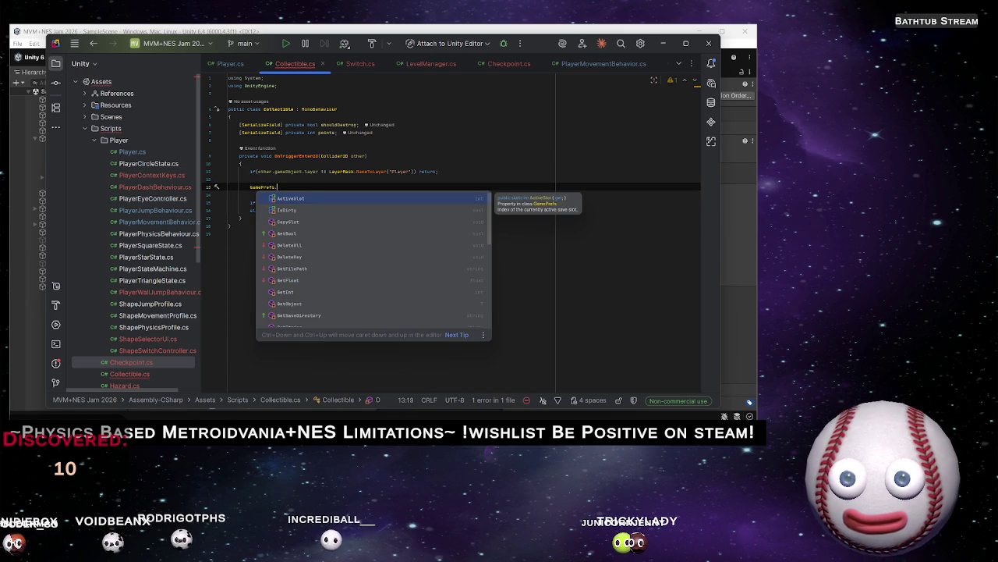
text(e)
key(Down)
key(Down)
key(Down)
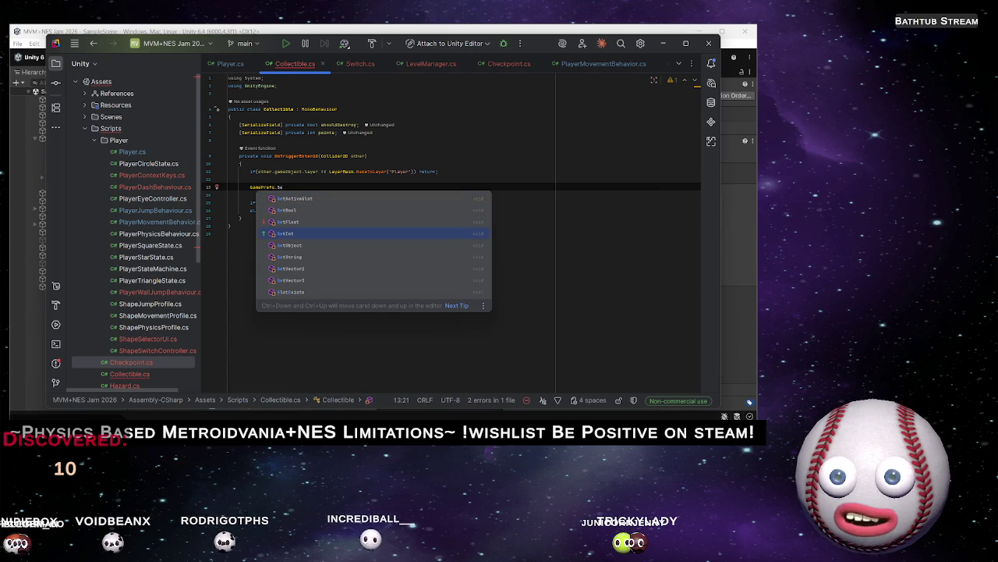
key(Return)
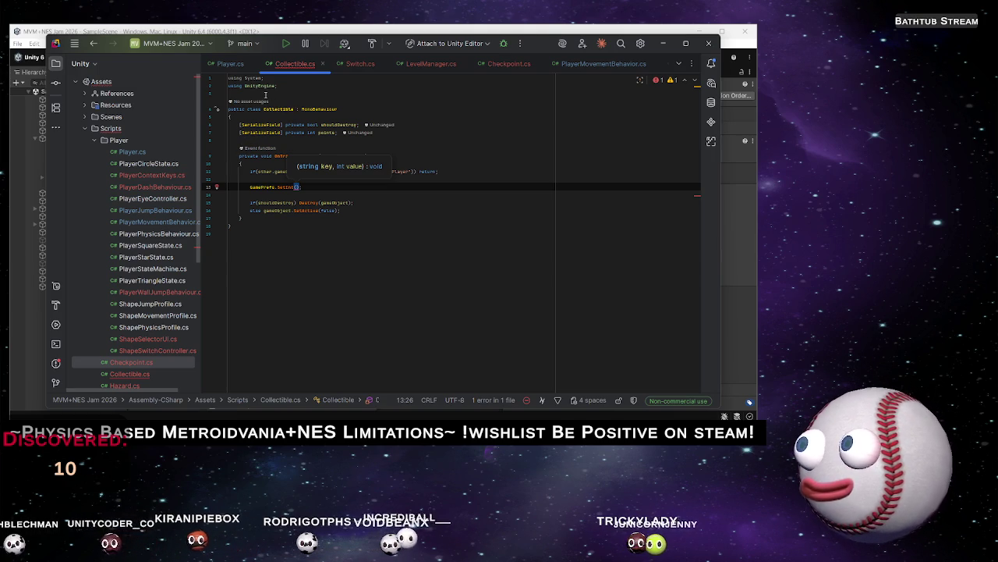
click(265, 94)
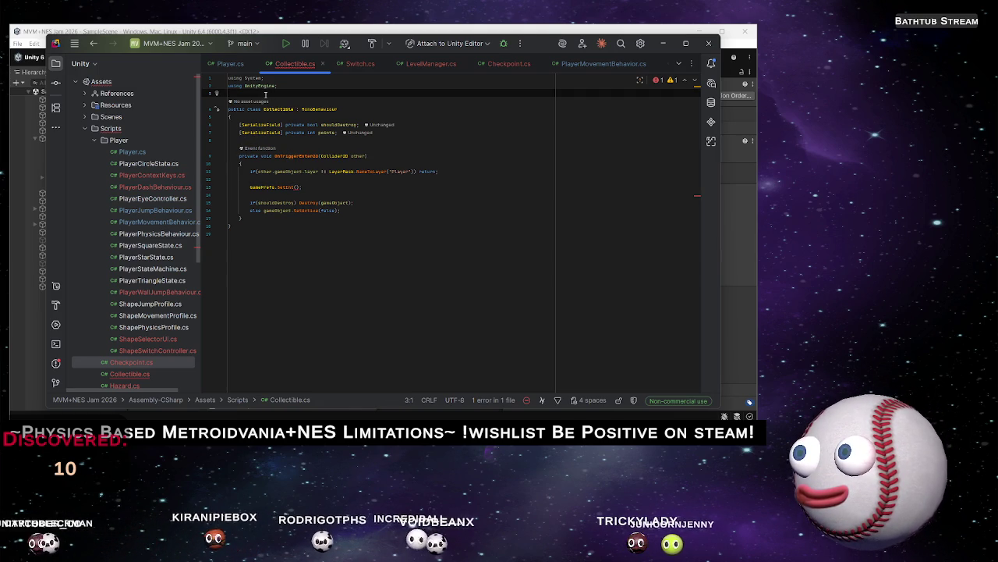
Start a private const string declaration at the top of the Collectible class
key(Down)
key(Down)
key(Down)
key(Right)
key(Return)
key(Return)
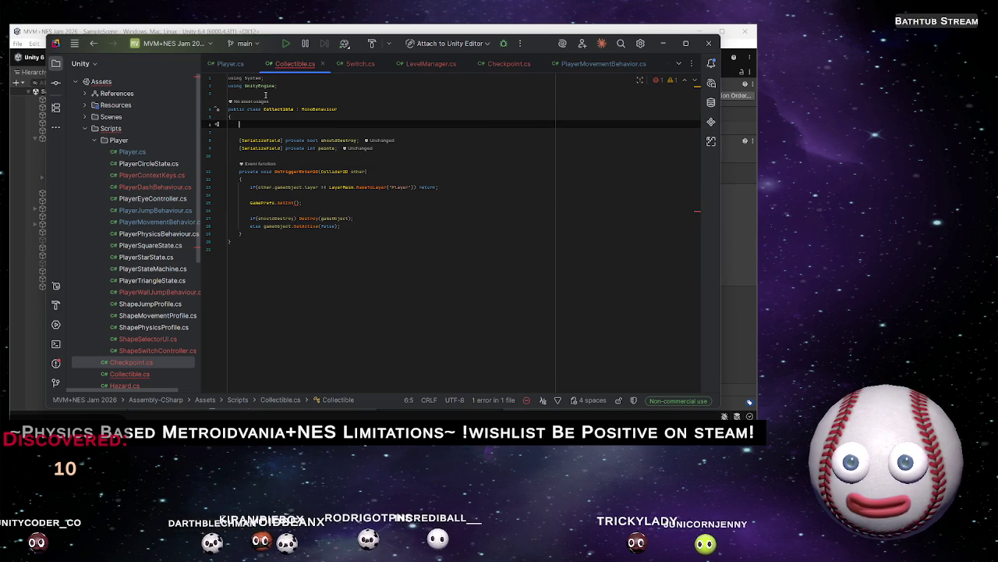
text(private )
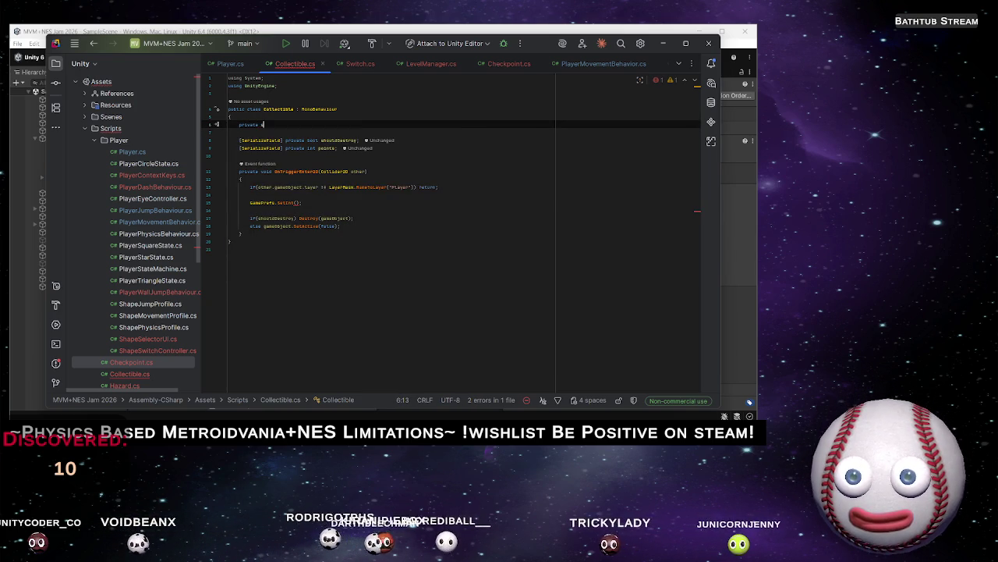
text(string)
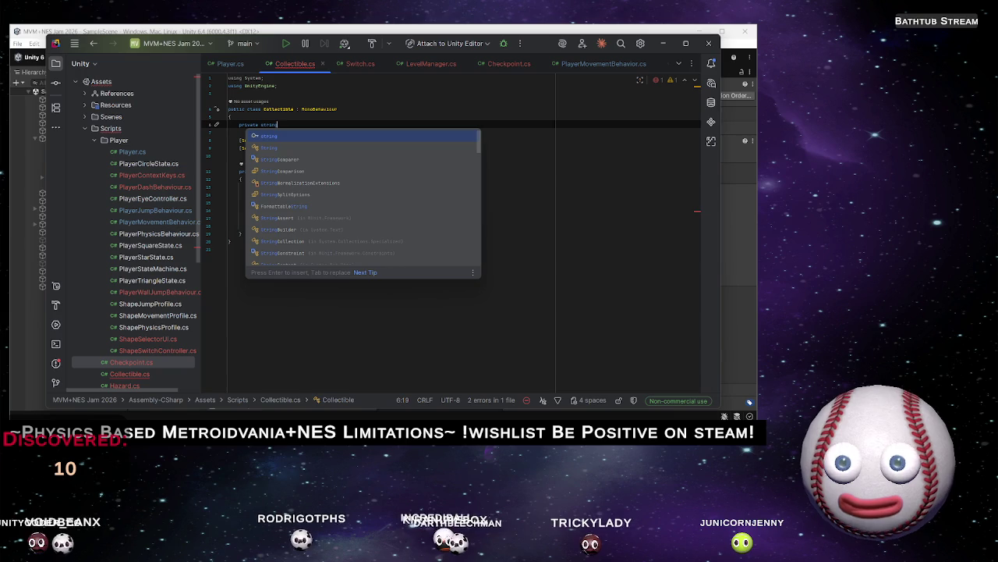
click(260, 125)
text(cons)
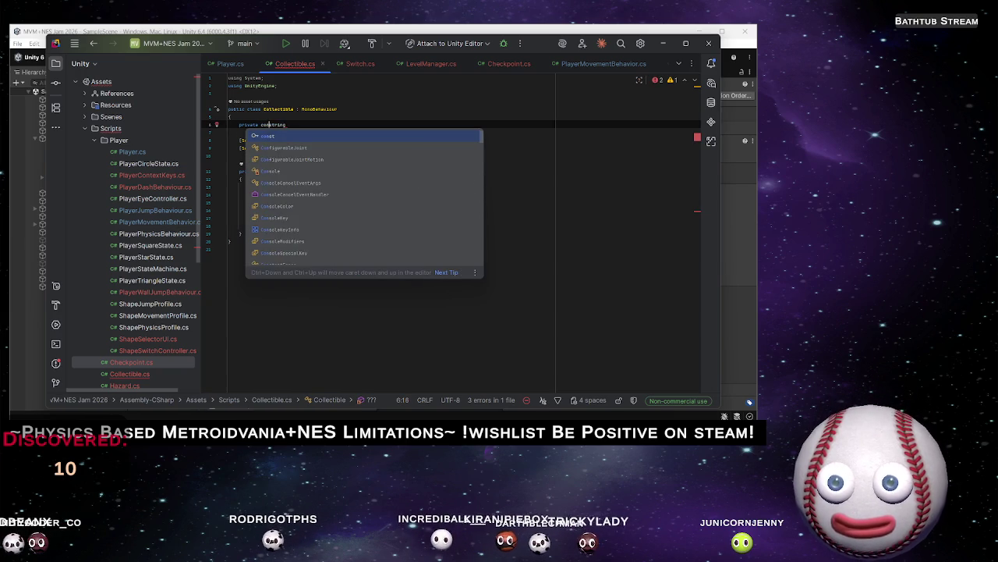
key(Return)
key(Down)
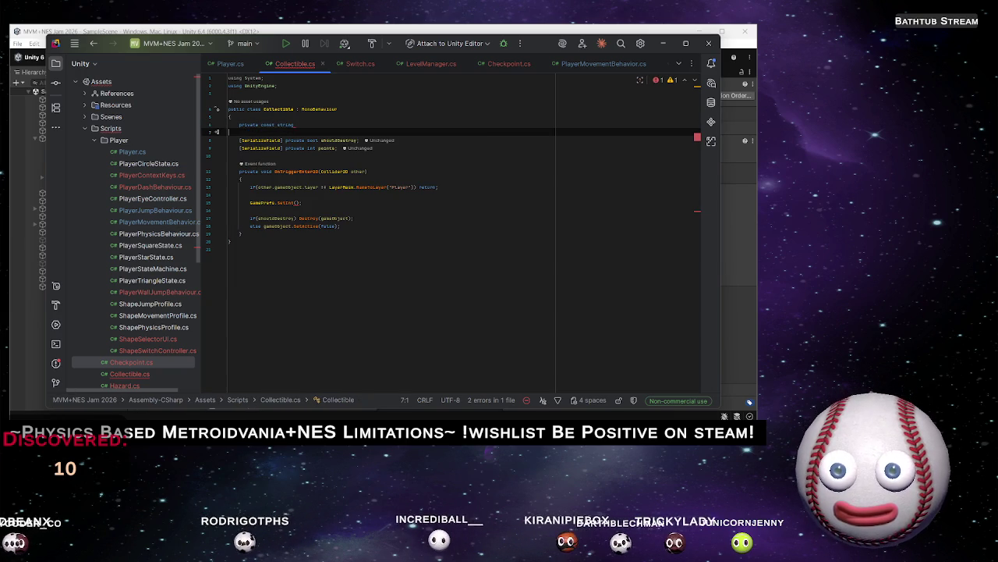
click(294, 125)
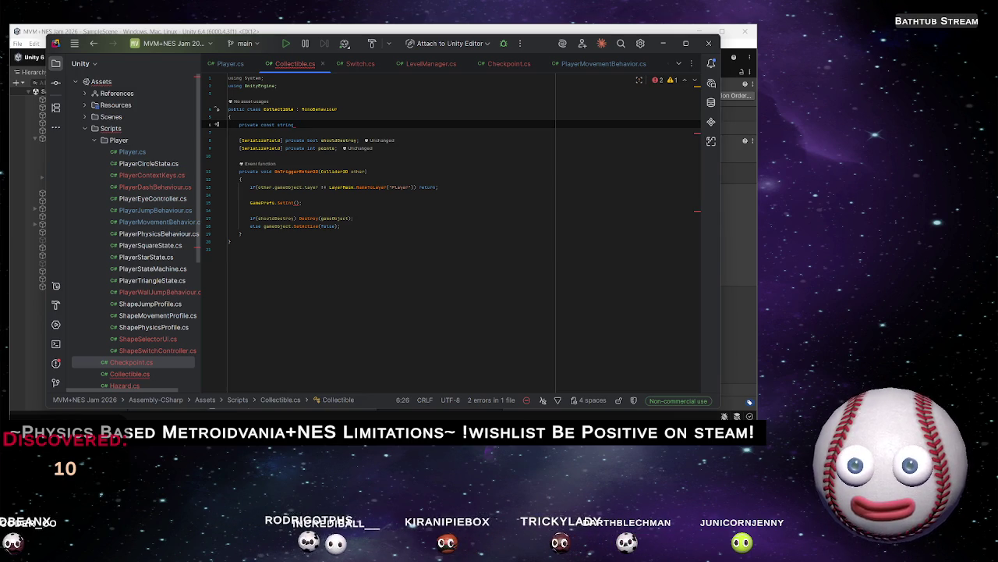
Name the constant COLLECTIBLE_NAME with value "Token" and grab its identifier for reuse
text(collec)
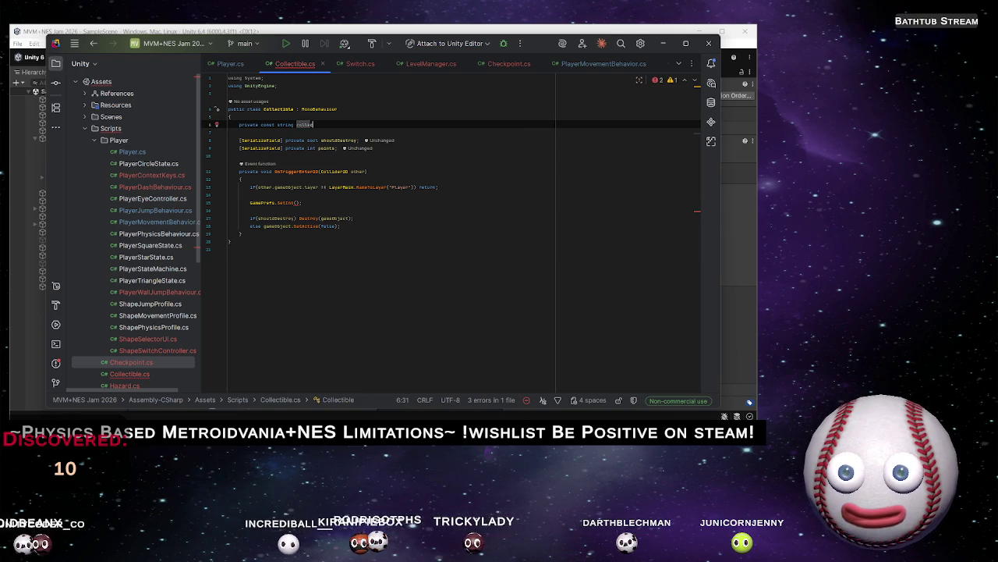
text(tible)
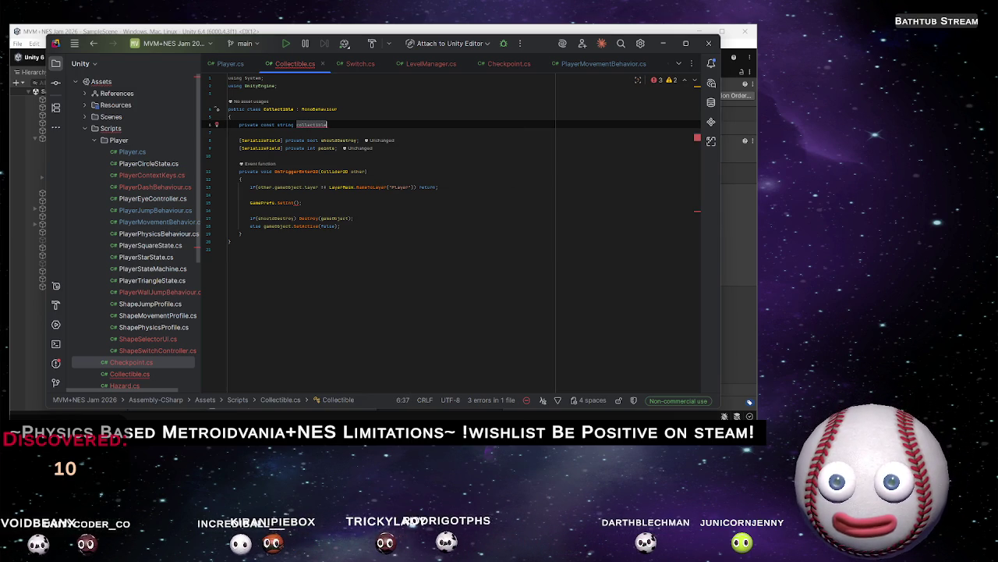
key(ctrl+BackSpace)
text(CO)
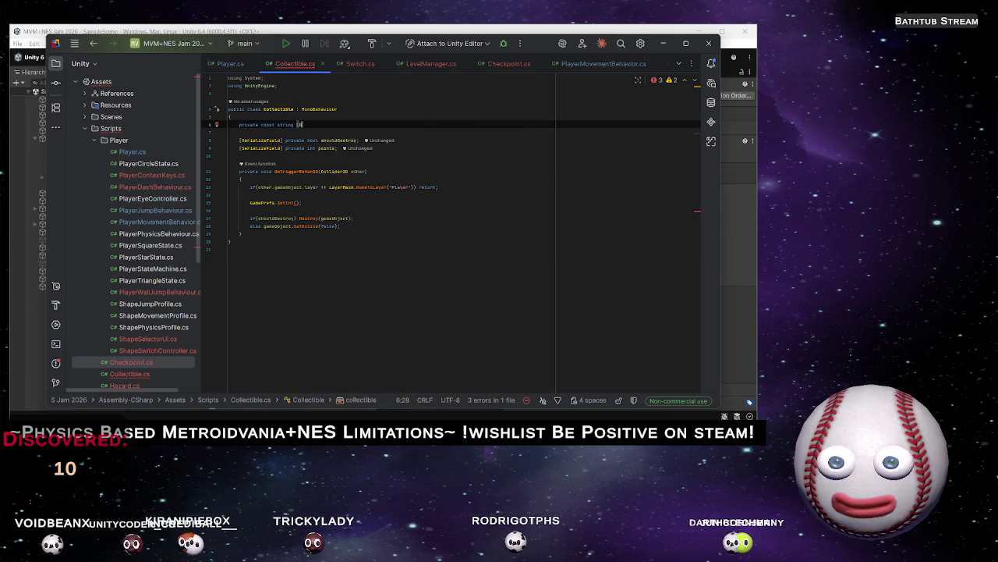
text(LLECTIBLE)
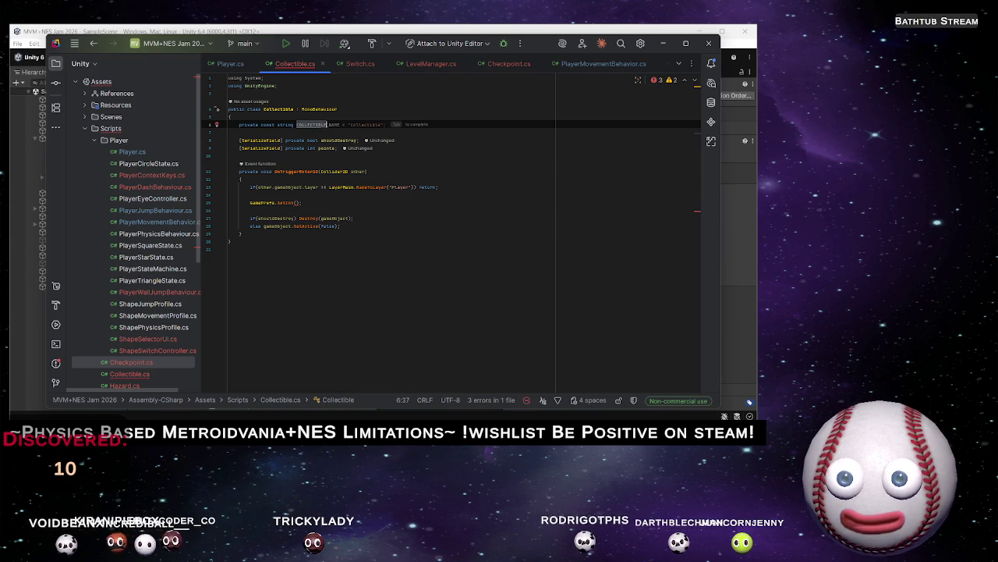
key(Tab)
key(Left)
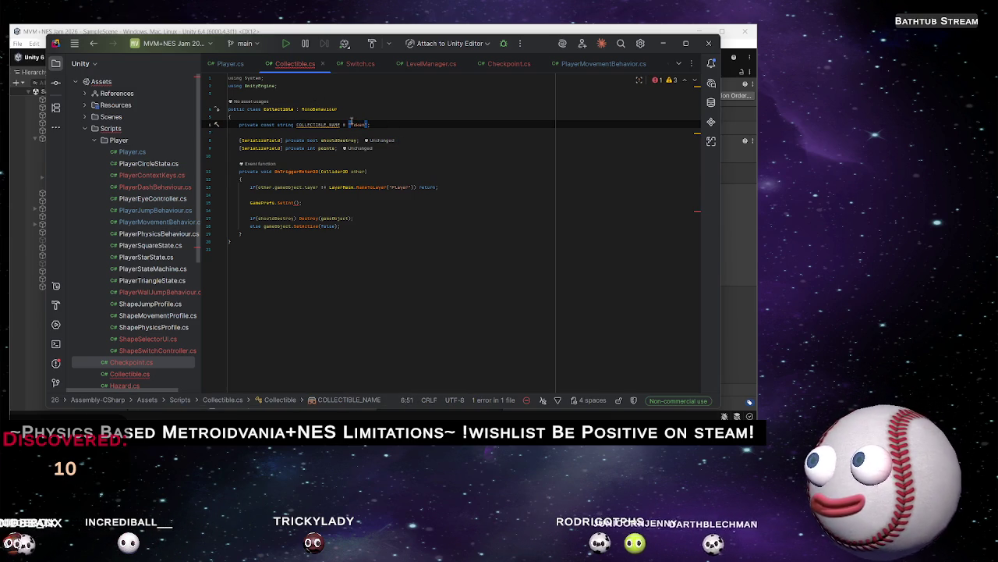
double_click(310, 125)
key(ctrl+c)
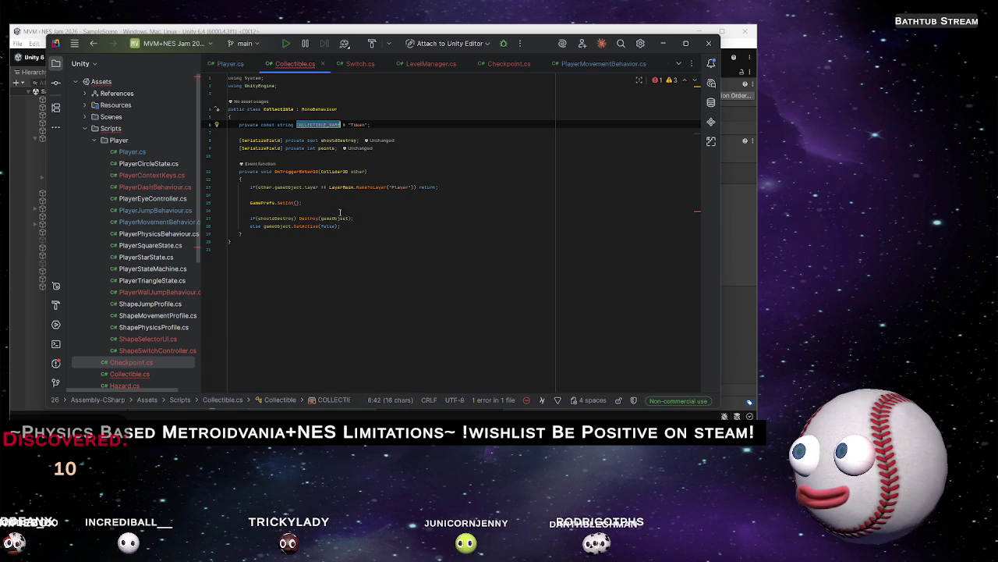
click(296, 202)
Complete the call as GamePrefs.SetInt(COLLECTIBLE_NAME, points);
key(ctrl+v)
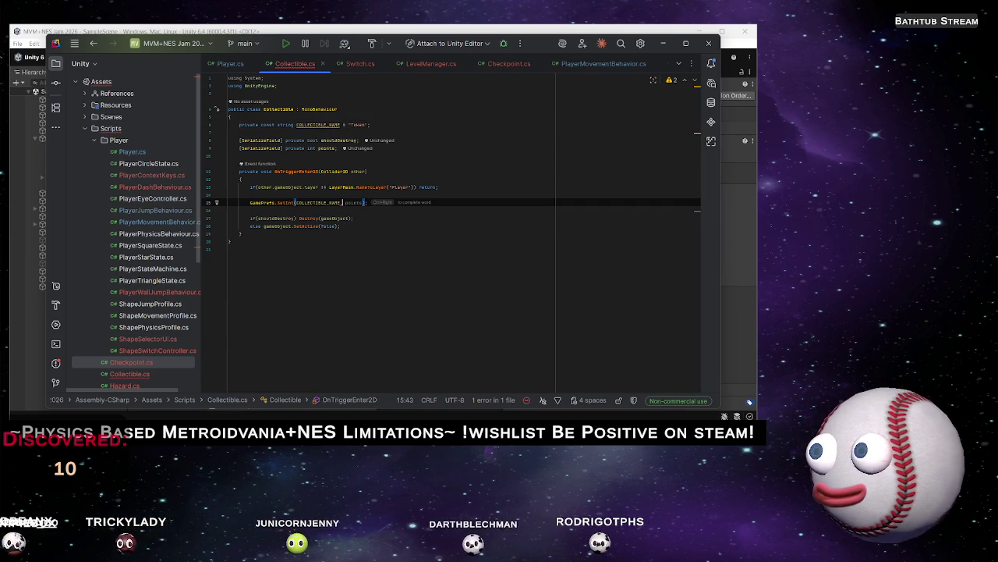
text(,)
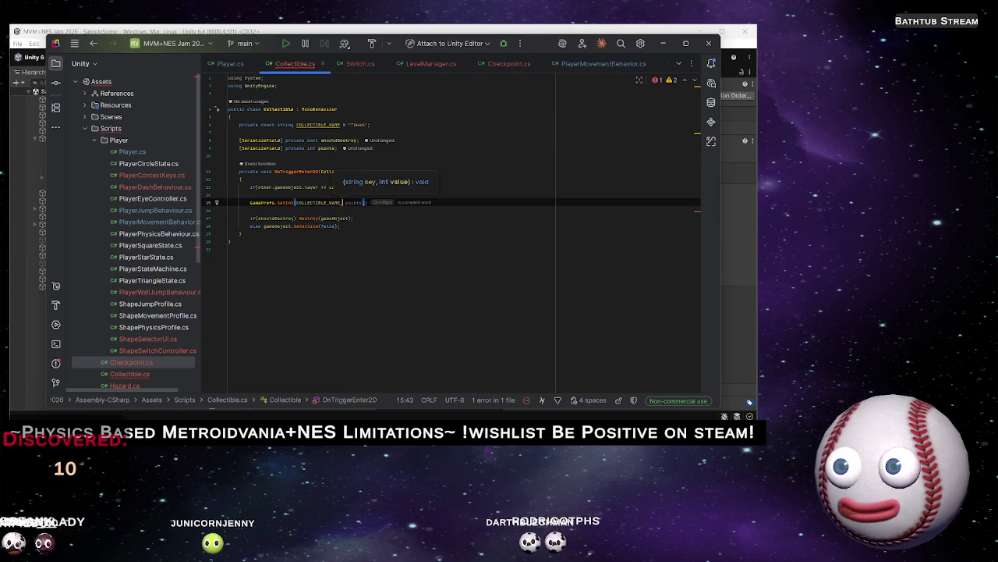
key(Tab)
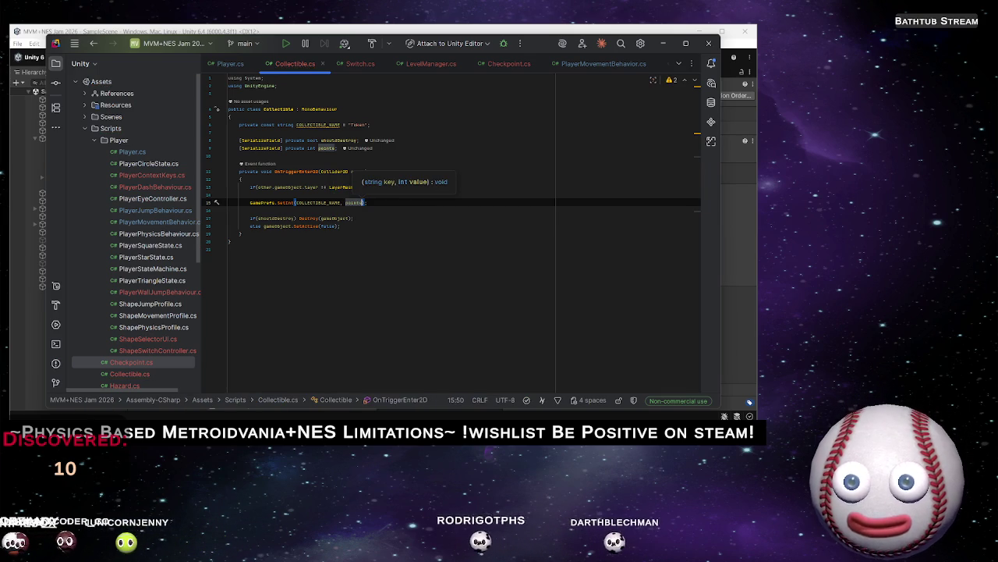
text(.)
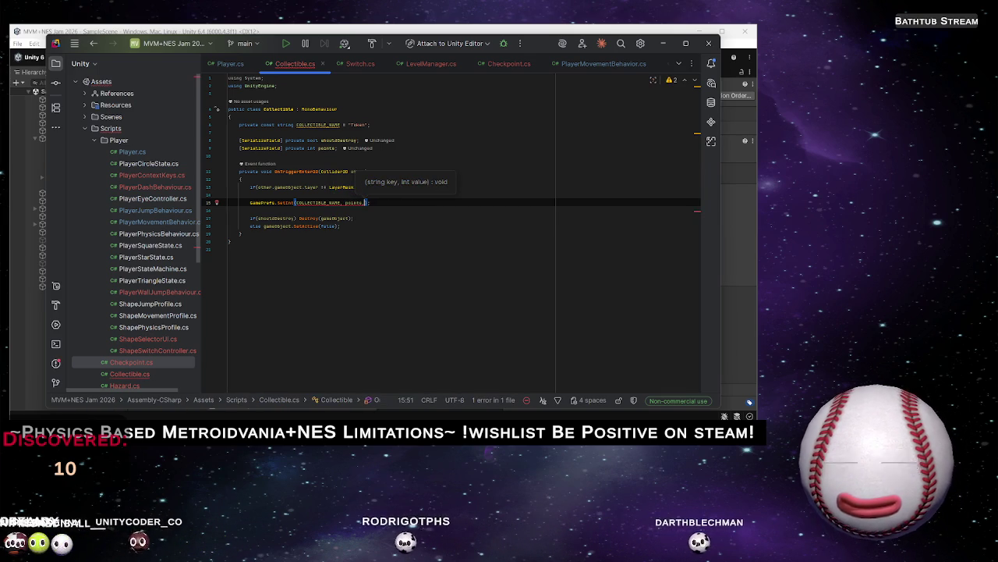
text(;)
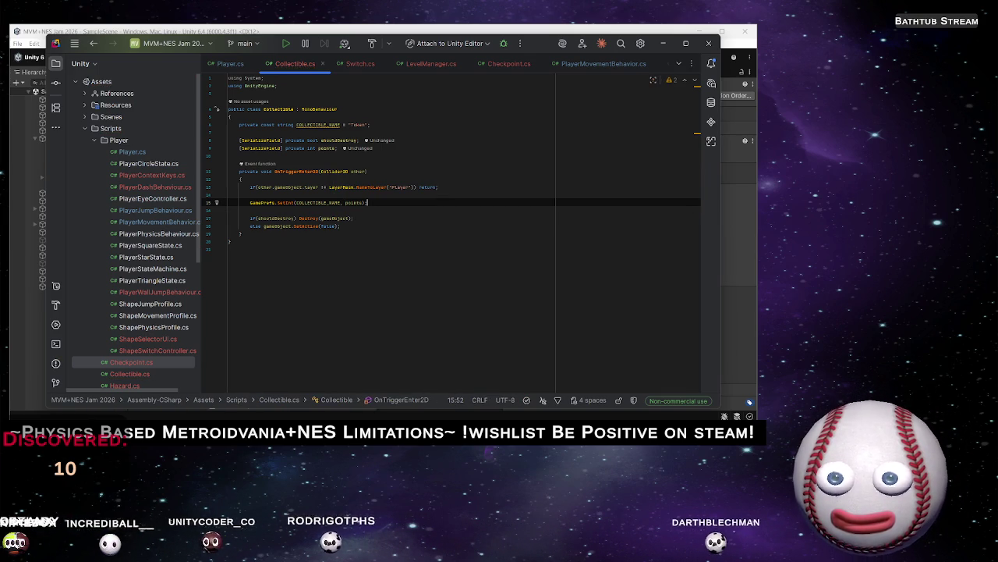
click(363, 202)
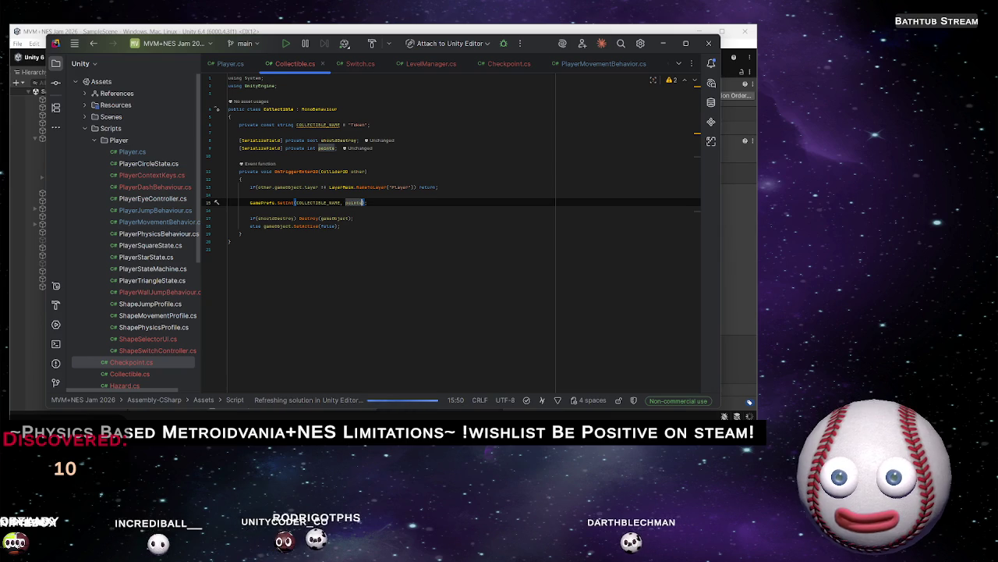
click(229, 194)
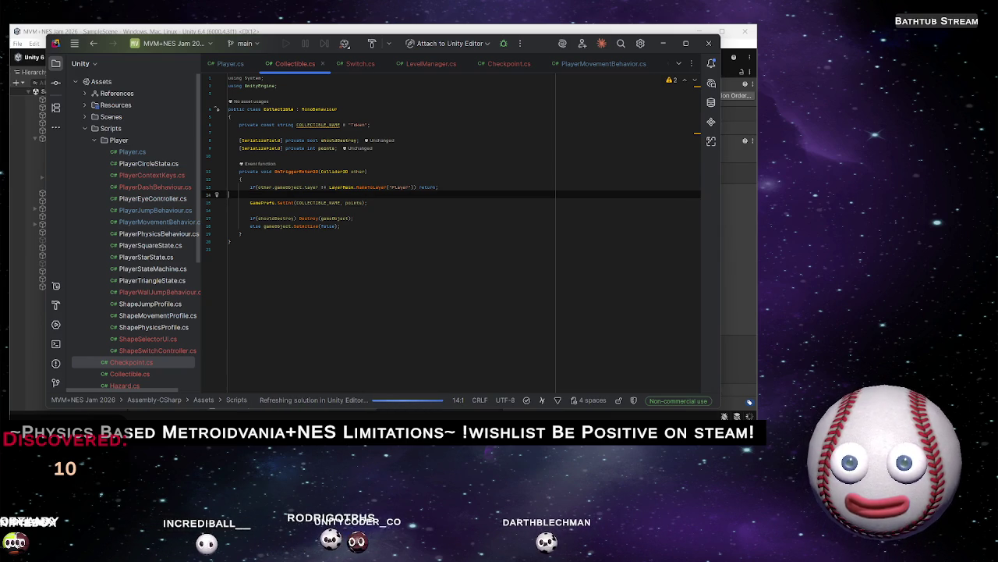
Declare int activePoints = GamePrefs.GetInt(COLLECTIBLE_NAME); above the SetInt call
key(Return)
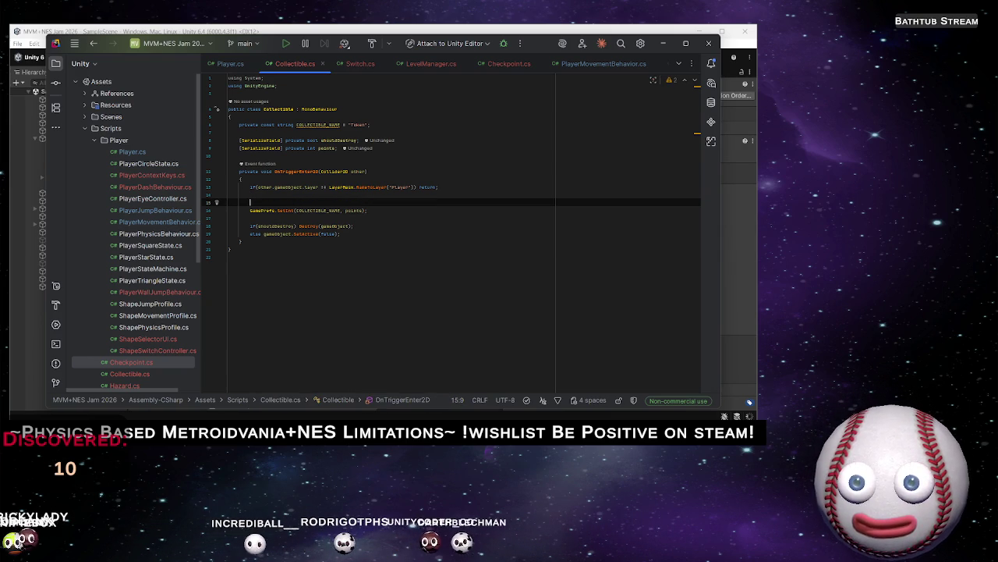
text(int active )
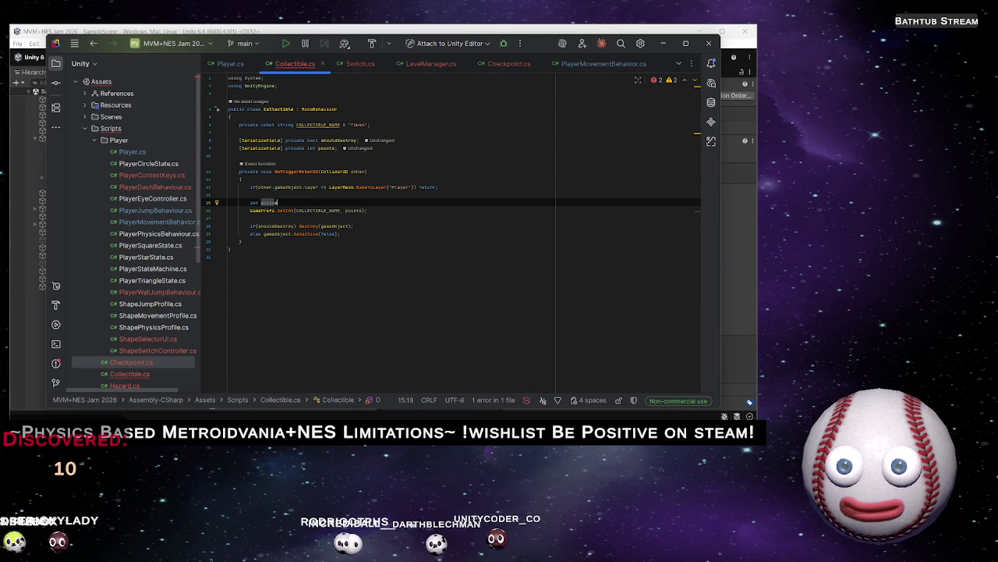
text(points)
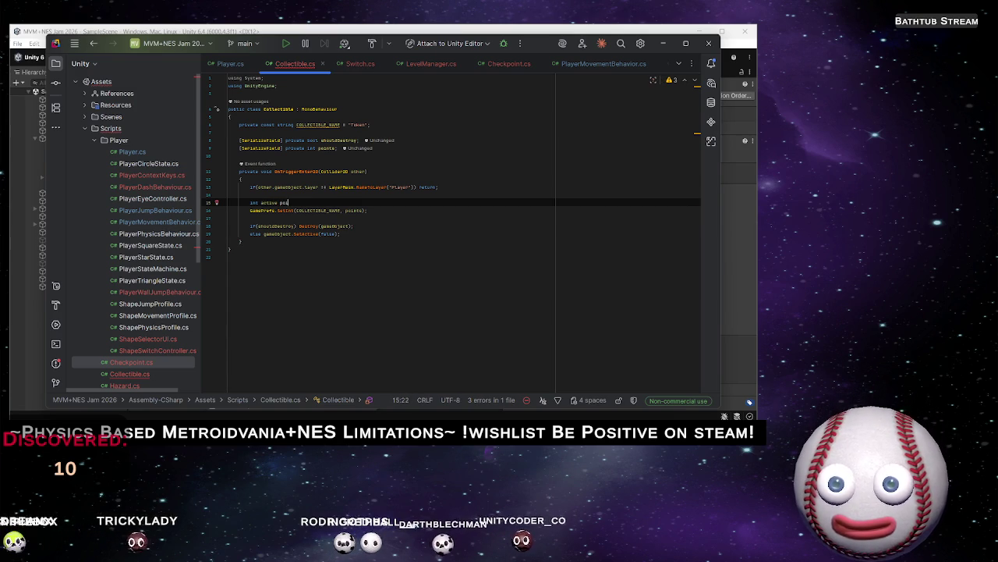
key(Left)
key(Left)
key(Left)
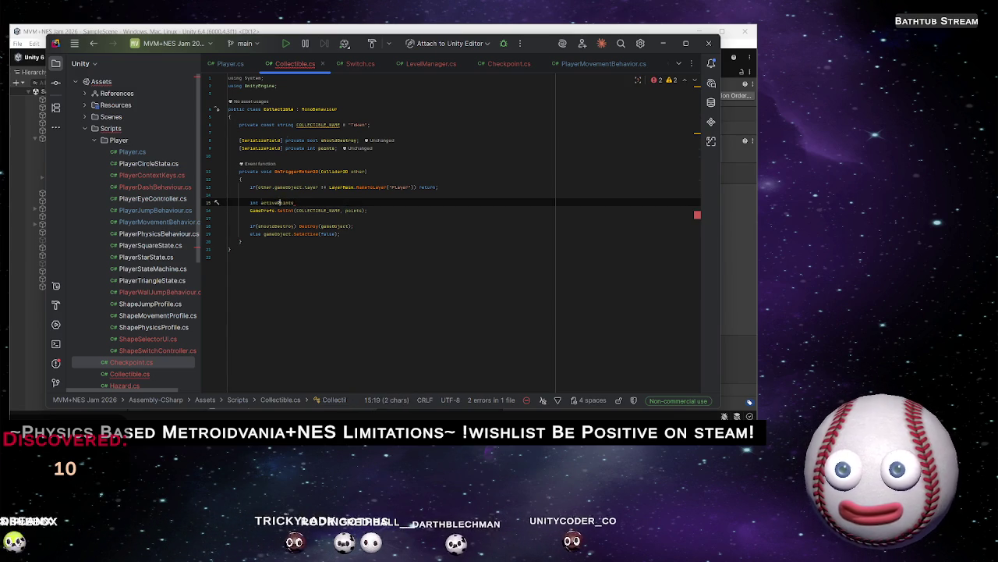
key(BackSpace)
key(BackSpace)
text(P)
key(End)
text(= )
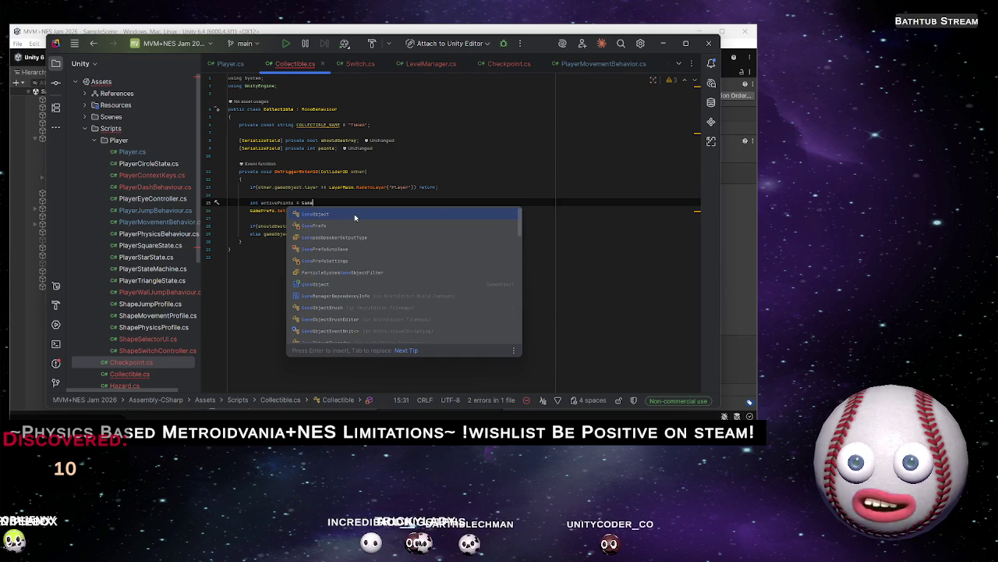
text(GamePrefs.)
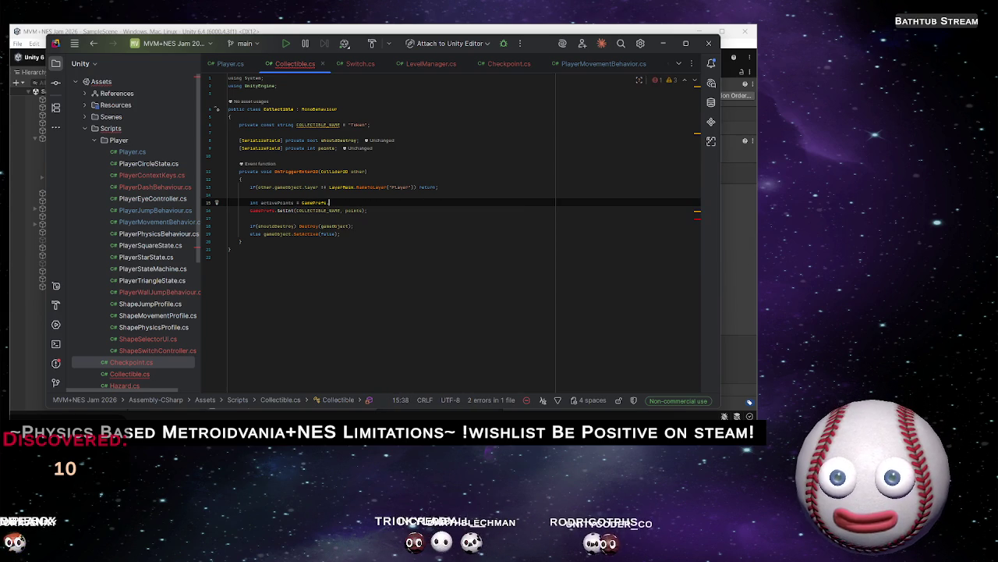
text(GetInt(COLLECTIBLE_NAME, points);)
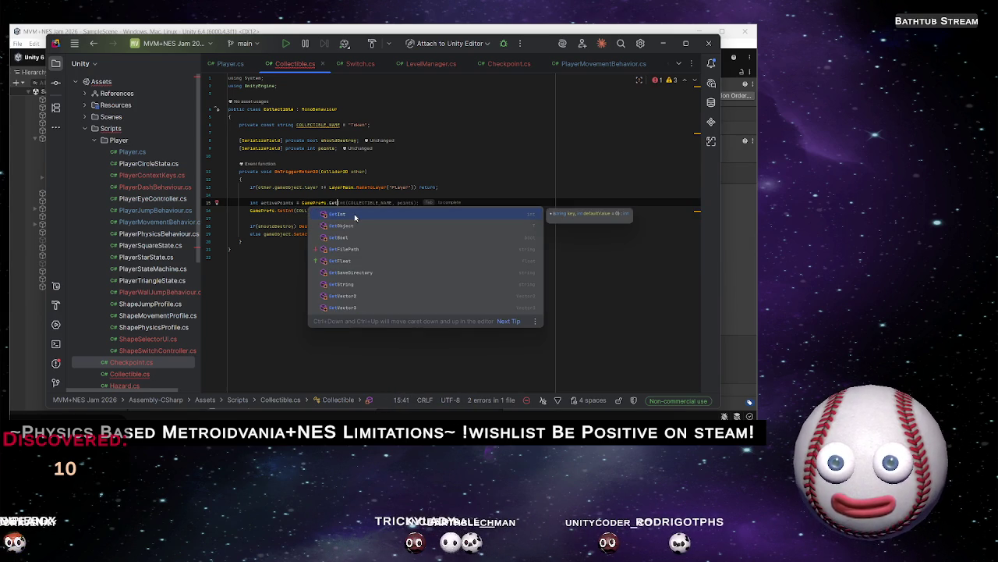
key(Left)
key(Left)
key(ctrl+shift+Left)
key(BackSpace)
key(BackSpace)
key(BackSpace)
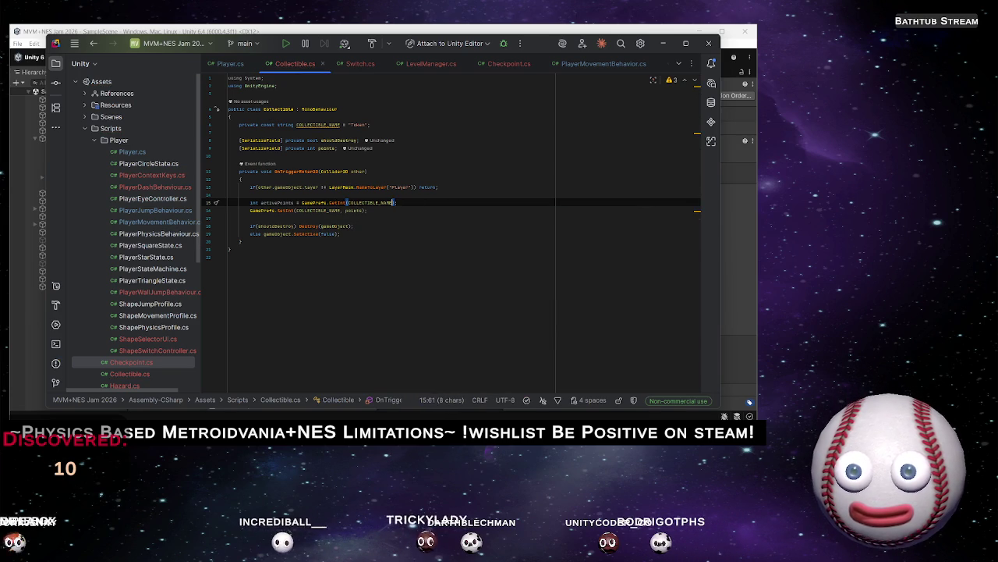
text(,)
key(BackSpace)
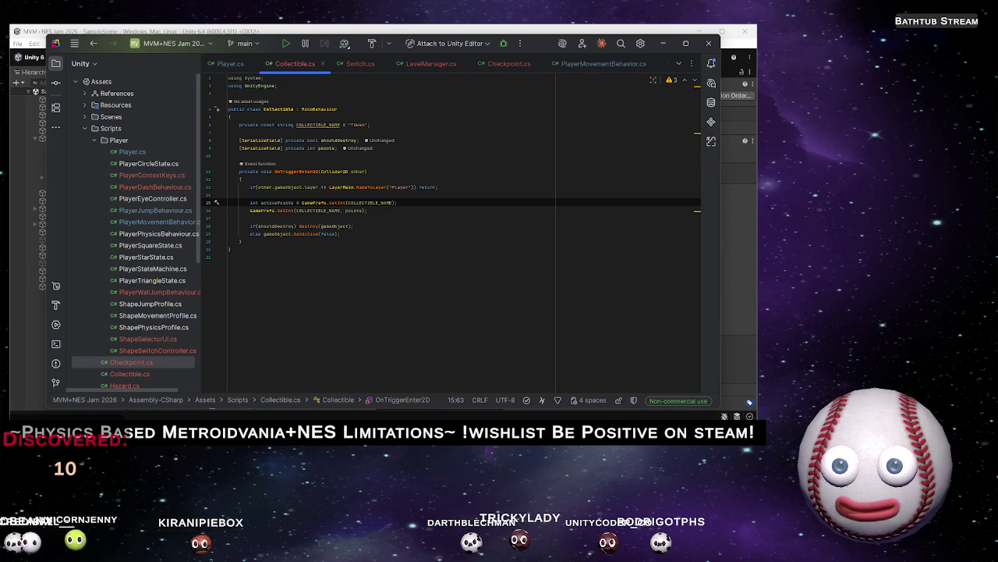
Change SetInt's value to activePoints + points, then return to Unity
key(Down)
click(343, 210)
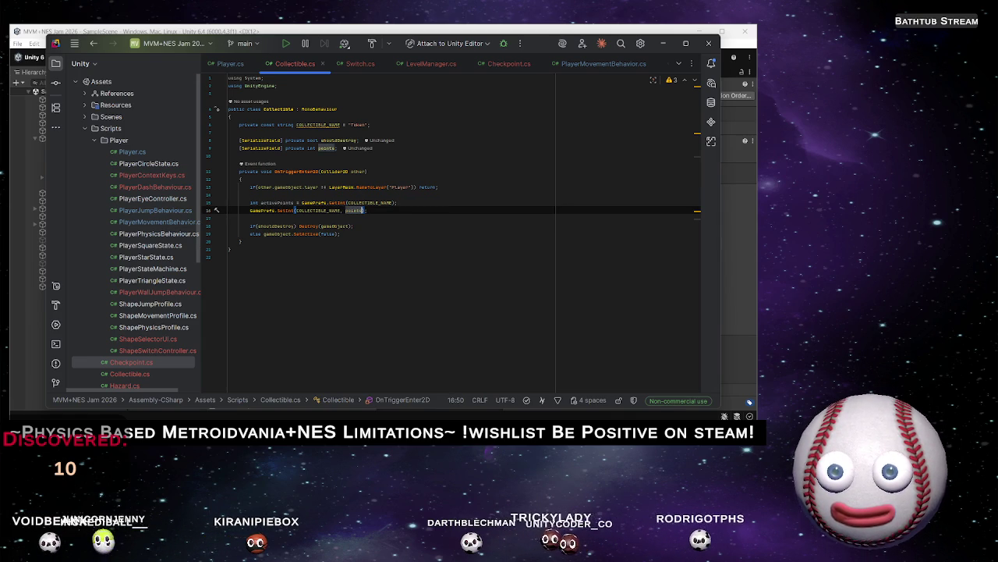
text(activePoints)
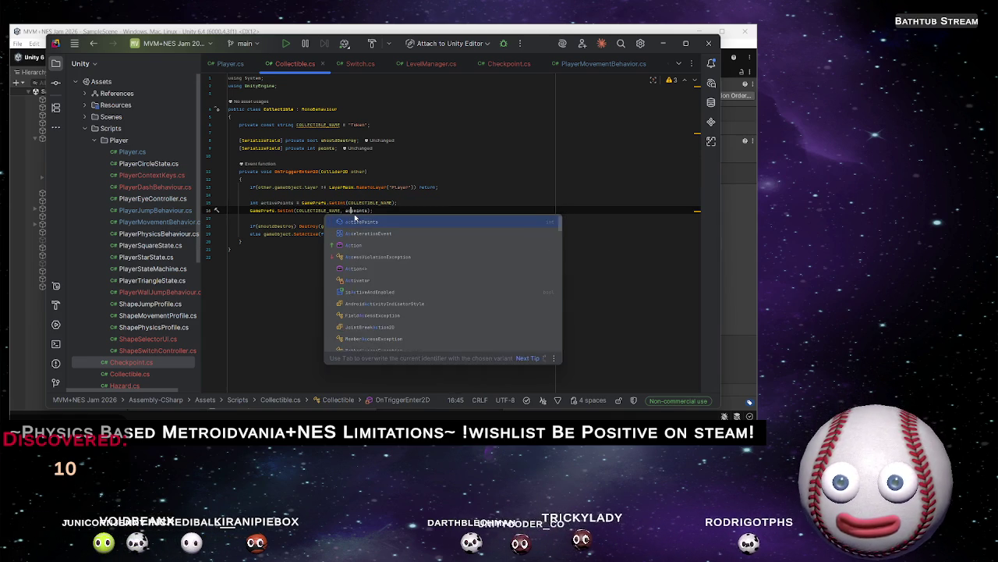
text( + points)
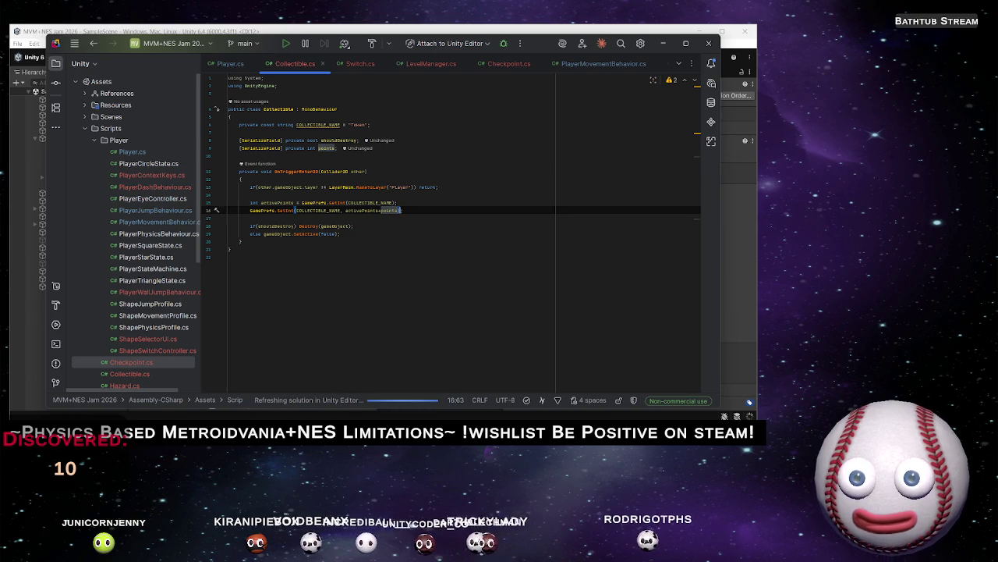
key(End)
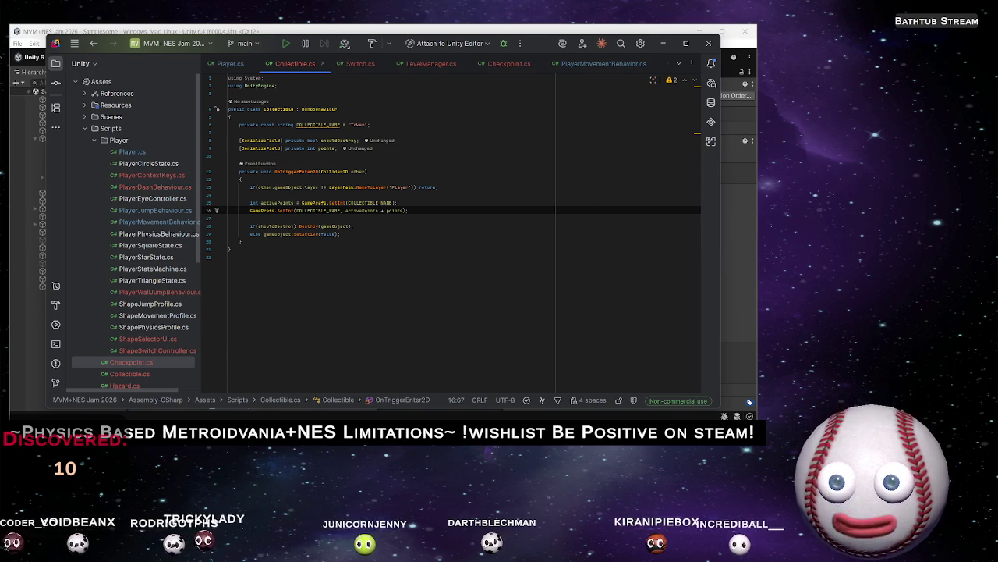
click(531, 27)
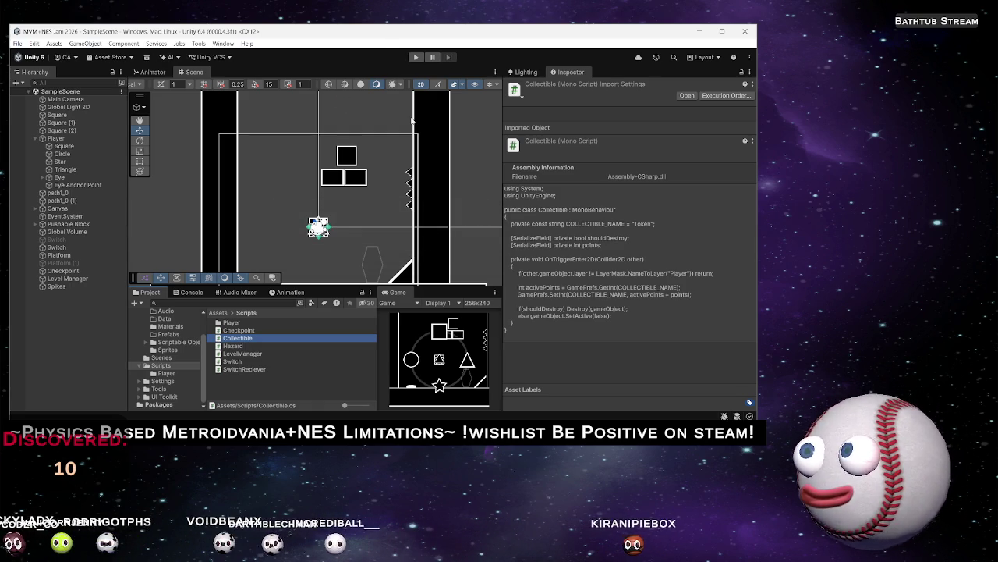
Create an empty scene object named Collectible
click(77, 303)
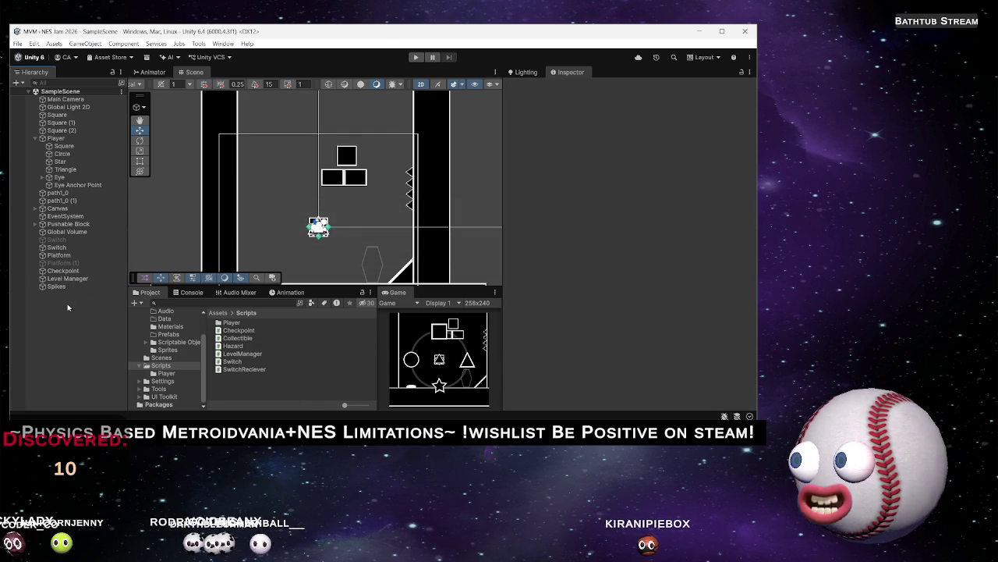
right_click(62, 312)
mouse_move(181, 252)
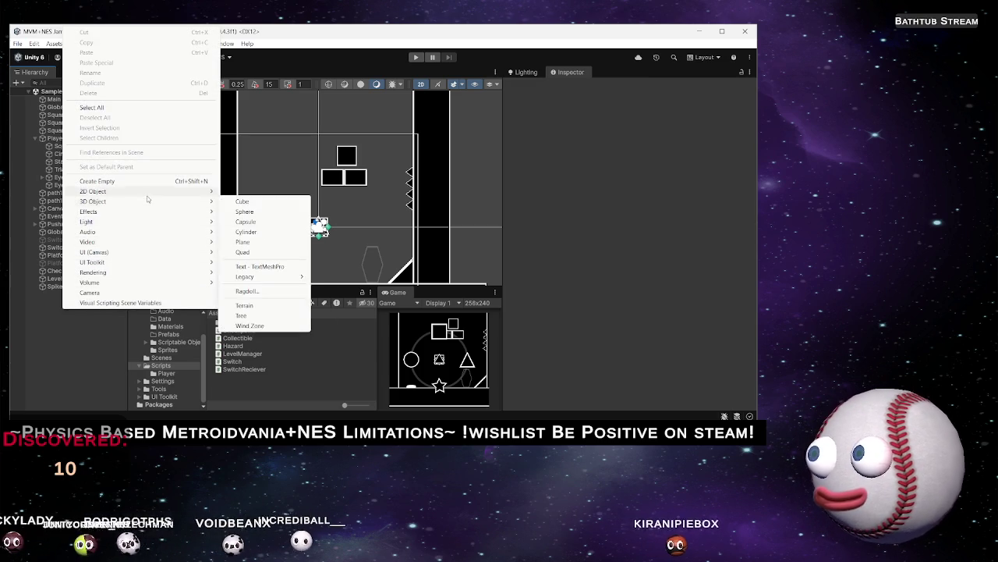
mouse_move(158, 189)
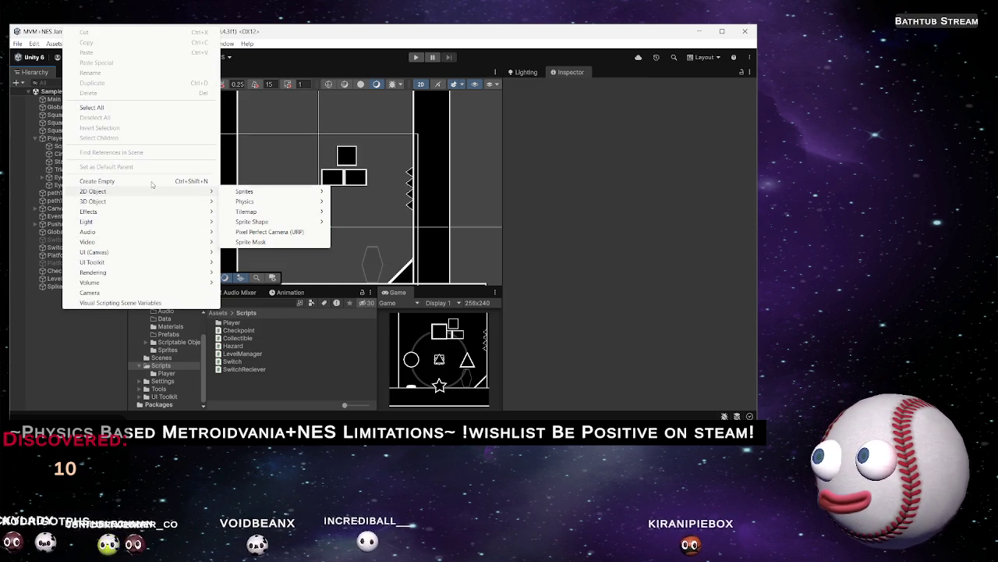
click(152, 184)
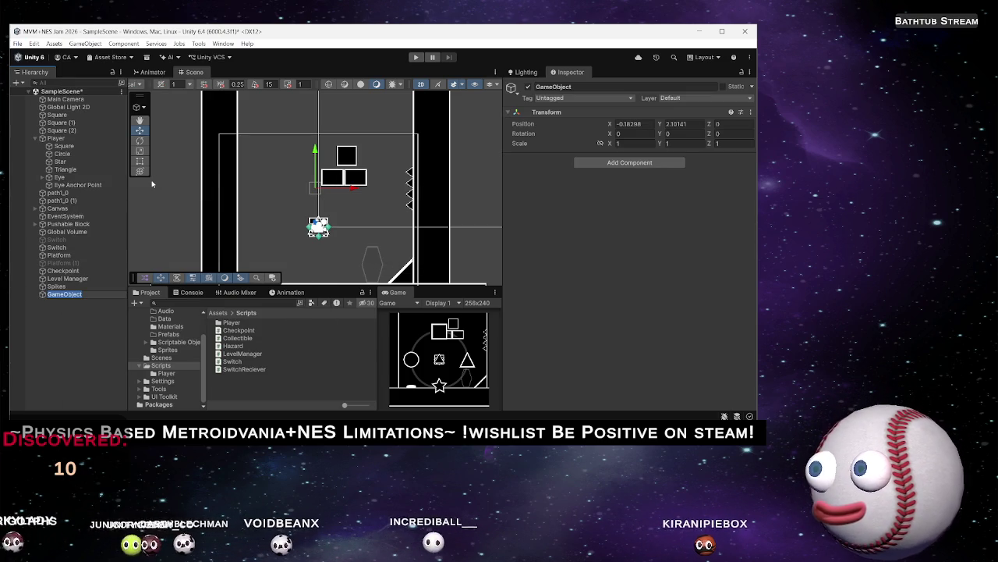
text(Coll)
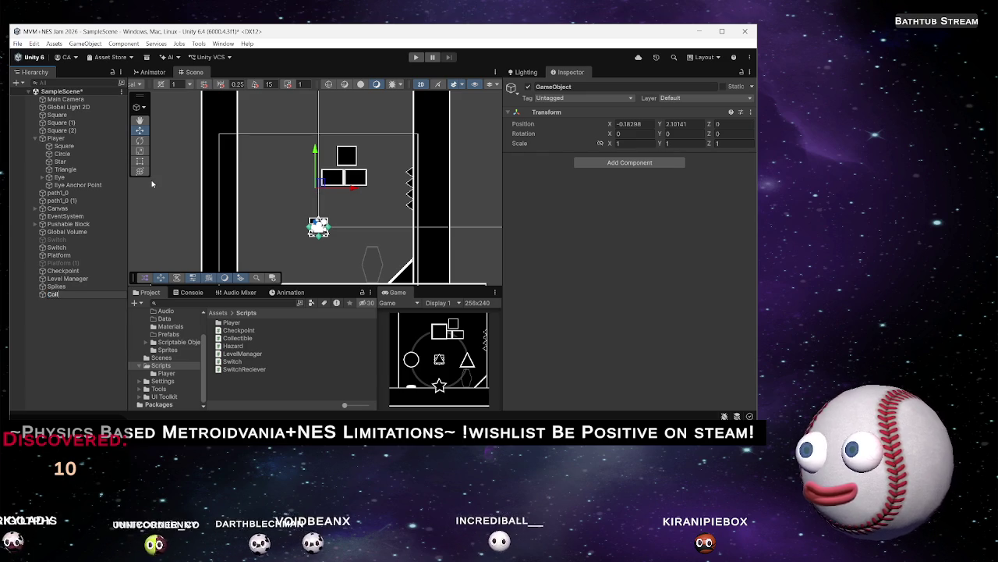
text(ectible)
key(Return)
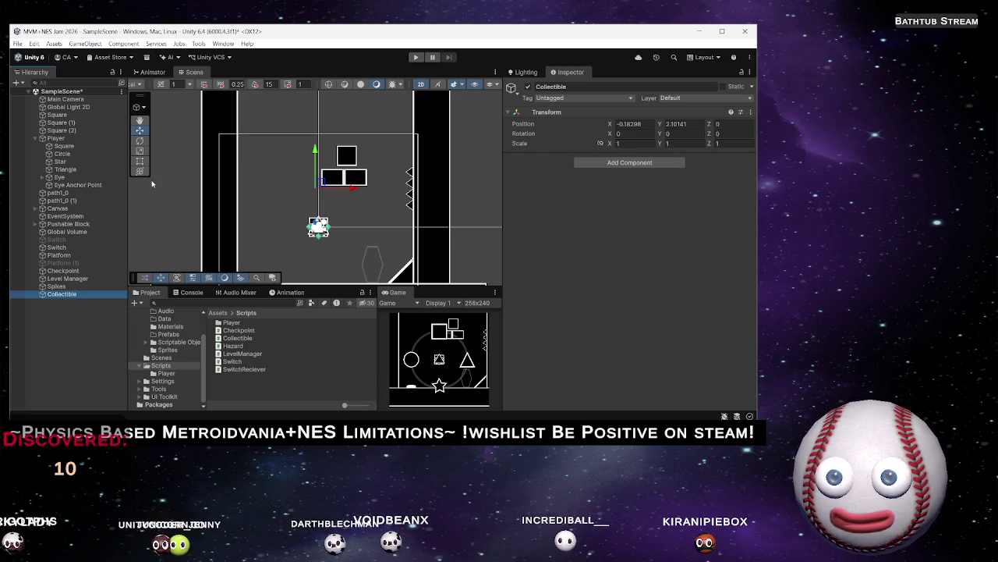
Move Collectible down and left in the level and attach the Collectible script with Points 1
mouse_move(320, 178)
mouse_down()
mouse_move(289, 199)
mouse_move(296, 253)
mouse_up()
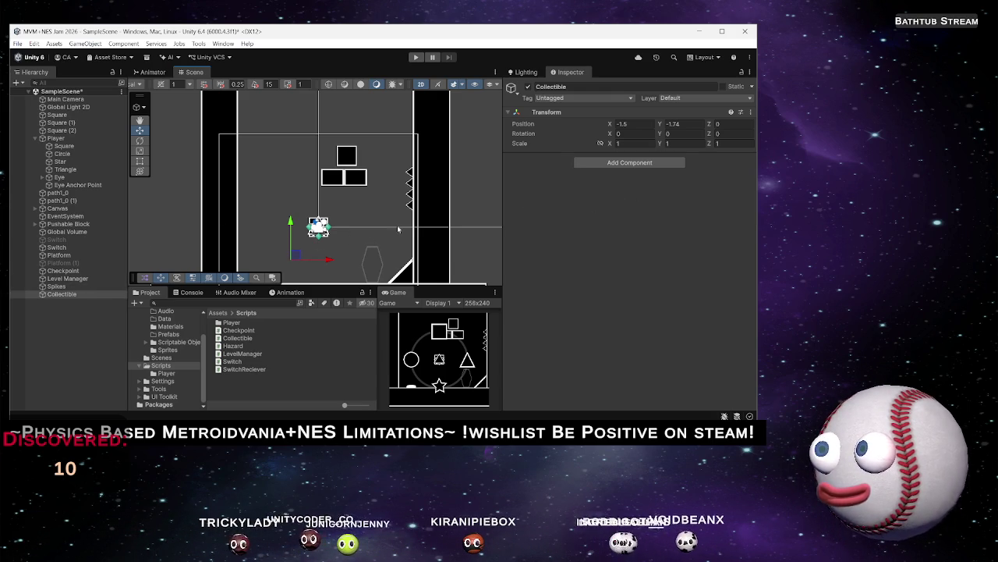
mouse_move(353, 234)
mouse_down()
mouse_move(352, 187)
mouse_move(353, 206)
mouse_up()
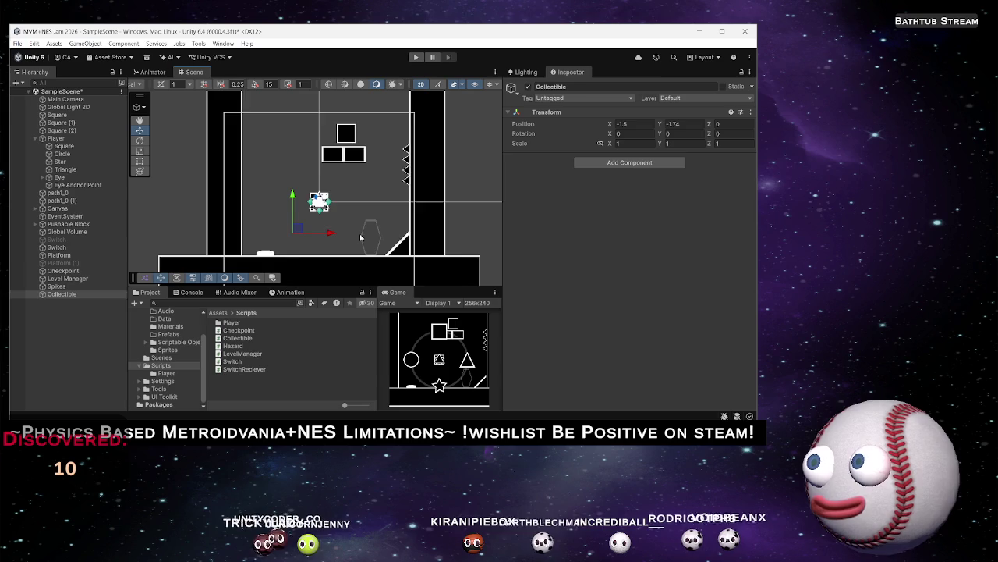
scroll(381, 238, down, 2)
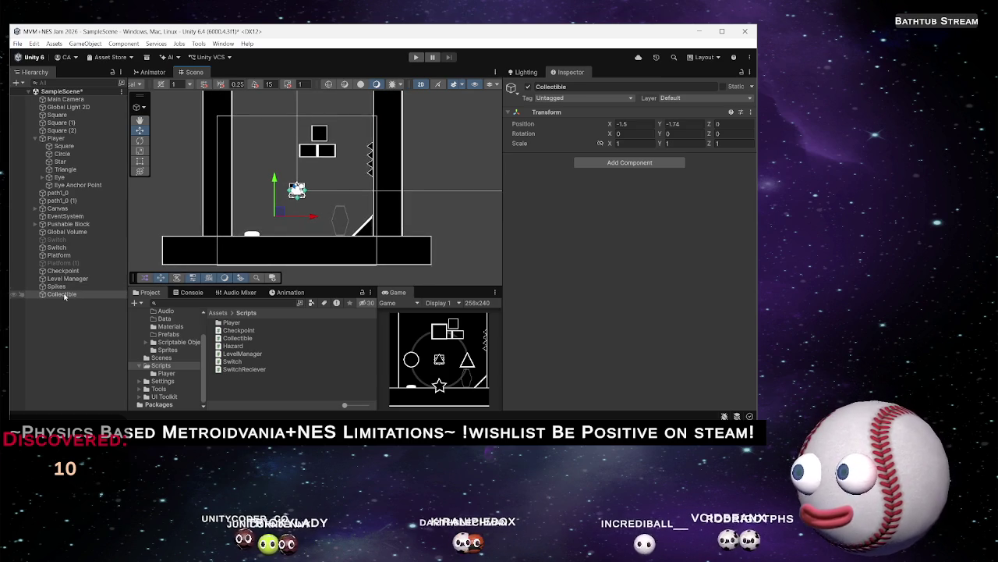
click(639, 163)
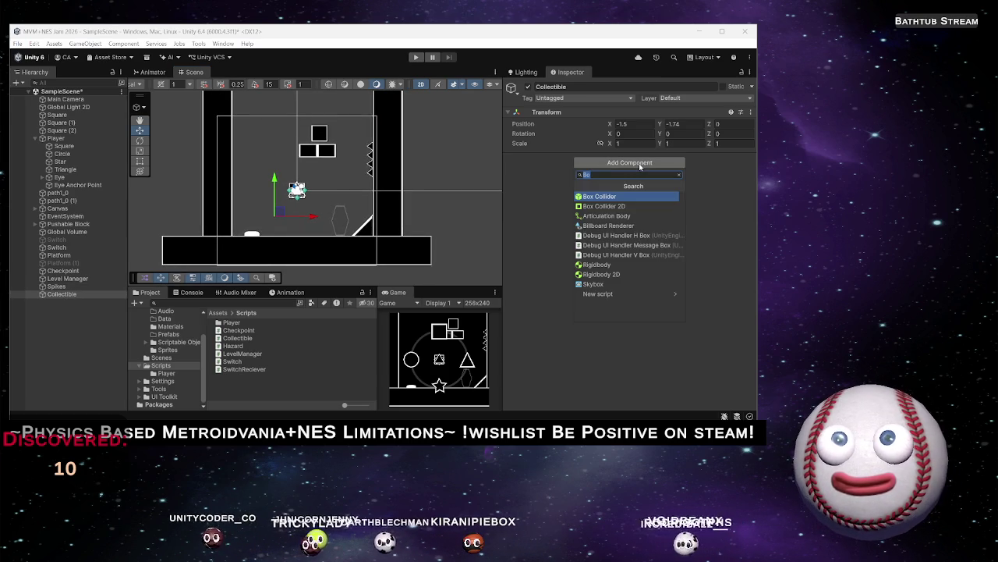
text(Collectible)
key(Return)
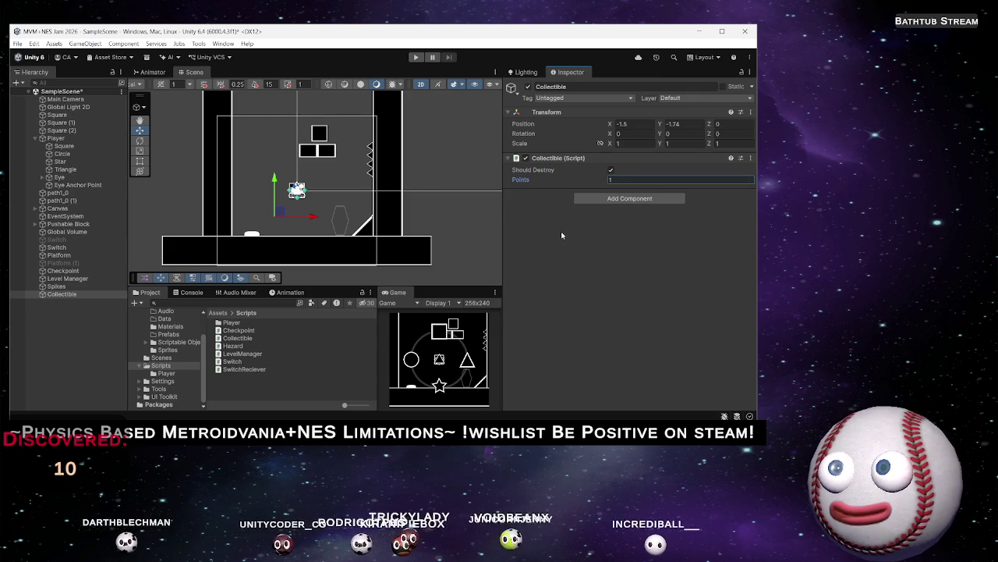
Back in Rider, open a new line below the SetActive statement
key(alt+Tab)
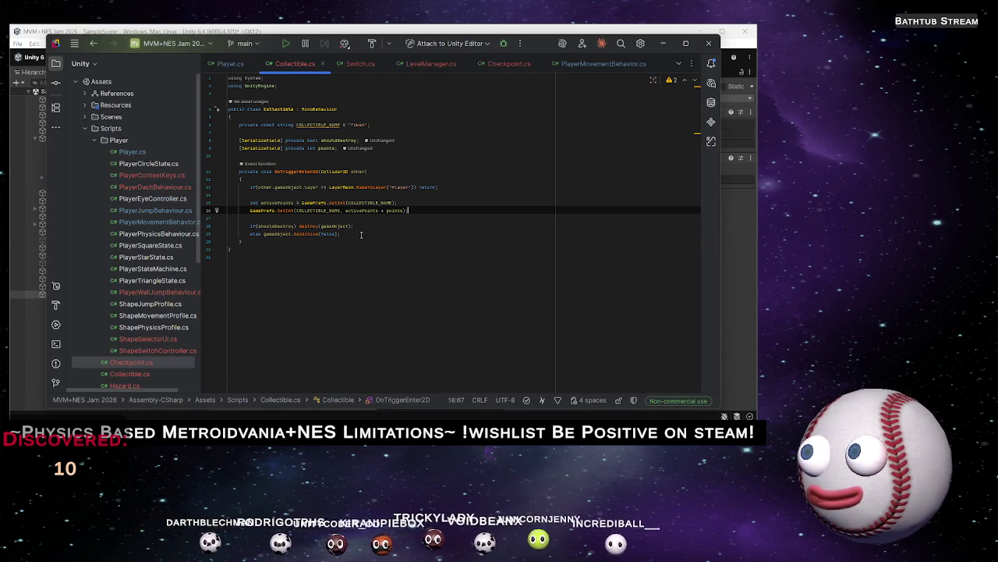
click(362, 234)
key(Return)
key(Return)
Add Debug.Log("Total Points: " + GamePrefs.GetInt(COLLECTIBLE_NAME)) after the SetActive line, then return to Unity
text(De)
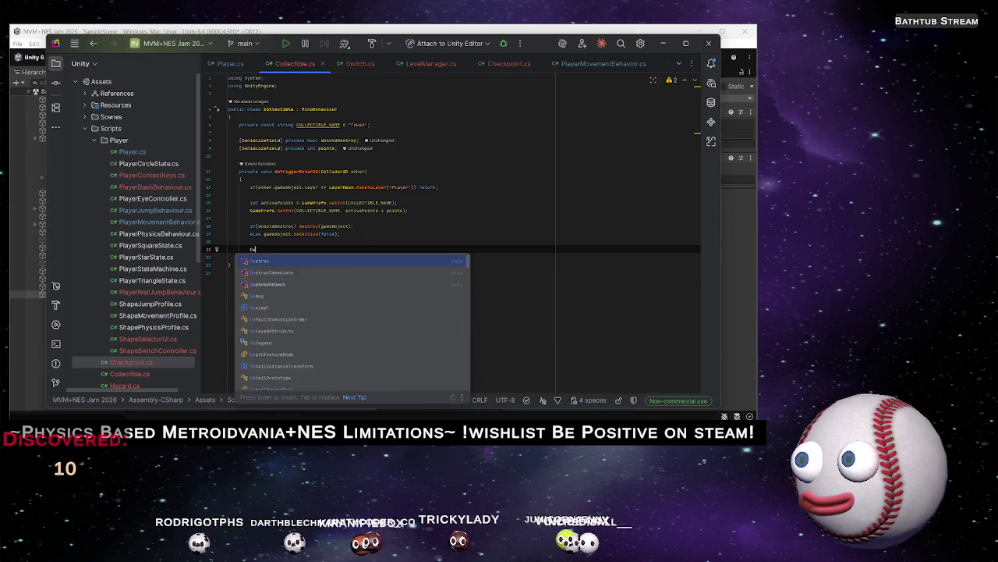
text(bug.)
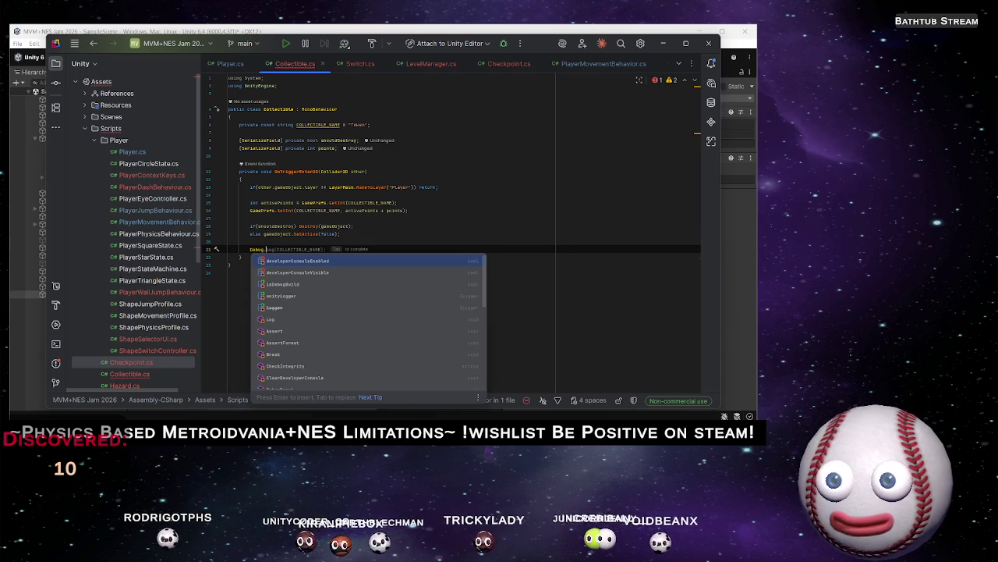
text(Log(")
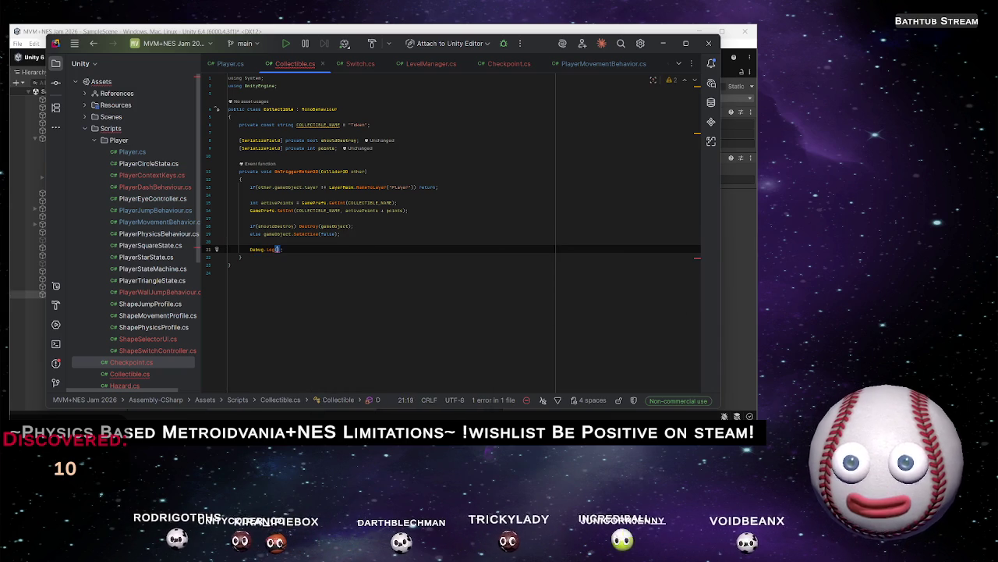
text(Total Points)
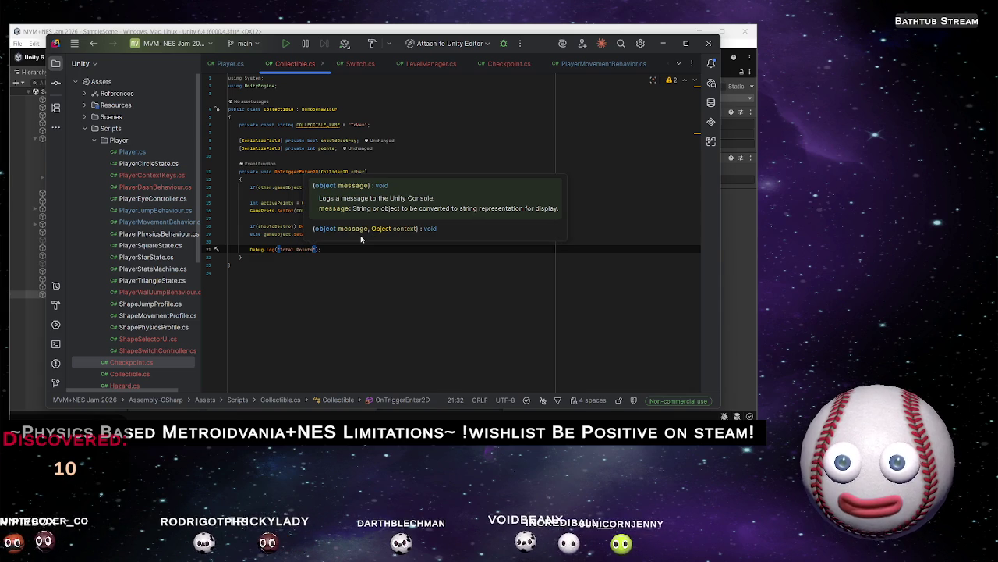
text(:)
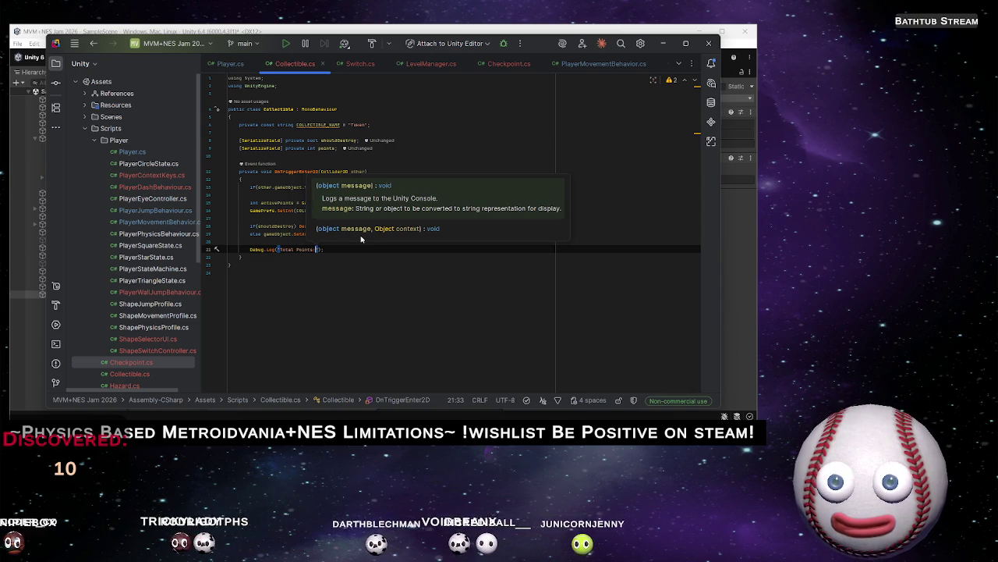
text( " +)
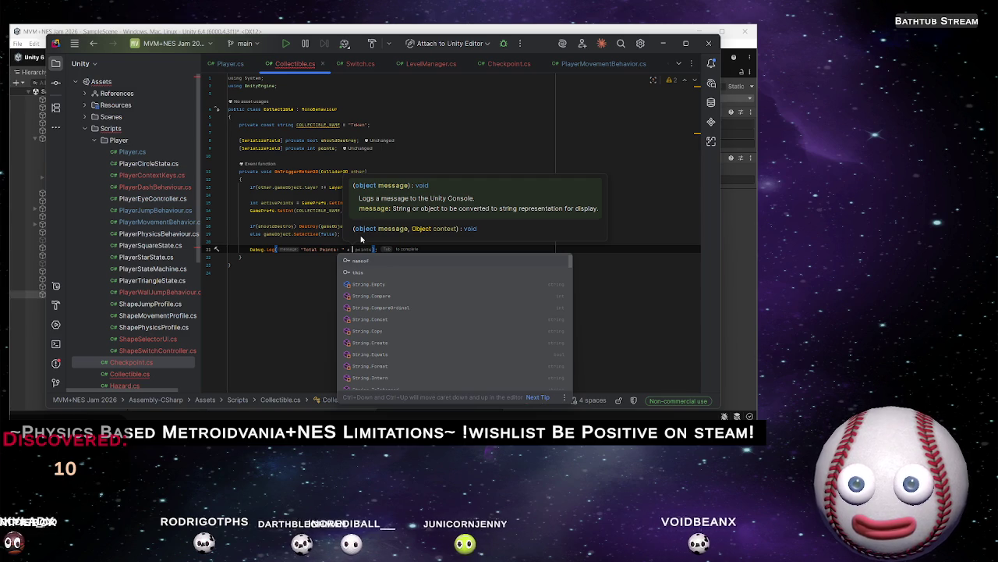
text(Gam)
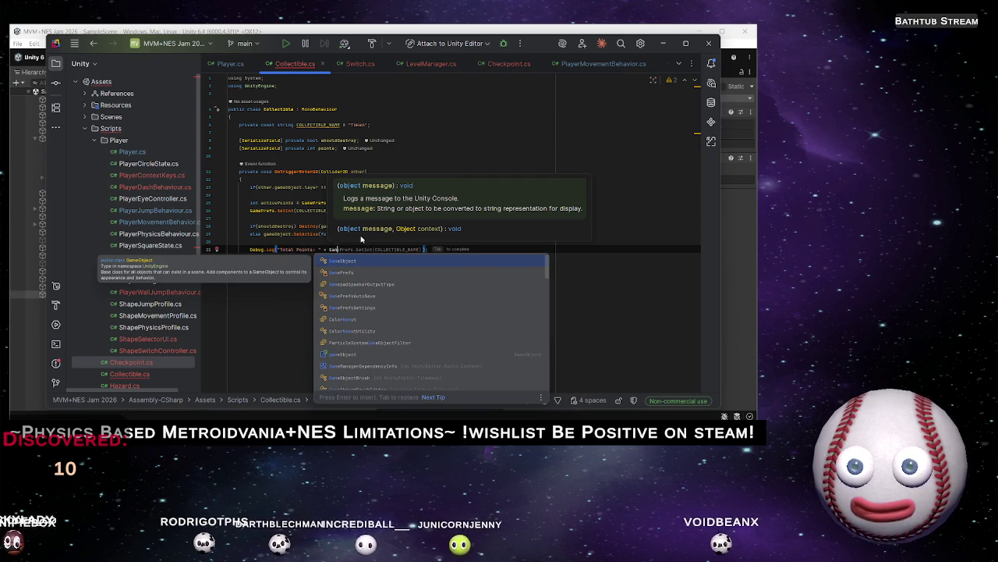
key(Tab)
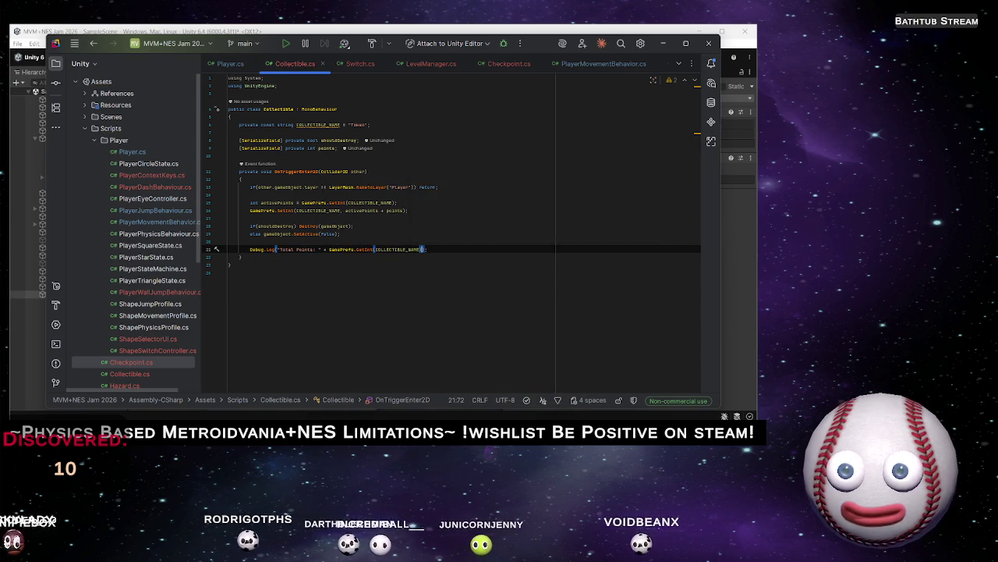
click(471, 260)
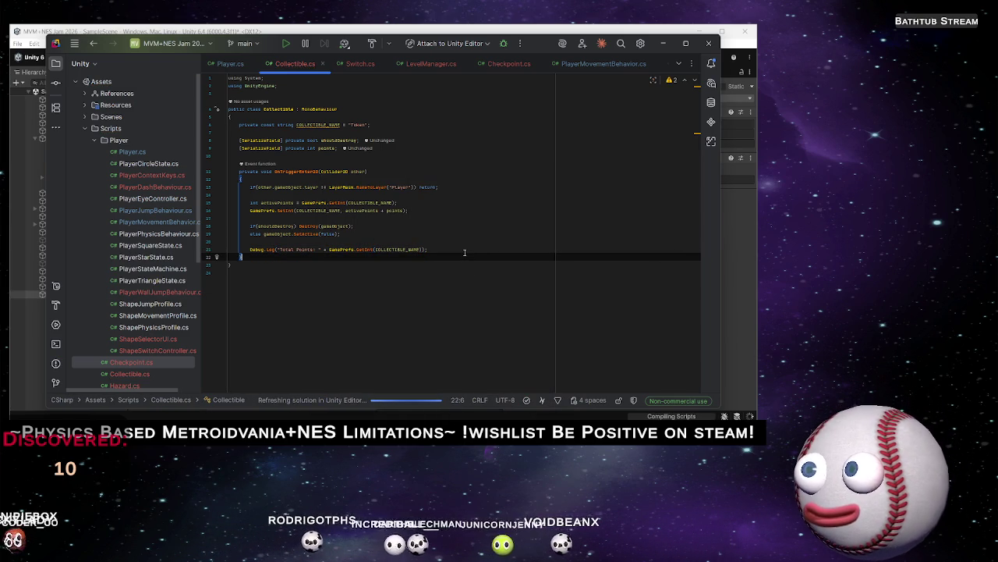
key(alt+Tab)
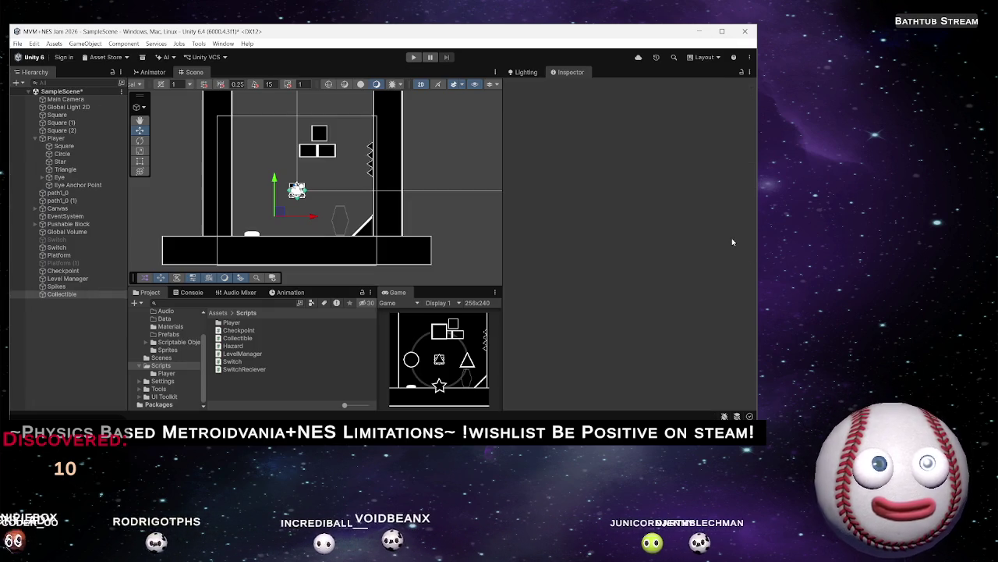
click(733, 256)
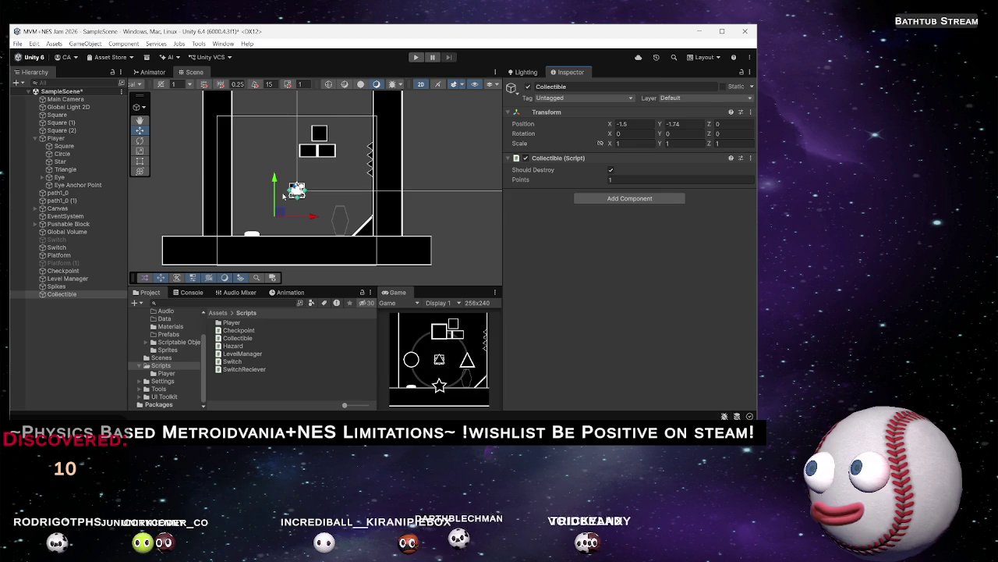
Save SampleScene in Unity with Ctrl+S
key(ctrl+s)
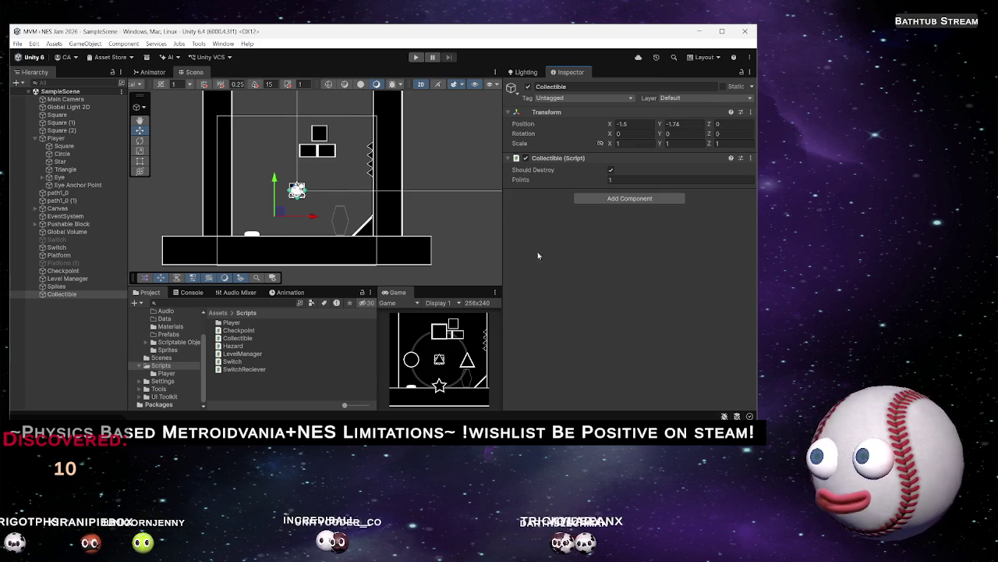
click(619, 199)
Add a Sprite Renderer component to the Collectible object
text(Coll)
key(BackSpace)
key(BackSpace)
key(BackSpace)
text(SPrite)
key(Down)
key(Down)
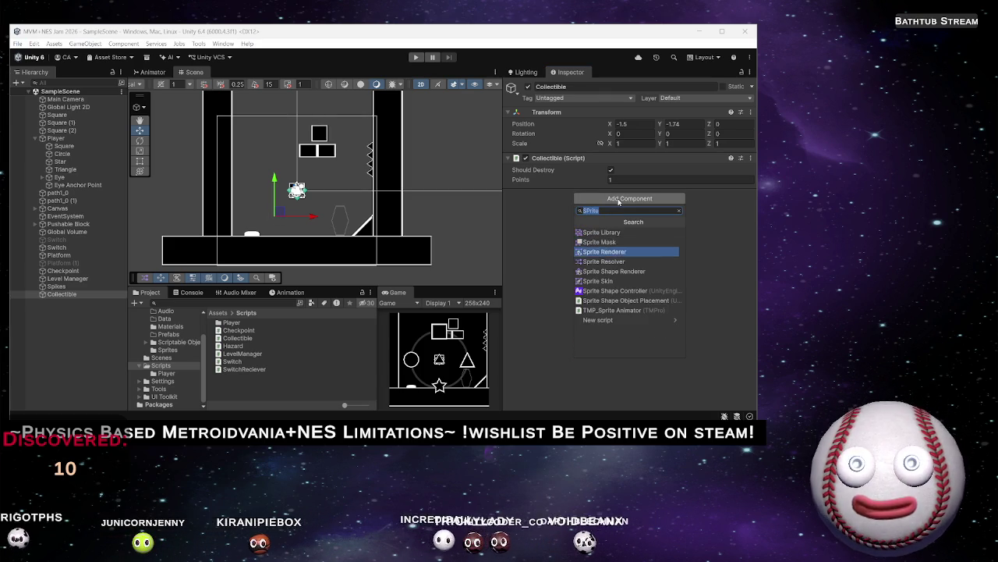
key(Return)
Set the renderer's sprite to Perfect Diamond after previewing other sprites
click(748, 206)
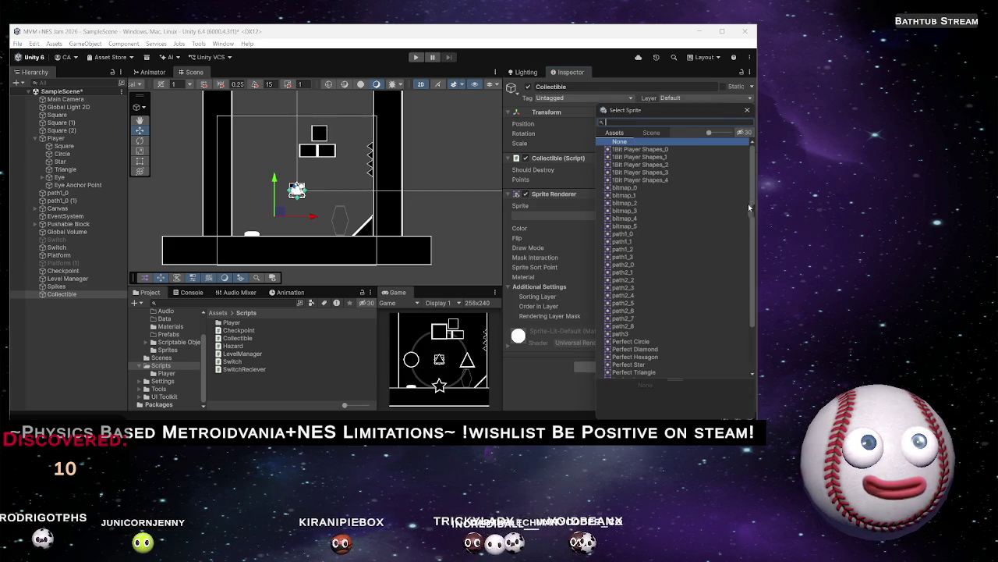
click(625, 226)
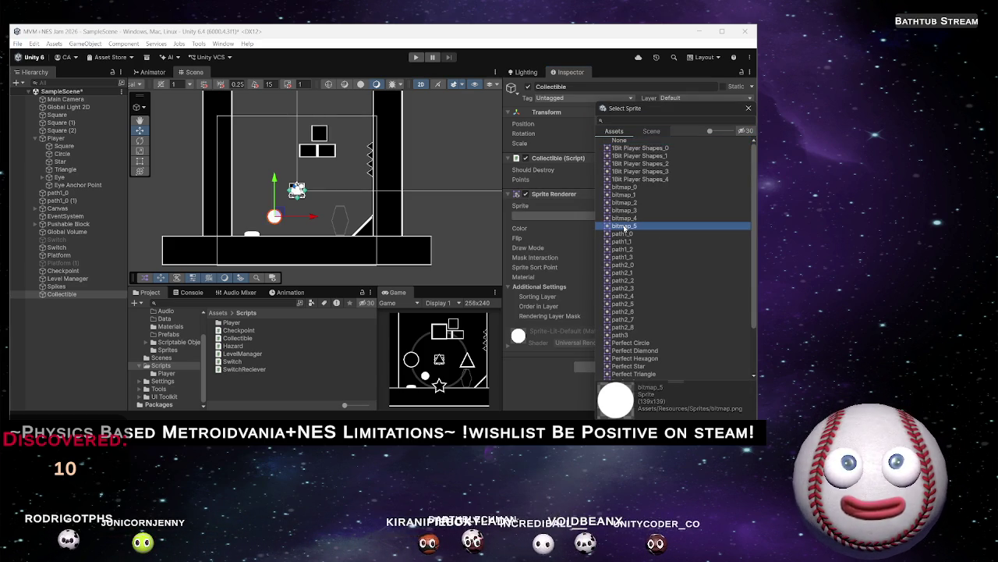
click(622, 289)
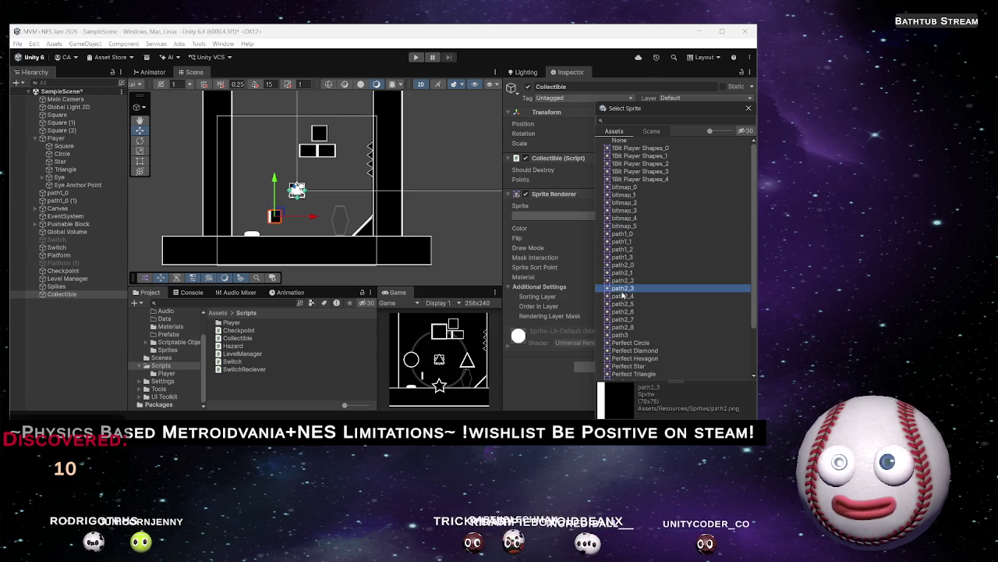
key(Down)
key(Down)
key(Down)
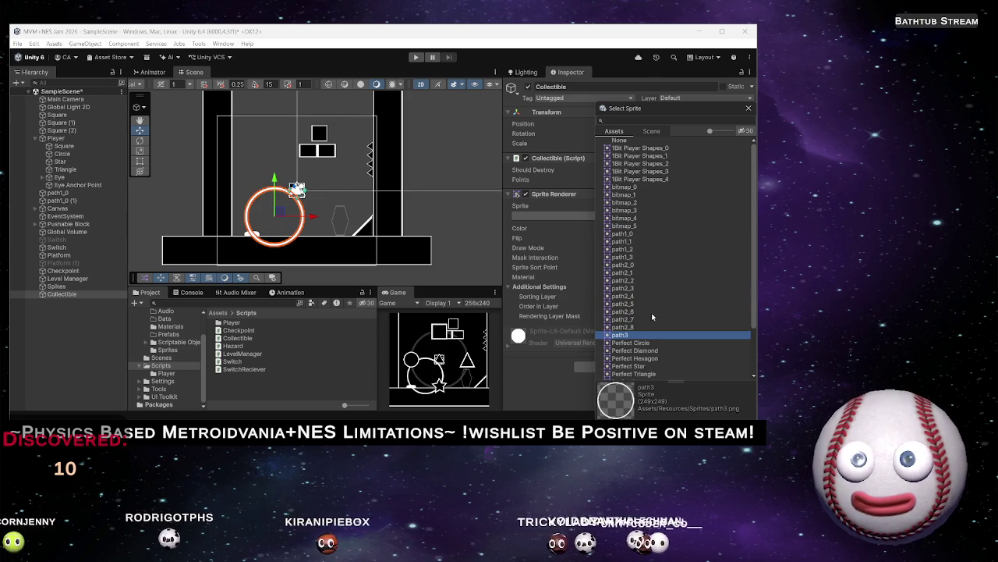
scroll(650, 317, down, 3)
click(635, 299)
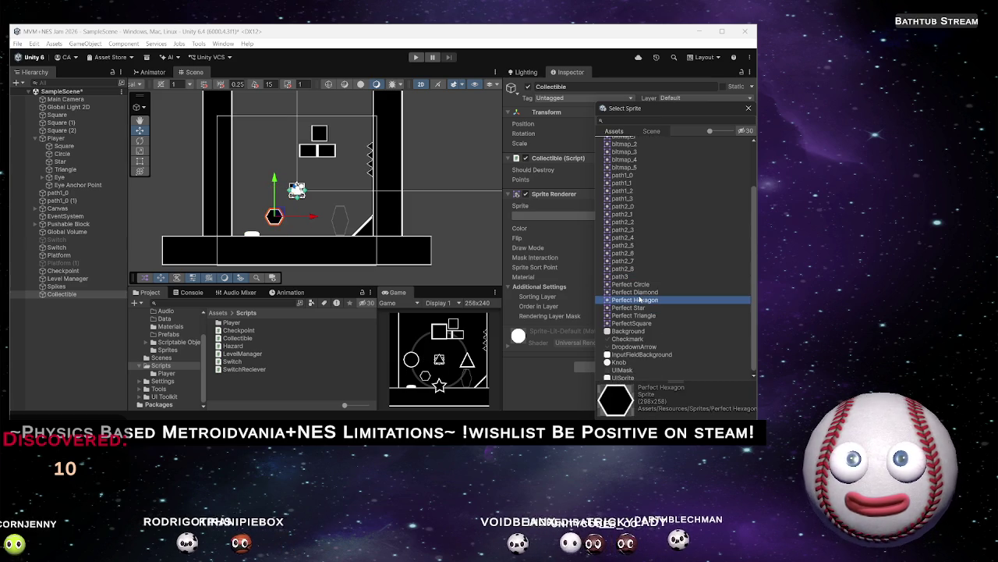
click(644, 292)
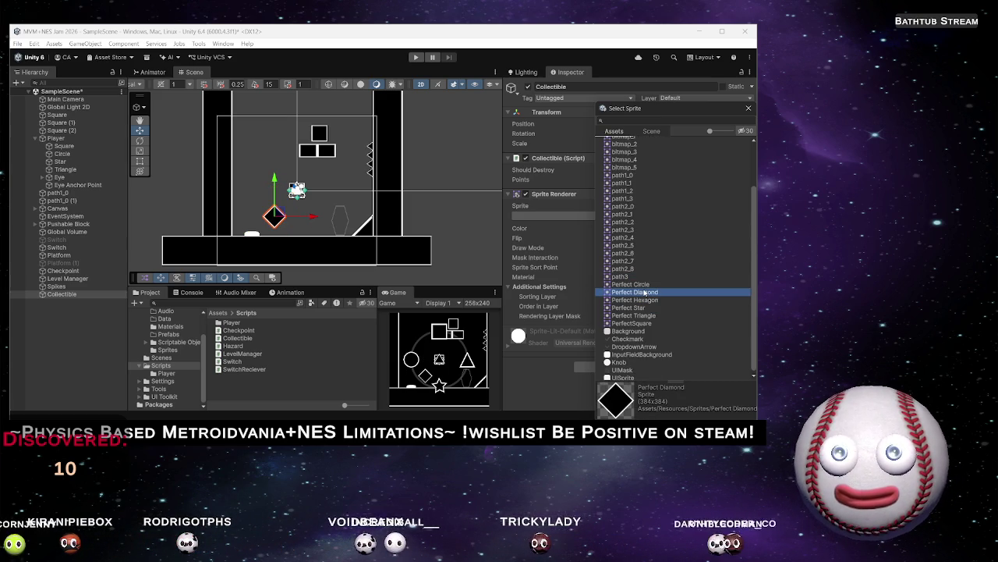
double_click(645, 293)
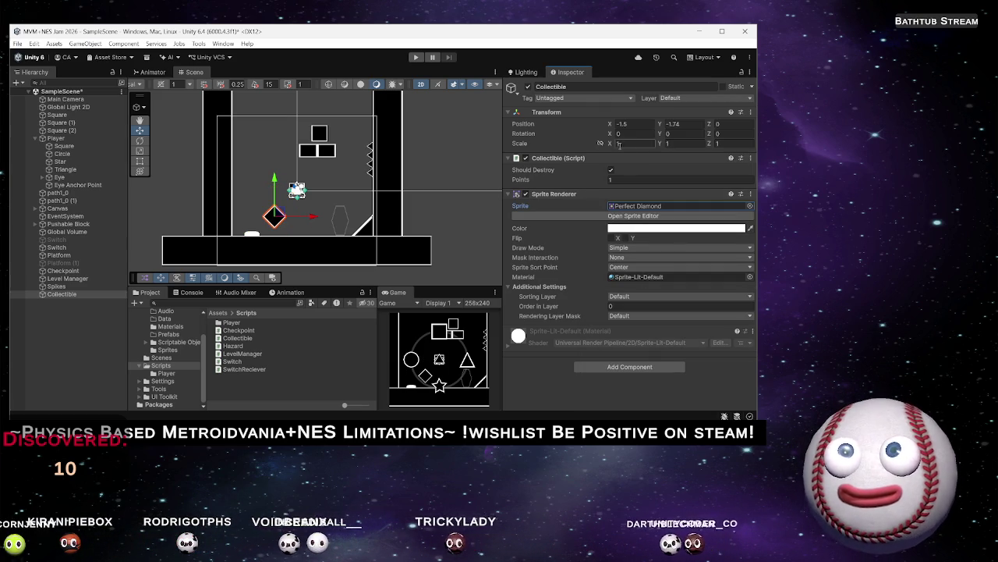